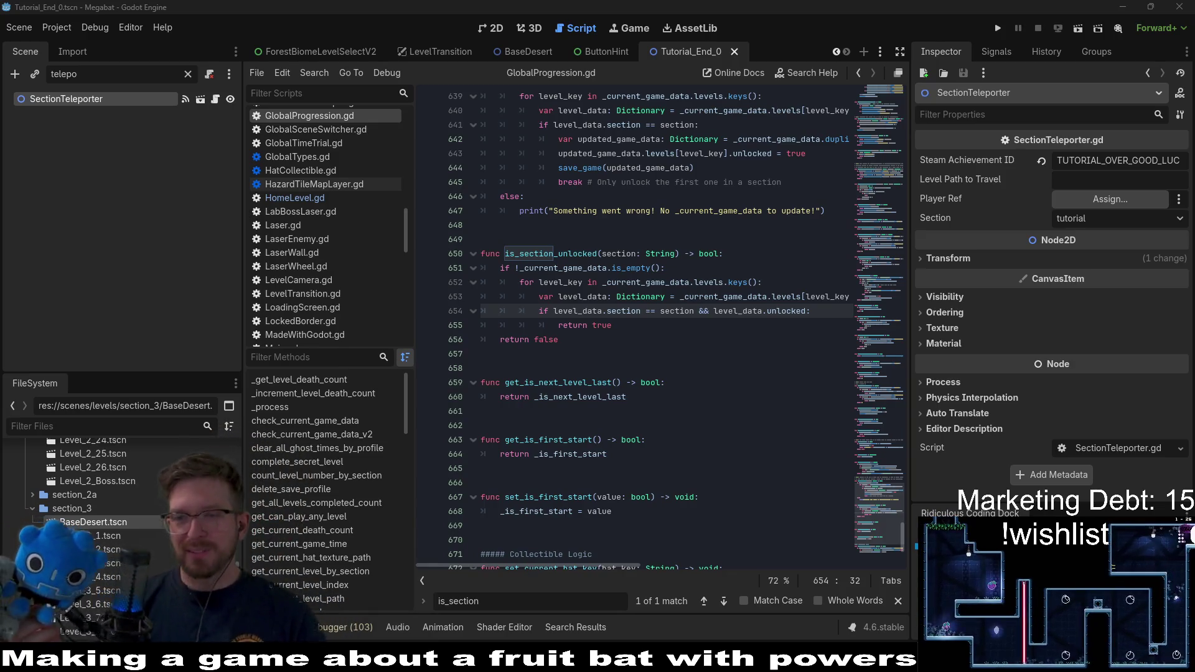
Step: Place the caret on line 653 in is_section_unlocked and look over the surrounding code
{"action": "left_click", "coordinate": [706, 296]}
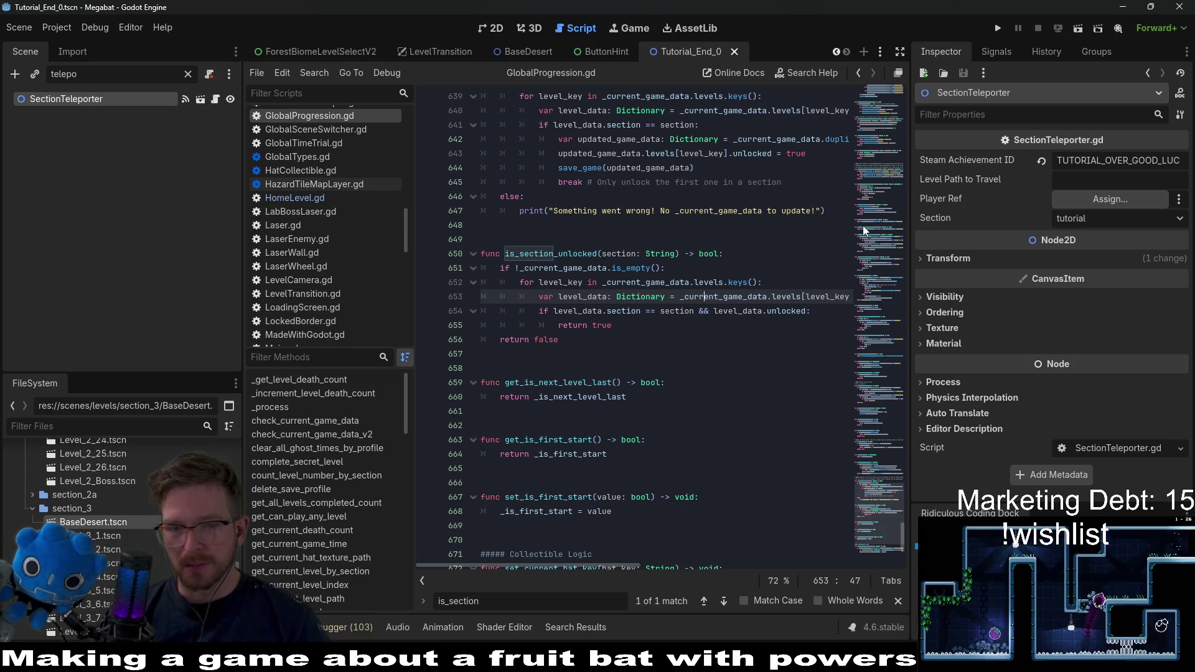
{"action": "scroll", "coordinate": [733, 334], "scroll_direction": "down", "scroll_amount": 3}
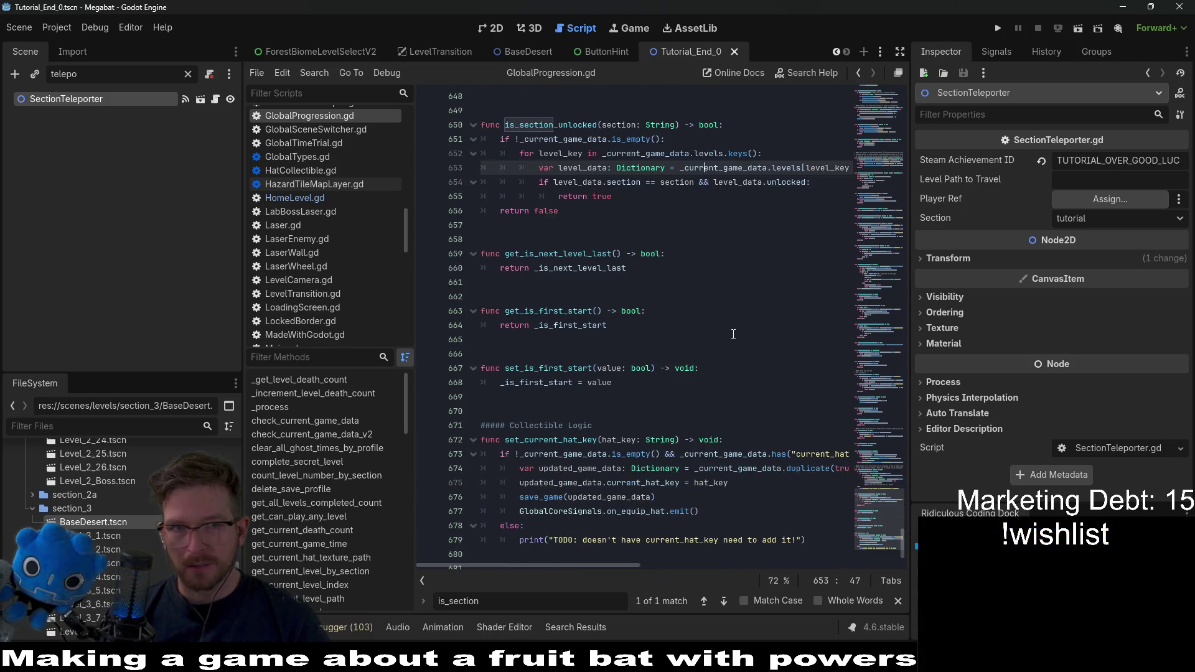
{"action": "scroll", "coordinate": [733, 334], "scroll_direction": "up", "scroll_amount": 3}
{"action": "scroll", "coordinate": [529, 55], "scroll_direction": "up", "scroll_amount": 5}
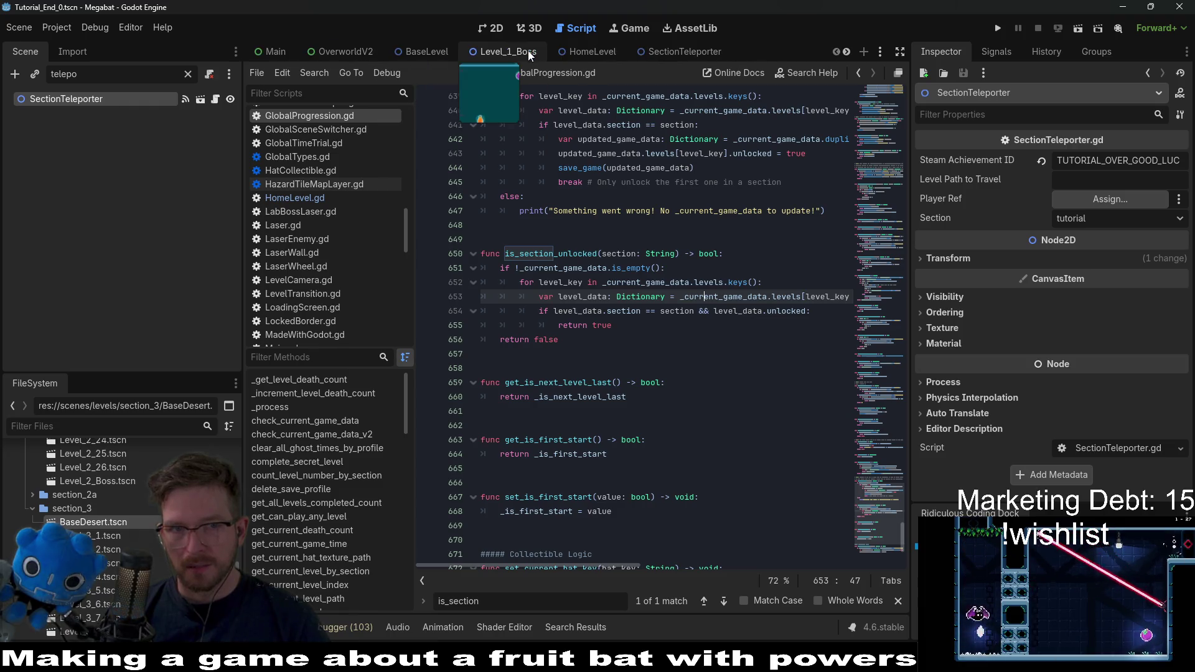
Step: Switch to the BaseLevel scene and select _on_section_teleporter_player_exited near line 284
{"action": "left_click", "coordinate": [425, 51]}
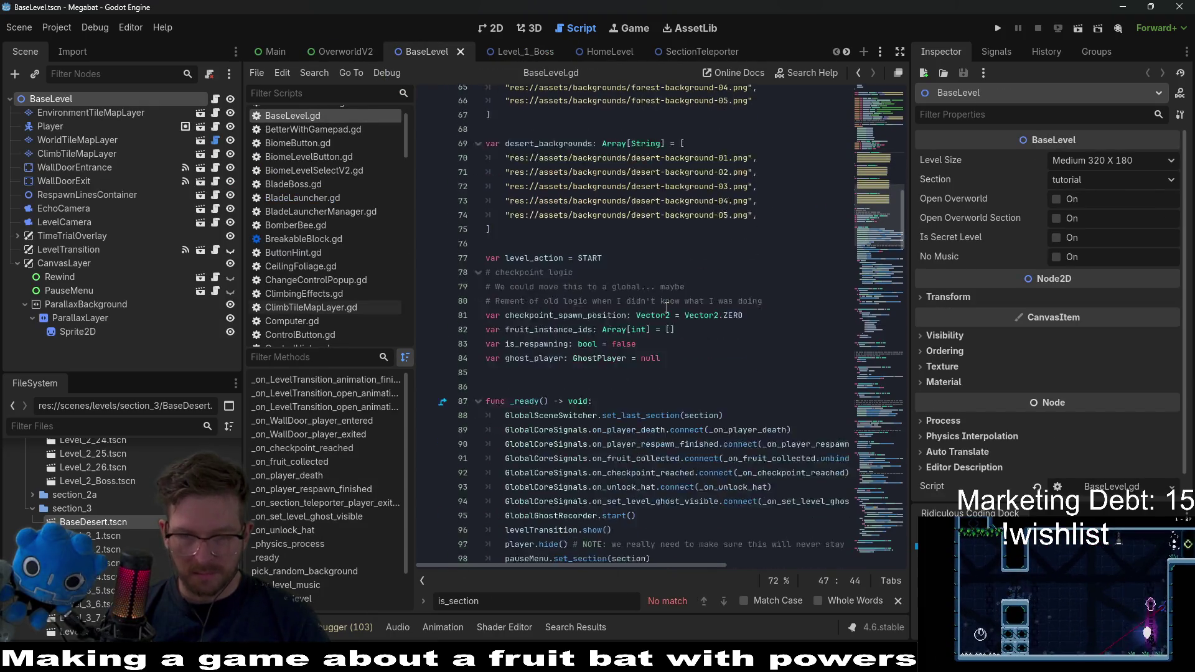
{"action": "scroll", "coordinate": [666, 307], "scroll_direction": "down", "scroll_amount": 5}
{"action": "scroll", "coordinate": [591, 256], "scroll_direction": "down", "scroll_amount": 20}
{"action": "scroll", "coordinate": [875, 496], "scroll_direction": "down", "scroll_amount": 10}
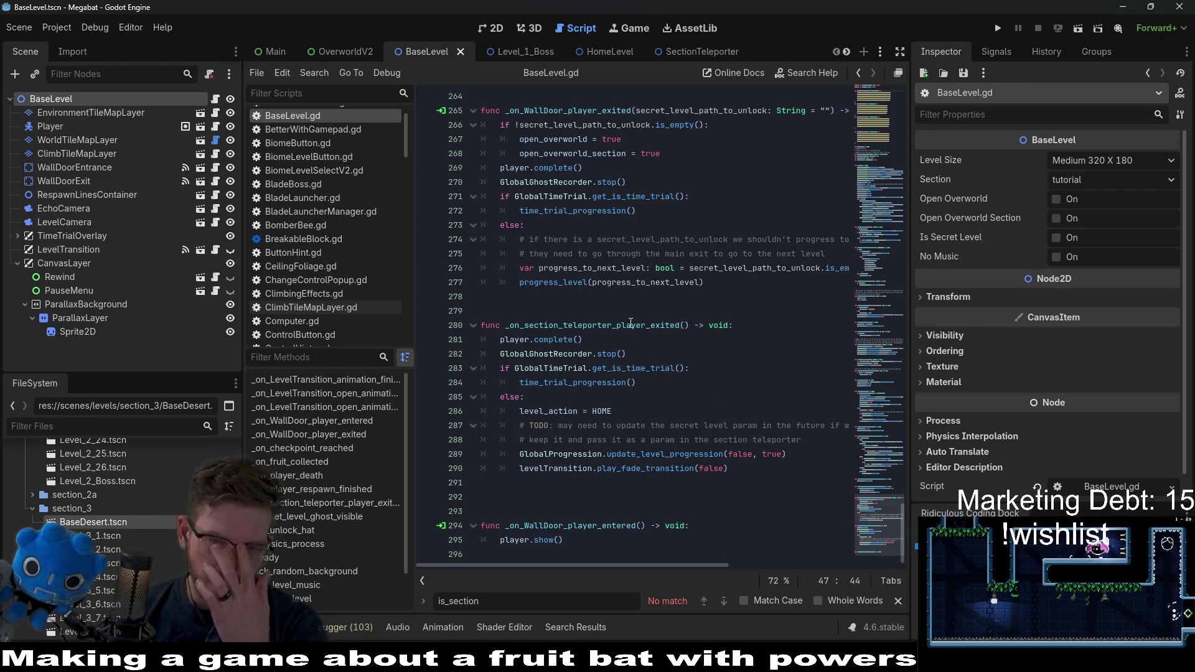
{"action": "double_click", "coordinate": [630, 324]}
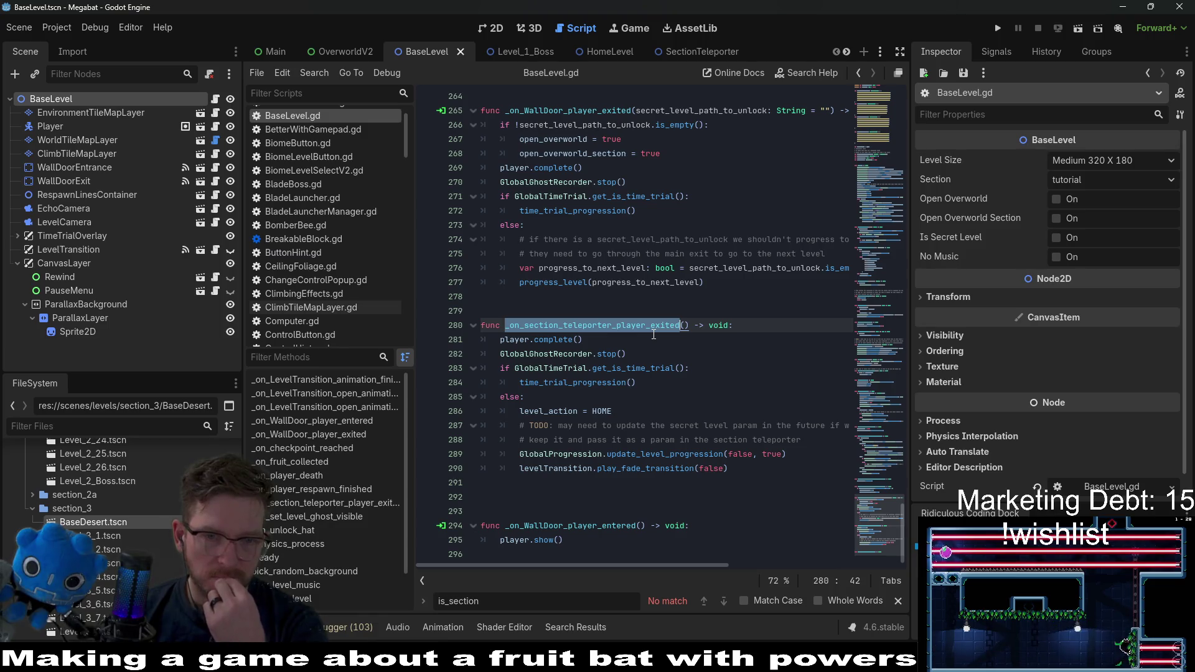
{"action": "left_click", "coordinate": [690, 379]}
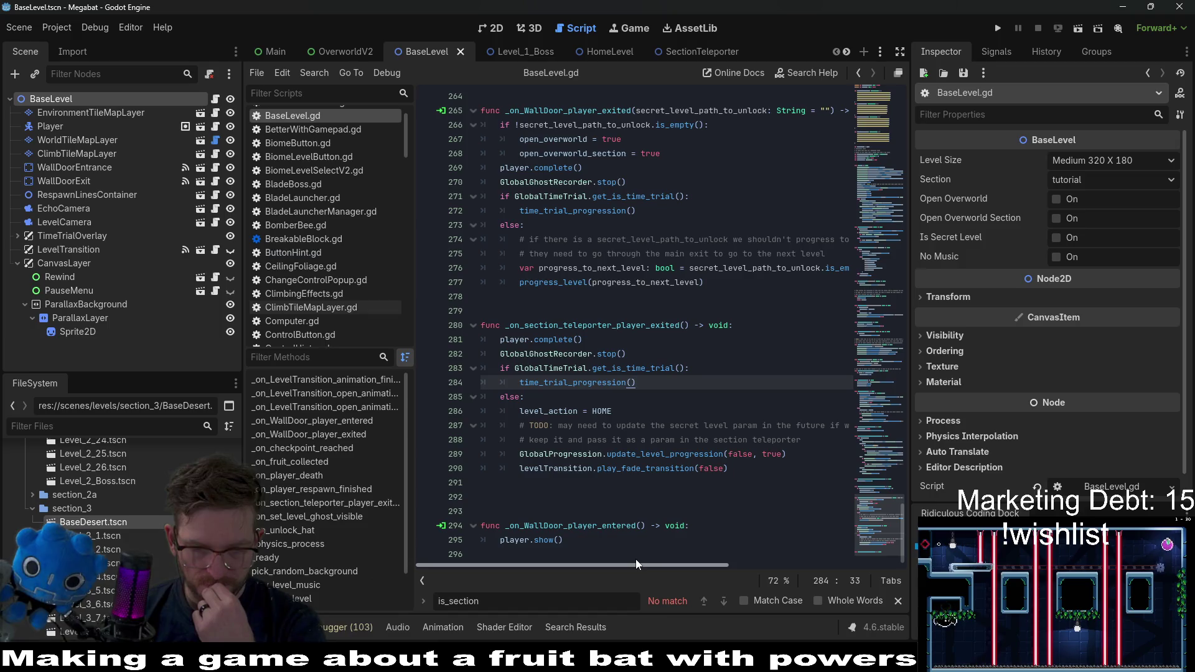
Step: Delete the empty line 291 in BaseLevel.gd and save with Ctrl+S
{"action": "left_click", "coordinate": [651, 487]}
{"action": "key", "text": "BackSpace"}
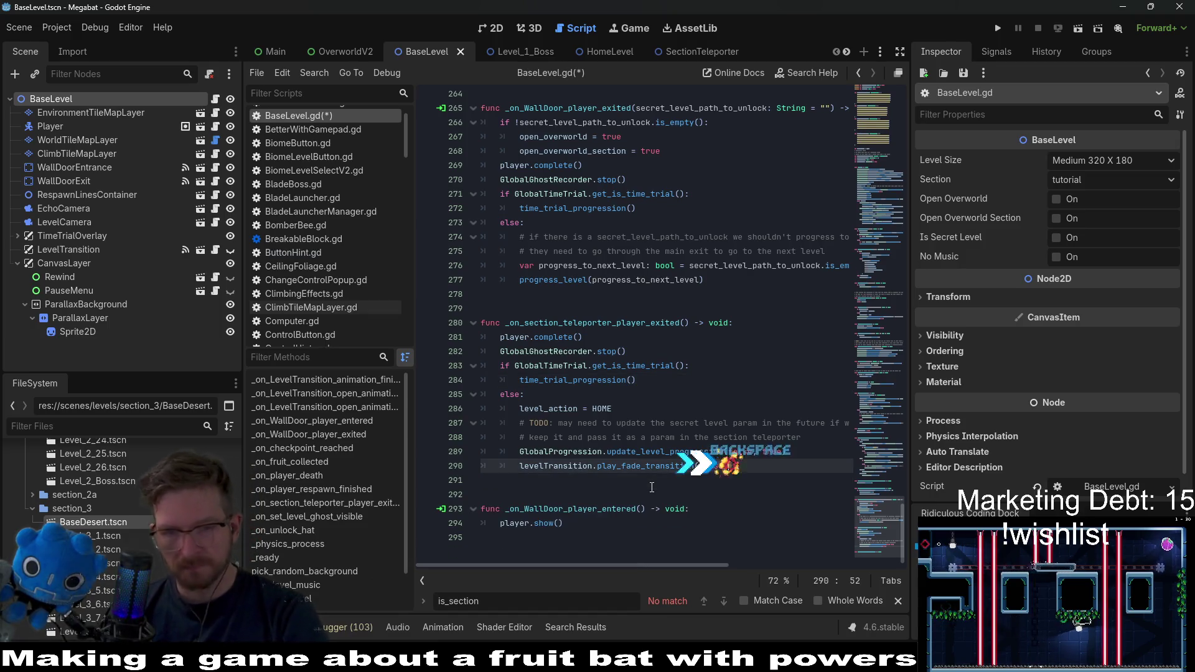
{"action": "key", "text": "ctrl+s"}
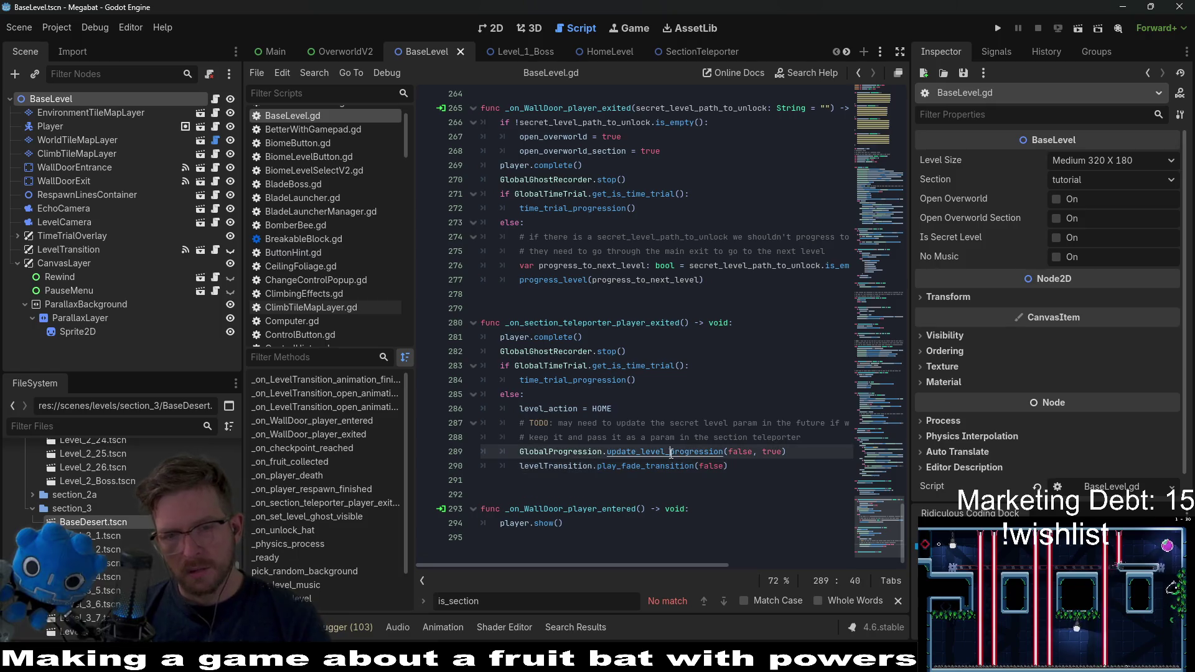
Step: Jump to update_level_progression, then show the Tutorial_End_0 scene in the 2D editor
{"action": "left_click", "coordinate": [671, 456], "text": "ctrl"}
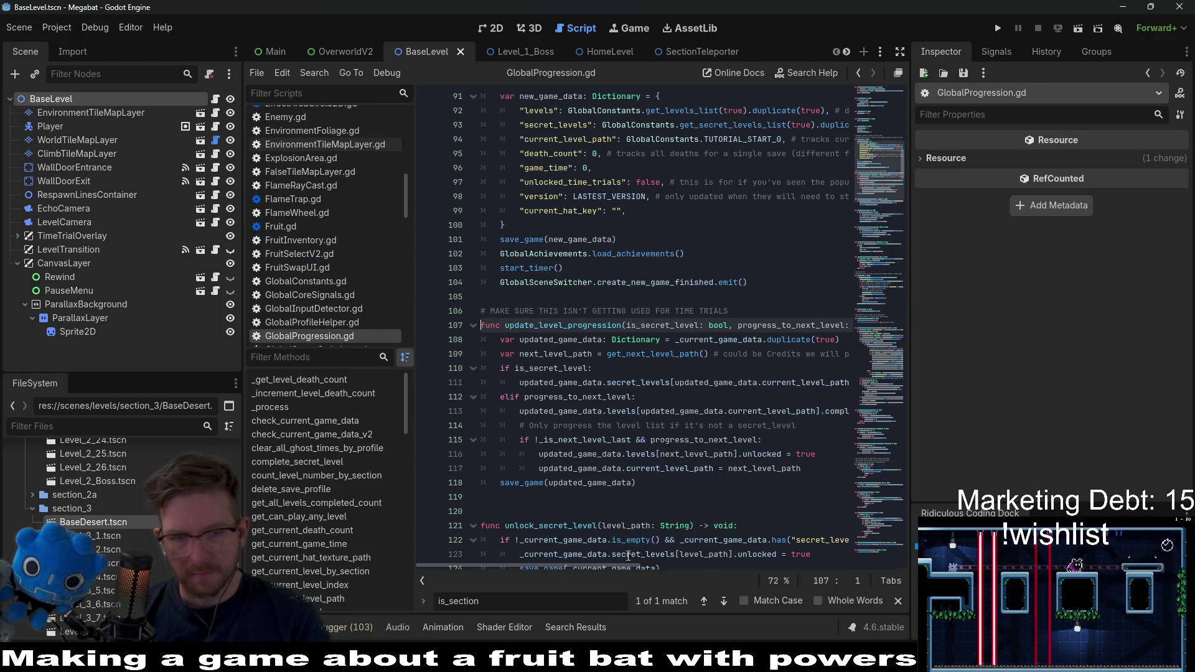
{"action": "mouse_move", "coordinate": [607, 560]}
{"action": "left_mouse_down"}
{"action": "mouse_move", "coordinate": [644, 559]}
{"action": "mouse_move", "coordinate": [619, 557]}
{"action": "mouse_move", "coordinate": [627, 540]}
{"action": "left_mouse_up"}
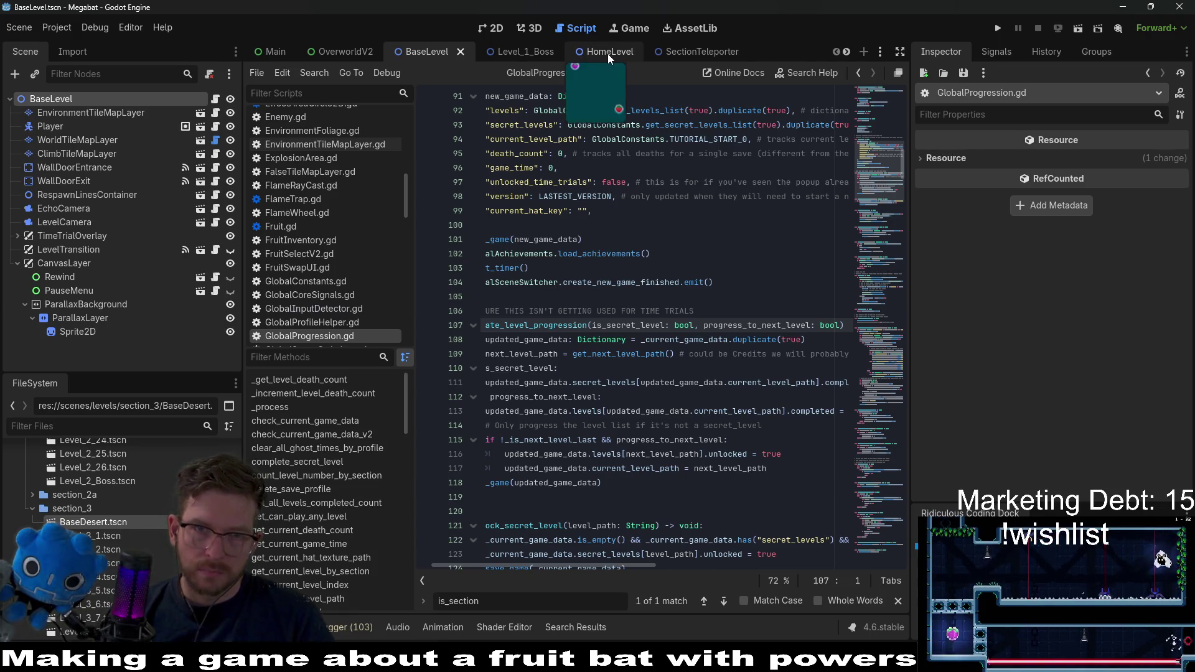
{"action": "scroll", "coordinate": [609, 57], "scroll_direction": "down", "scroll_amount": 5}
{"action": "scroll", "coordinate": [609, 57], "scroll_direction": "up", "scroll_amount": 3}
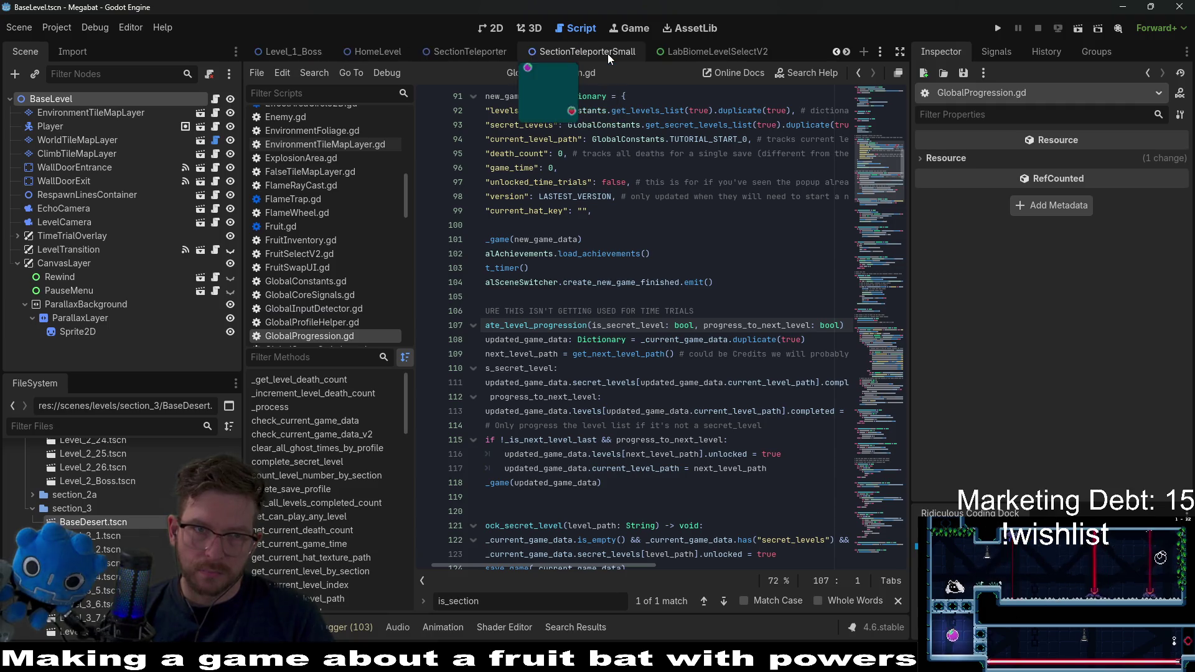
{"action": "scroll", "coordinate": [609, 57], "scroll_direction": "up", "scroll_amount": 2}
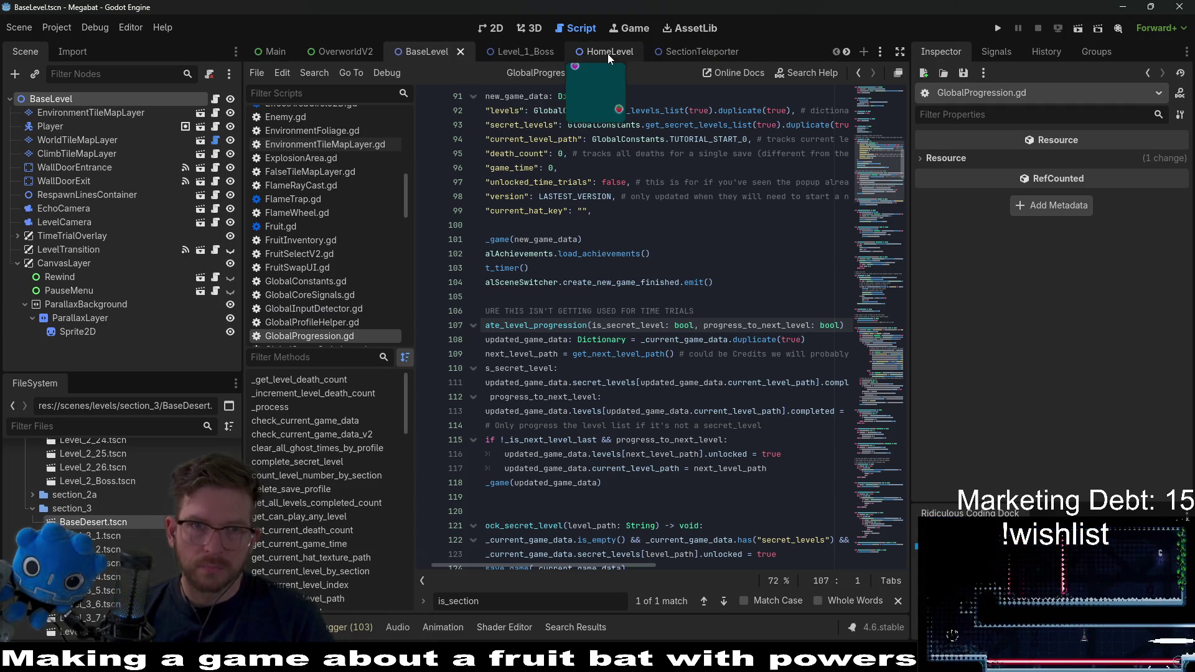
{"action": "scroll", "coordinate": [609, 55], "scroll_direction": "down", "scroll_amount": 4}
{"action": "left_click", "coordinate": [677, 49]}
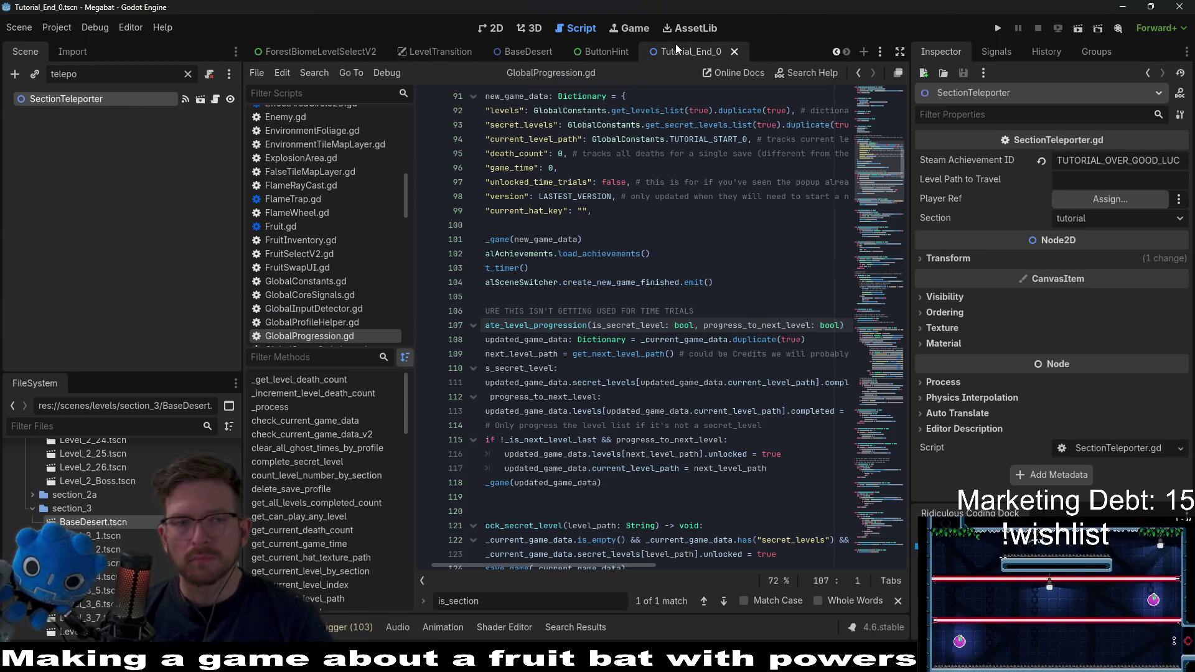
{"action": "left_click", "coordinate": [496, 28]}
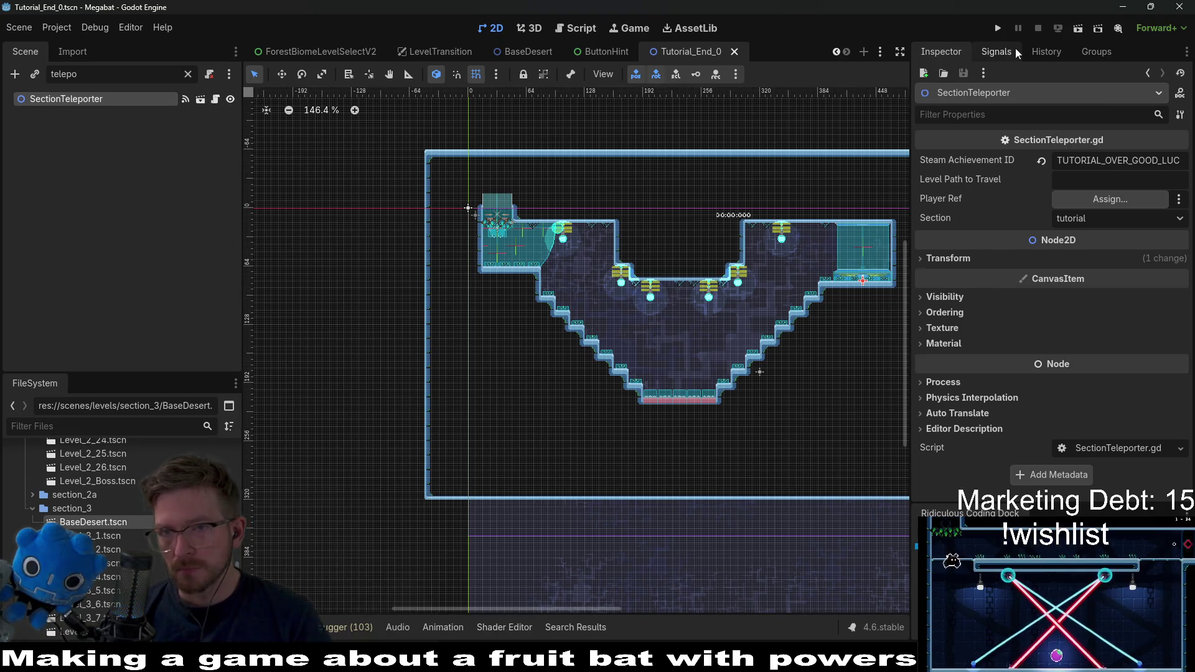
Step: Open the BaseLevel.gd handler connected to the SectionTeleporter's player_exited signal
{"action": "left_click", "coordinate": [1006, 50]}
{"action": "double_click", "coordinate": [1056, 126]}
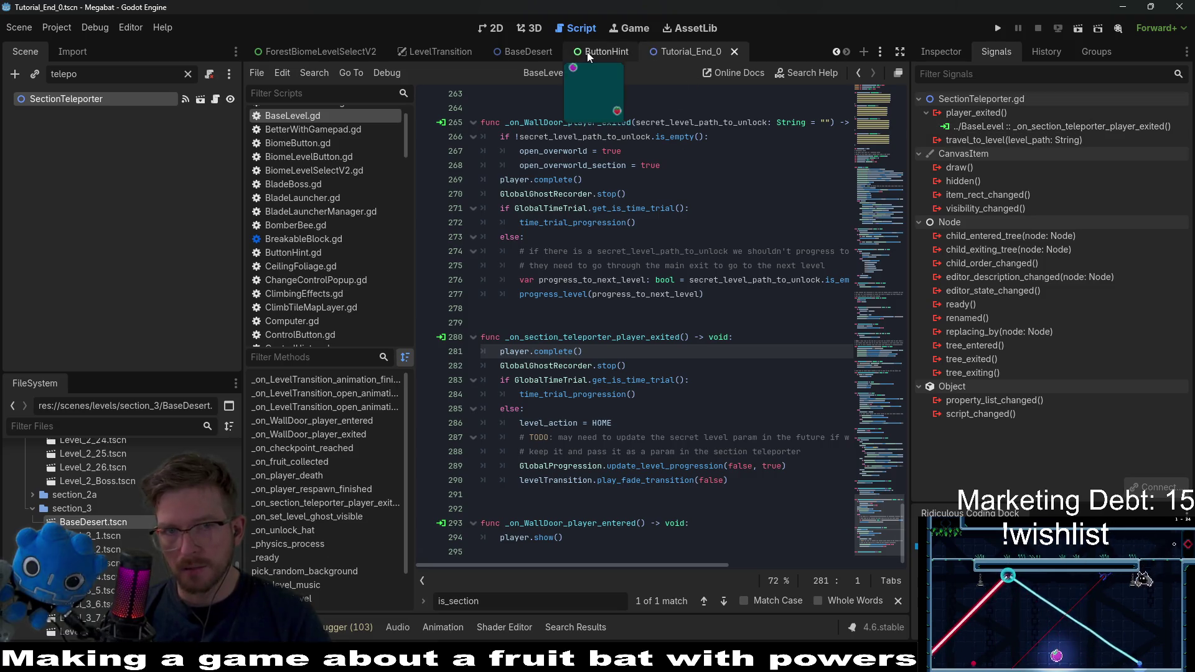
{"action": "scroll", "coordinate": [606, 52], "scroll_direction": "up", "scroll_amount": 3}
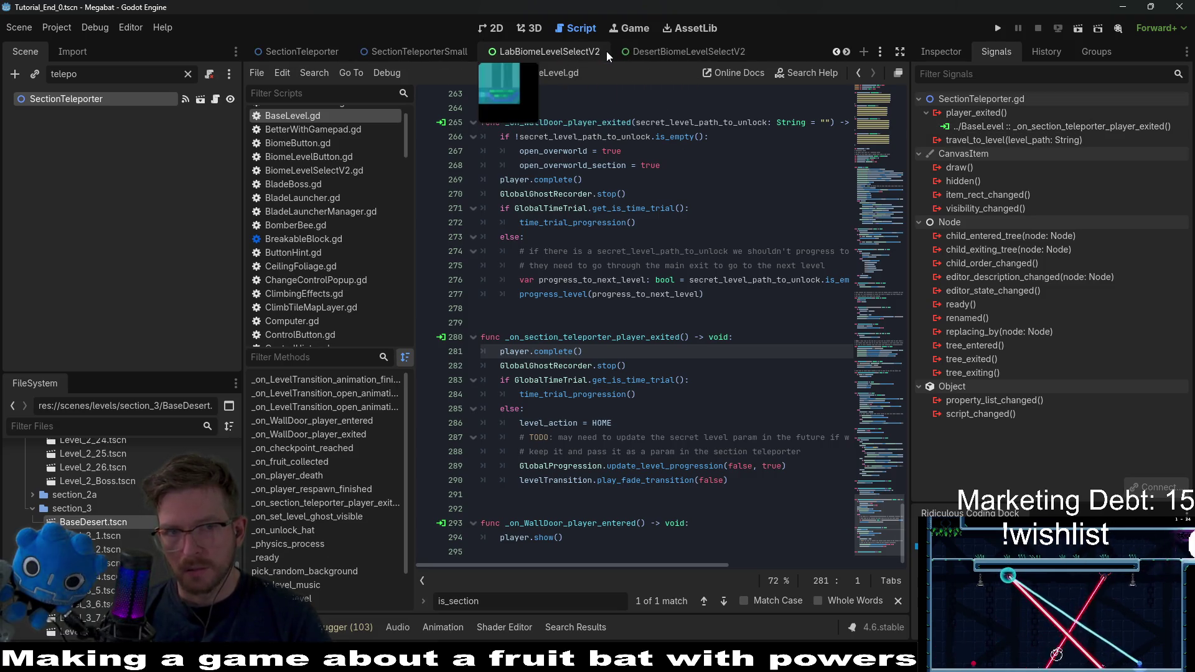
{"action": "scroll", "coordinate": [606, 51], "scroll_direction": "down", "scroll_amount": 3}
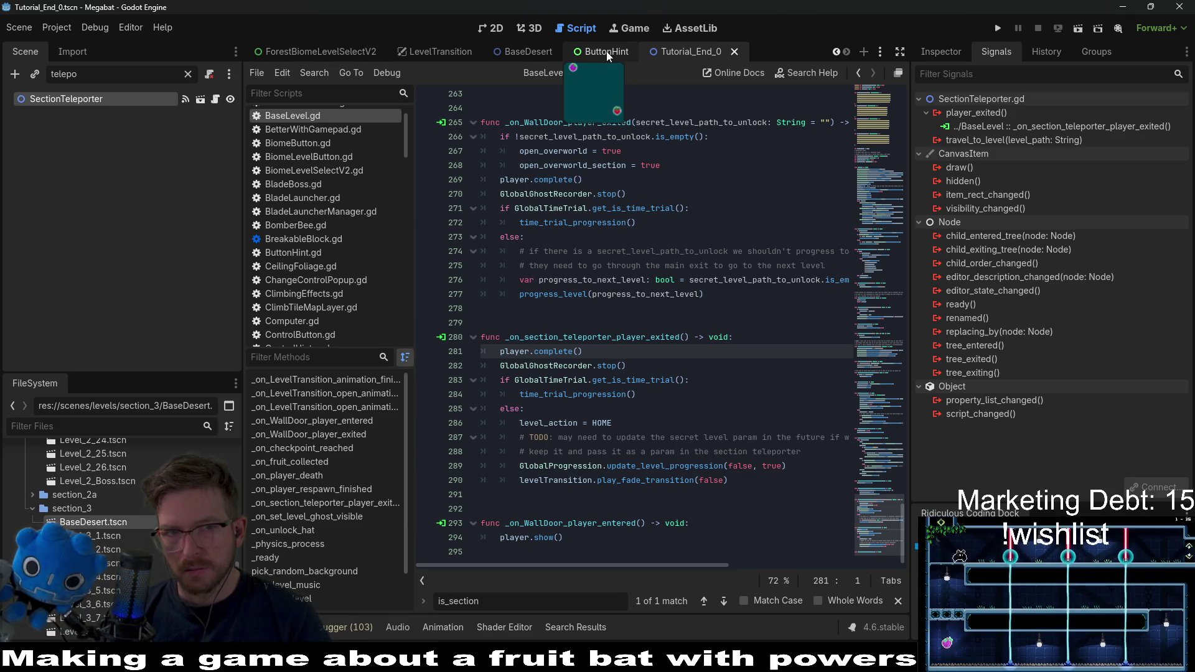
Step: Quick-open the Level_1_Boss scene by searching 'level_1_boss'
{"action": "key", "text": "shift+alt+o"}
{"action": "type", "text": "level_"}
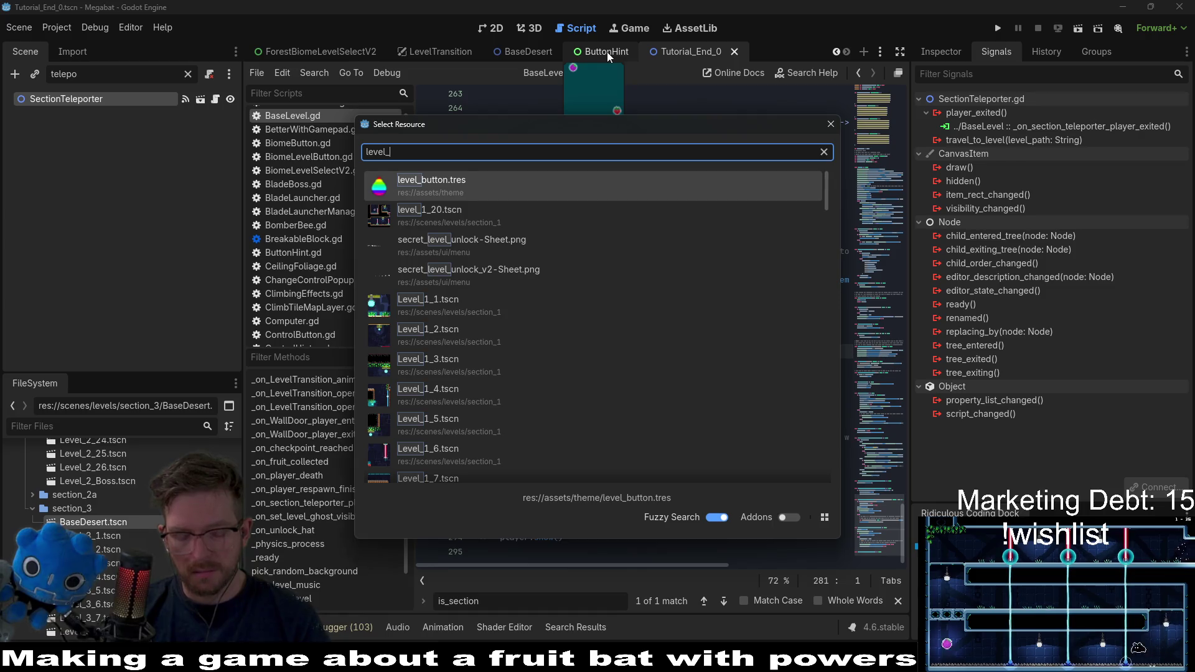
{"action": "type", "text": "1_boss"}
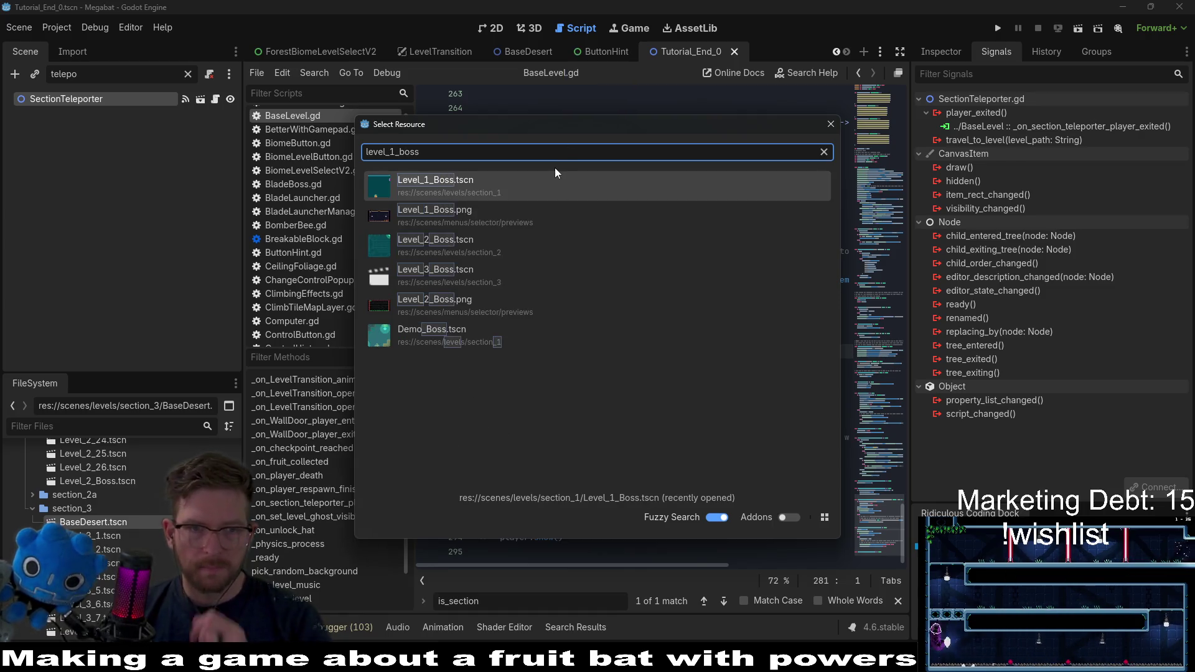
{"action": "left_click", "coordinate": [492, 187]}
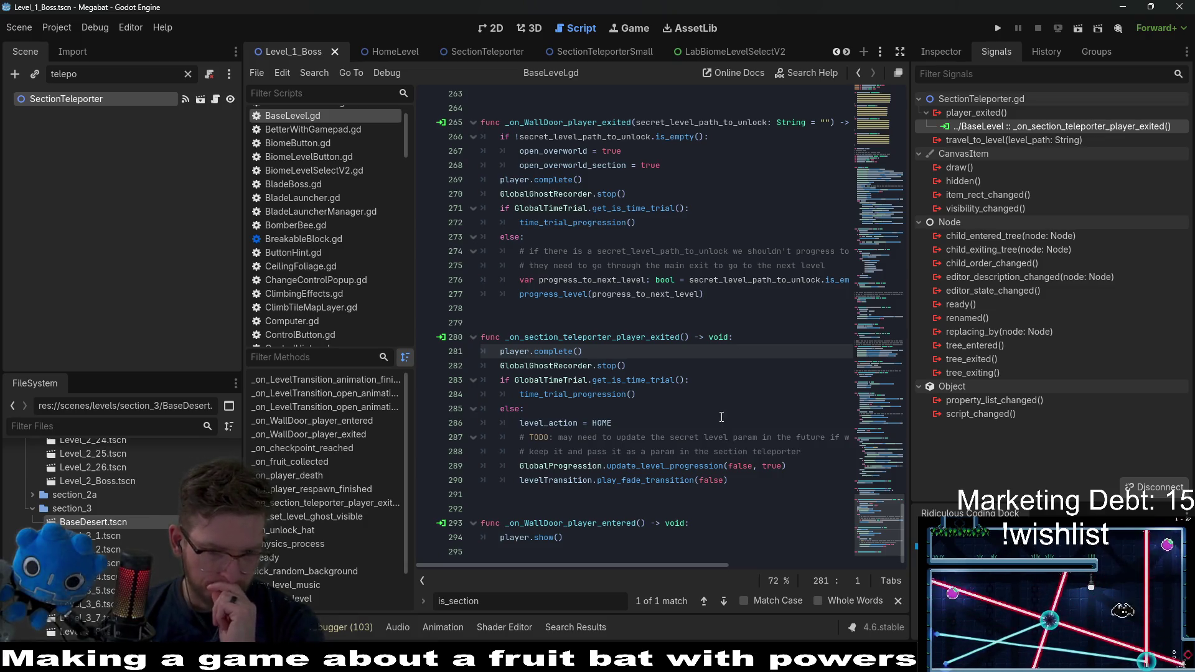
Step: Follow the update_level_progression call through to the play_fade_transition definition
{"action": "left_click", "coordinate": [675, 467]}
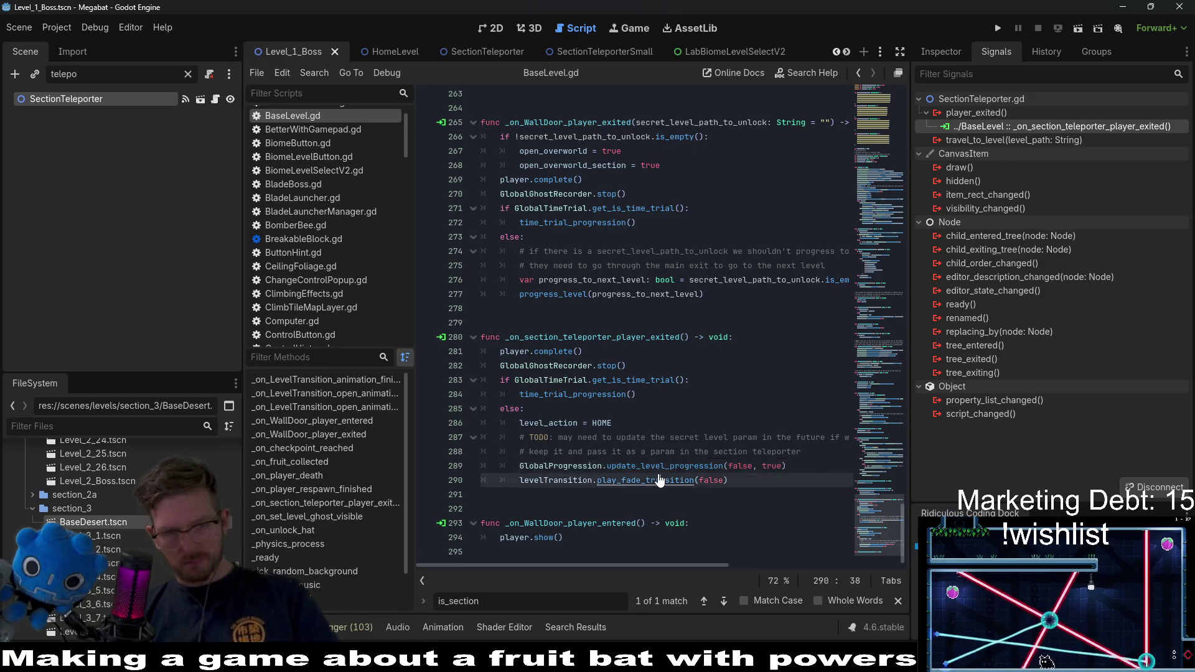
{"action": "left_click", "coordinate": [659, 476], "text": "ctrl"}
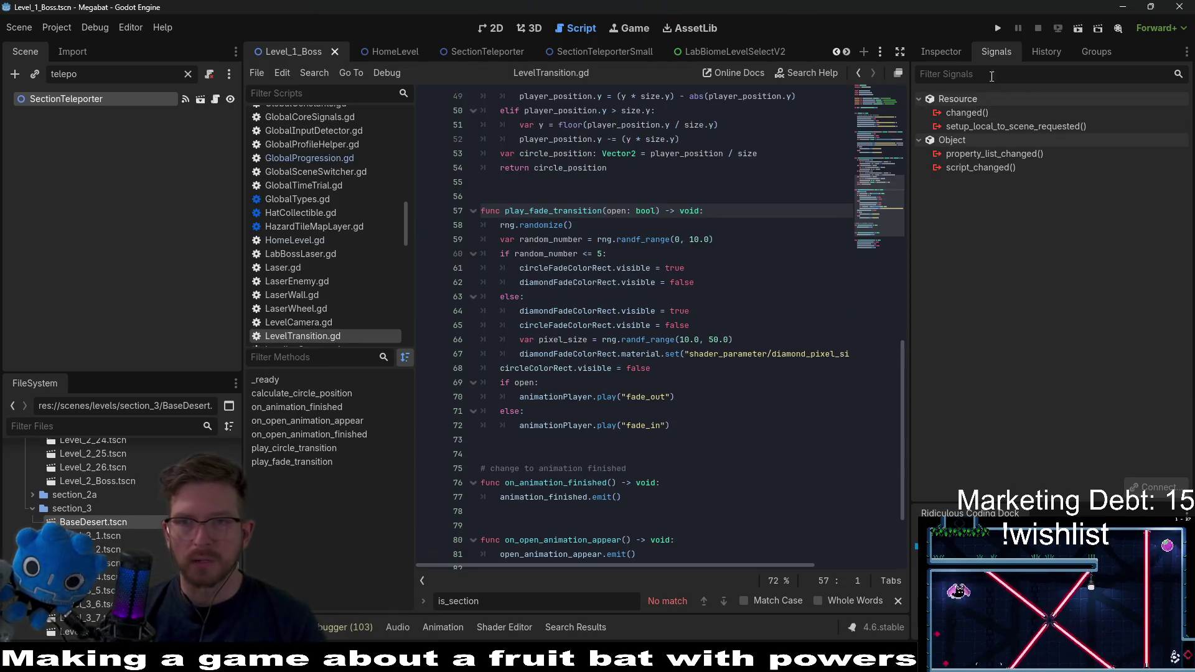
{"action": "scroll", "coordinate": [752, 366], "scroll_direction": "down", "scroll_amount": 3}
{"action": "scroll", "coordinate": [727, 403], "scroll_direction": "up", "scroll_amount": 8}
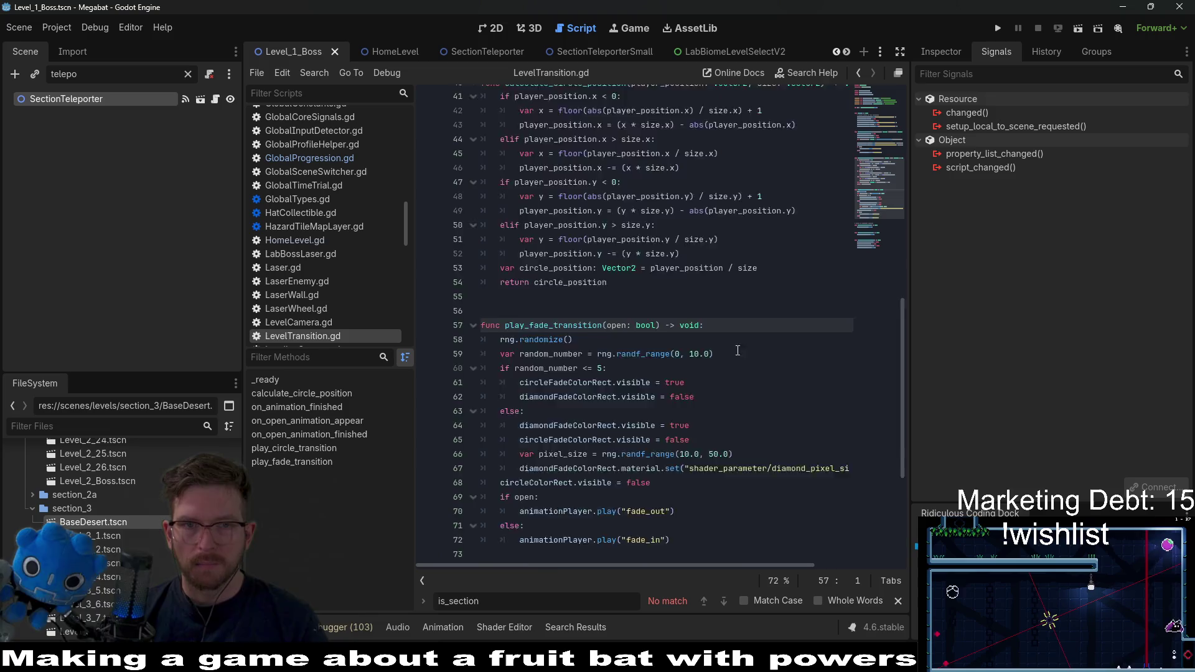
Step: Switch to GlobalProgression.gd and scroll to update_level_progression around line 104
{"action": "left_click", "coordinate": [306, 158]}
{"action": "scroll", "coordinate": [373, 218], "scroll_direction": "up", "scroll_amount": 5}
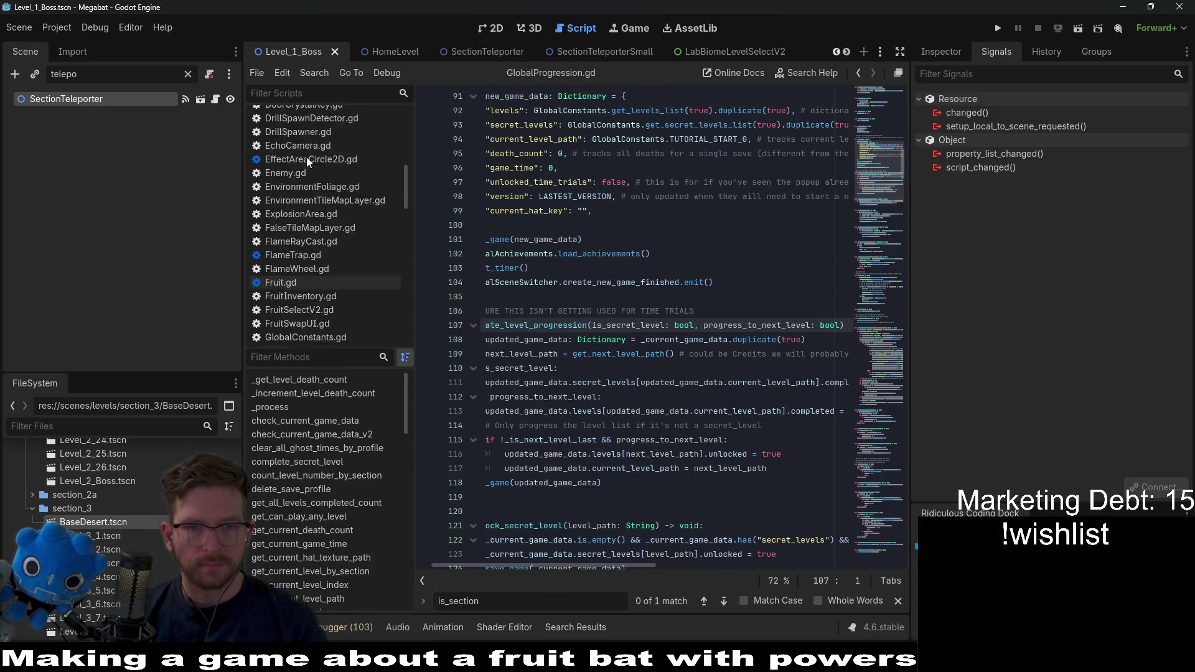
{"action": "left_click", "coordinate": [738, 282]}
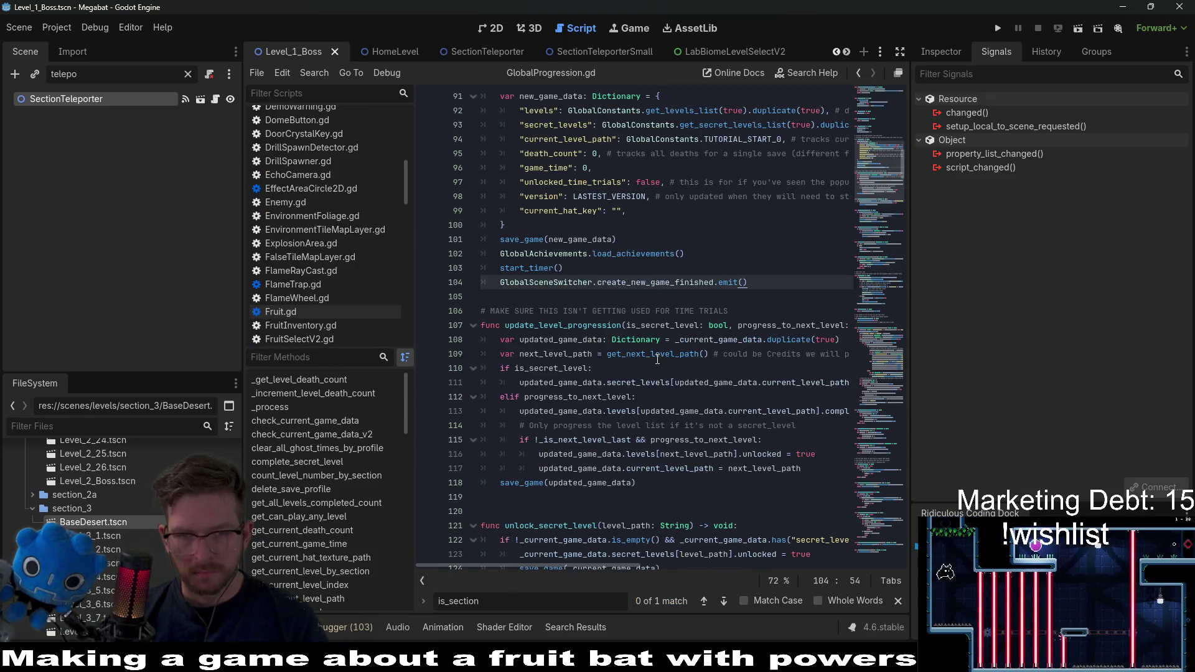
{"action": "scroll", "coordinate": [649, 484], "scroll_direction": "down", "scroll_amount": 1}
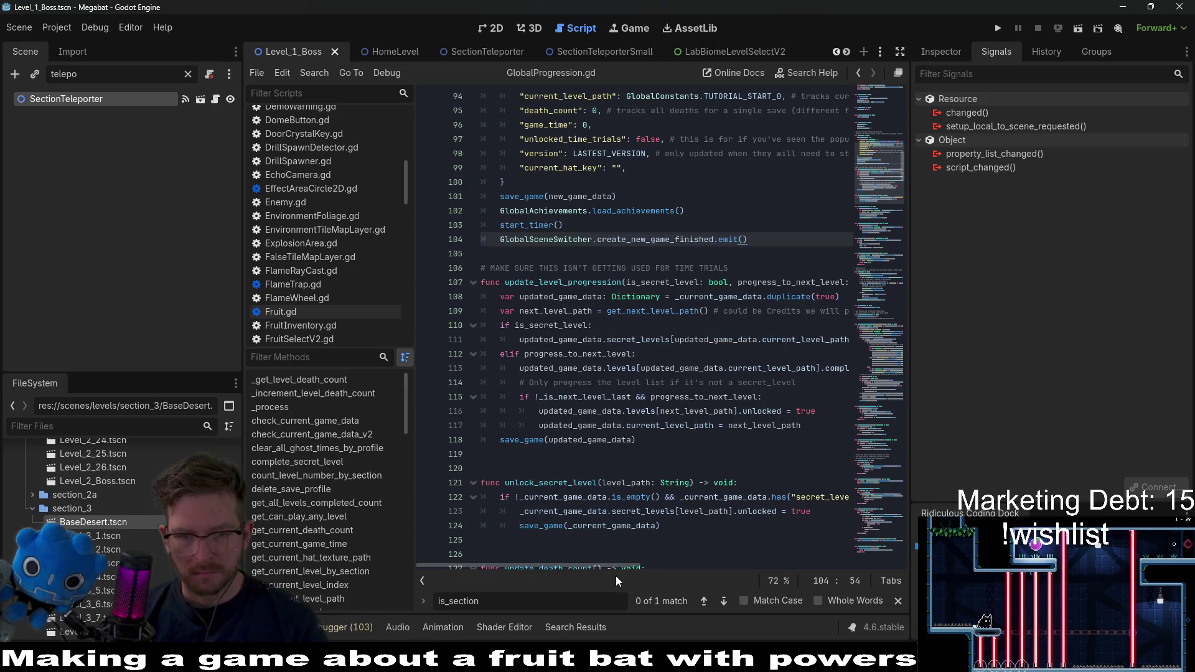
{"action": "mouse_move", "coordinate": [644, 566]}
{"action": "left_mouse_down"}
{"action": "mouse_move", "coordinate": [732, 543]}
{"action": "mouse_move", "coordinate": [643, 556]}
{"action": "left_mouse_up"}
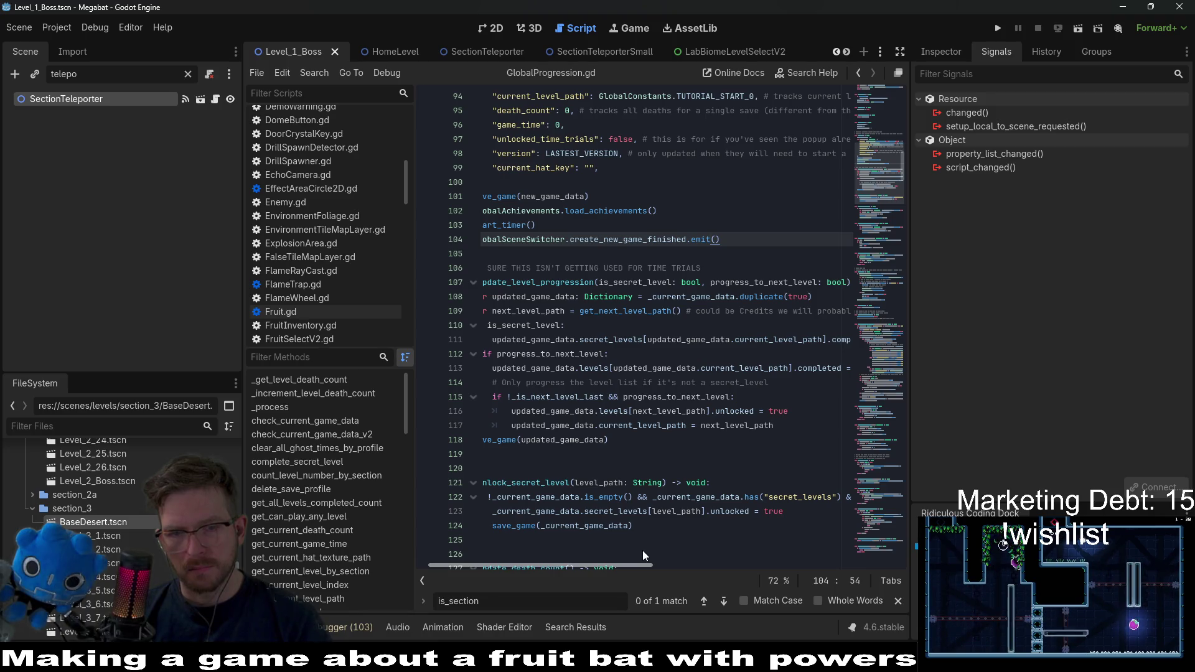
{"action": "left_click_drag", "start_coordinate": [644, 555], "coordinate": [608, 558]}
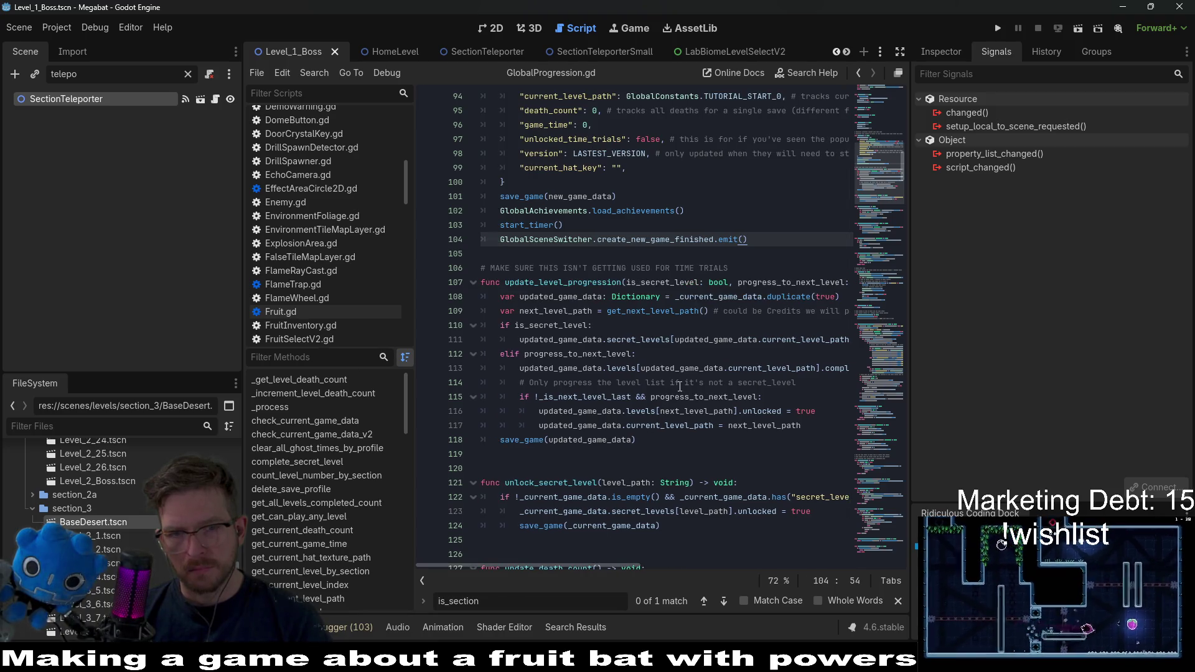
Step: Inspect progress_to_next_level, unlocked and next_level_path on lines 115–117
{"action": "double_click", "coordinate": [690, 401]}
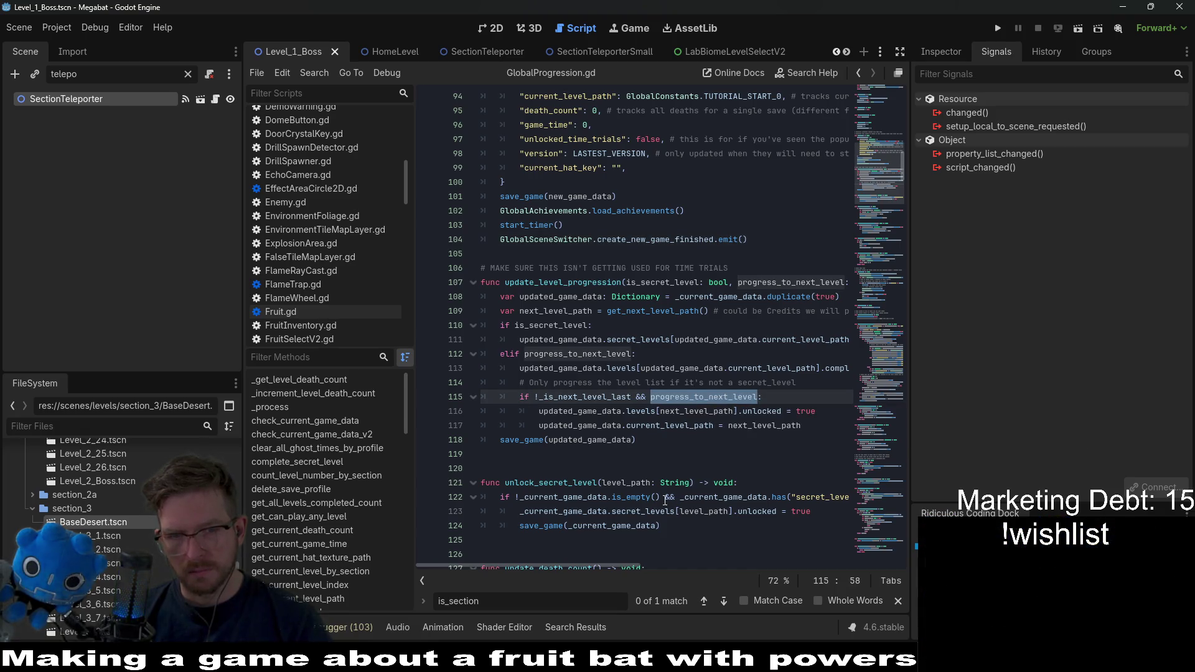
{"action": "double_click", "coordinate": [708, 414]}
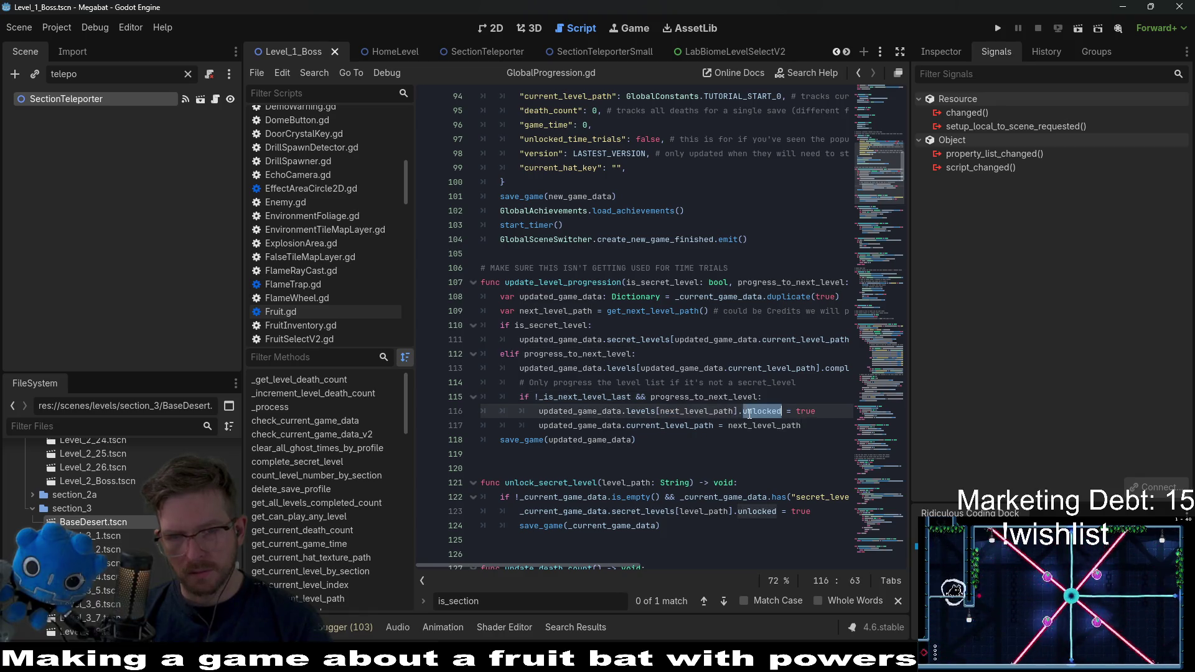
{"action": "left_click", "coordinate": [700, 428]}
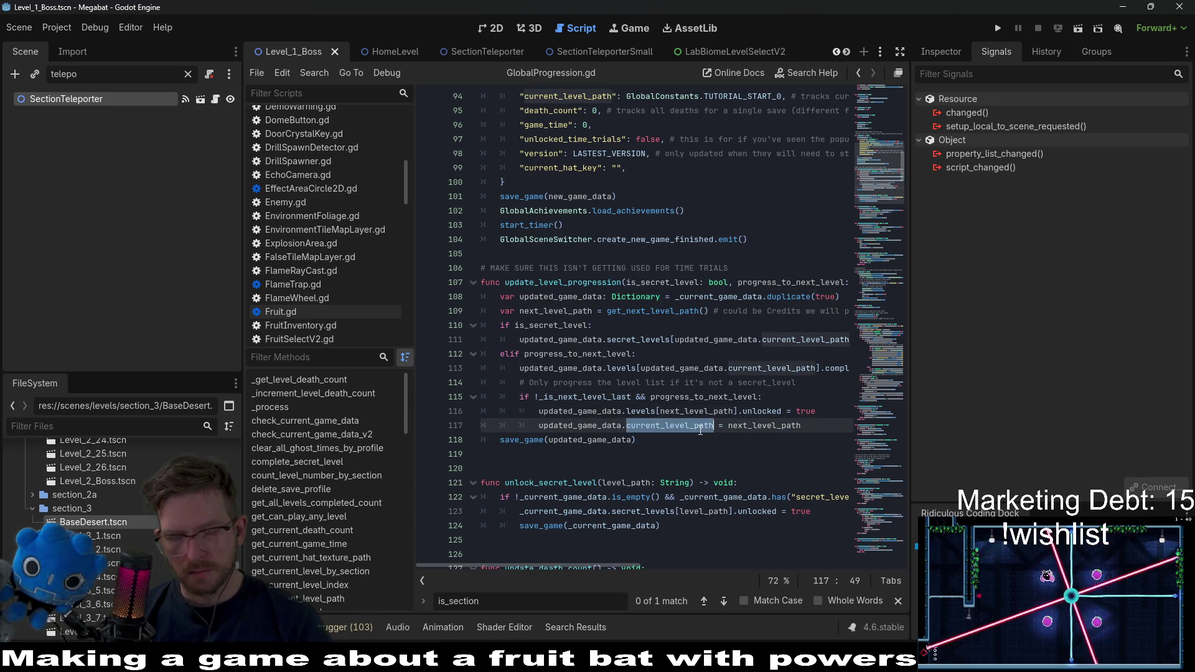
{"action": "double_click", "coordinate": [735, 423]}
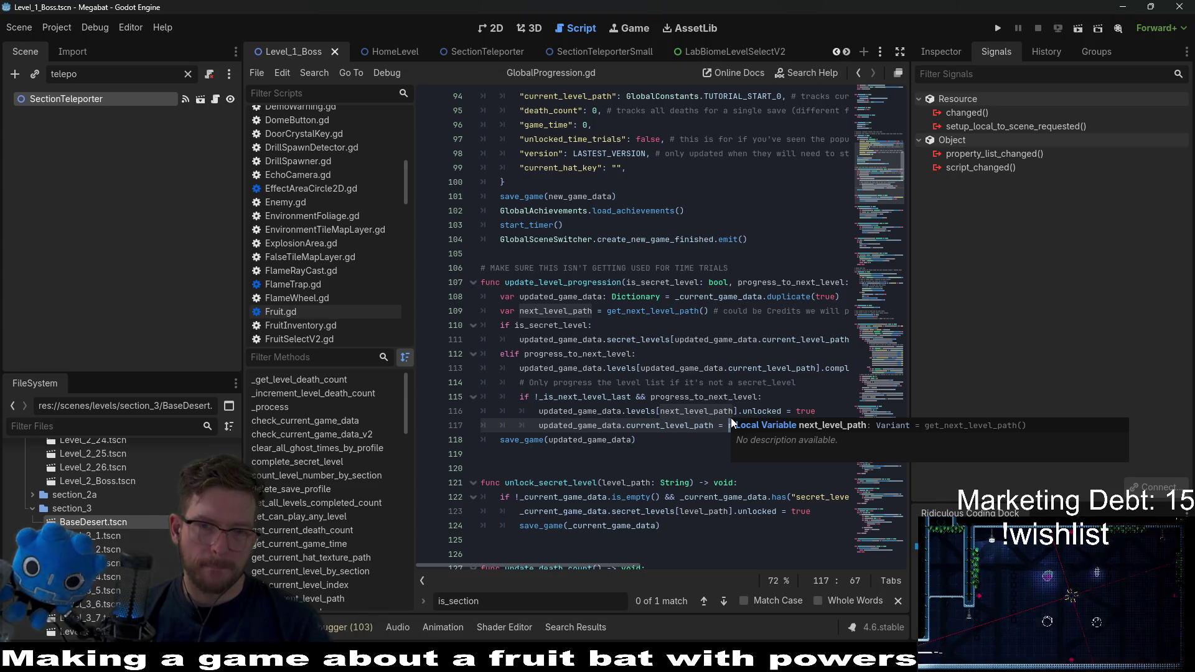
{"action": "left_click", "coordinate": [669, 428]}
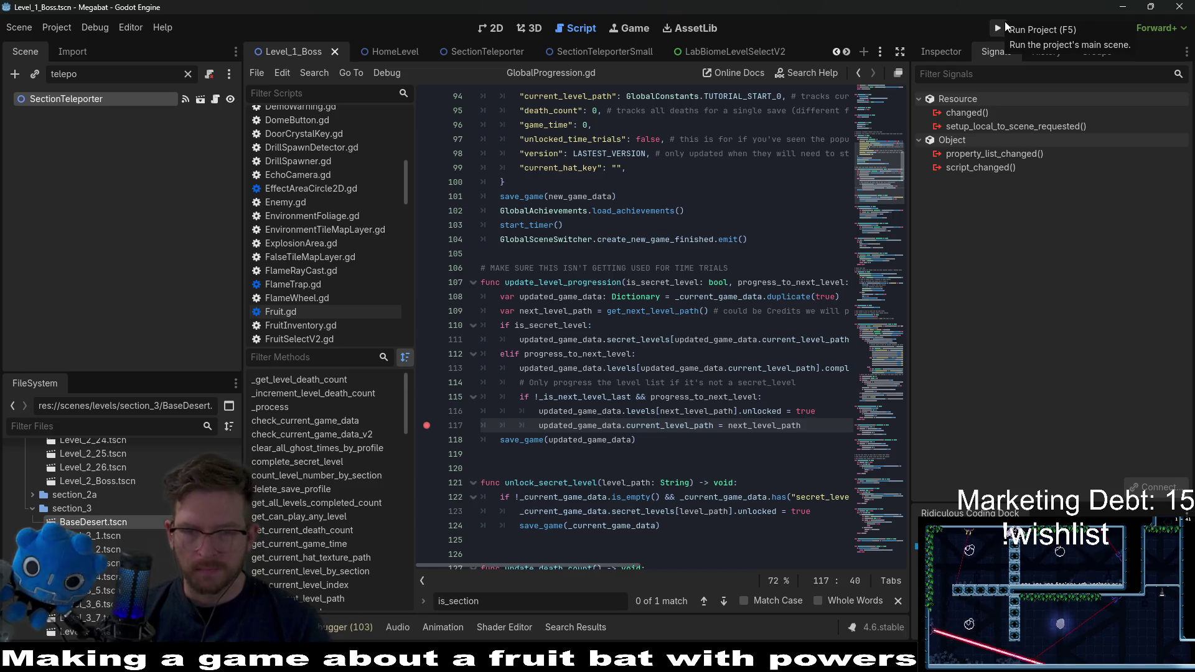
Step: Check progress and _is_next_level_last on lines 114–115, then run the project
{"action": "double_click", "coordinate": [589, 383]}
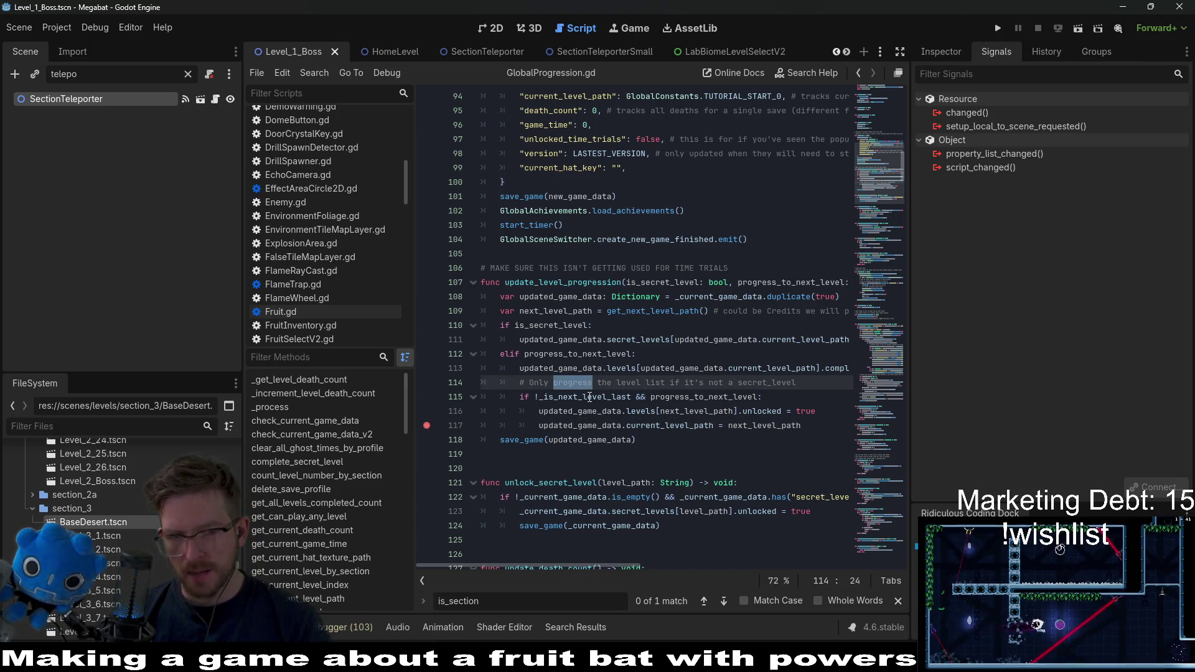
{"action": "double_click", "coordinate": [588, 397]}
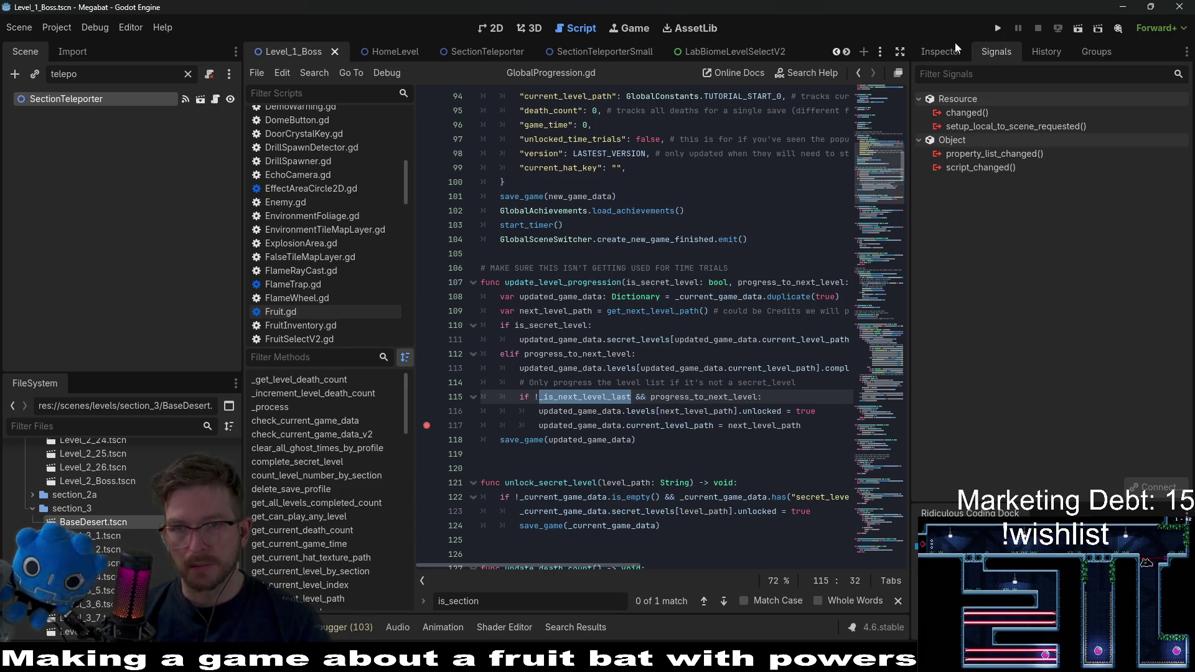
{"action": "left_click", "coordinate": [997, 27]}
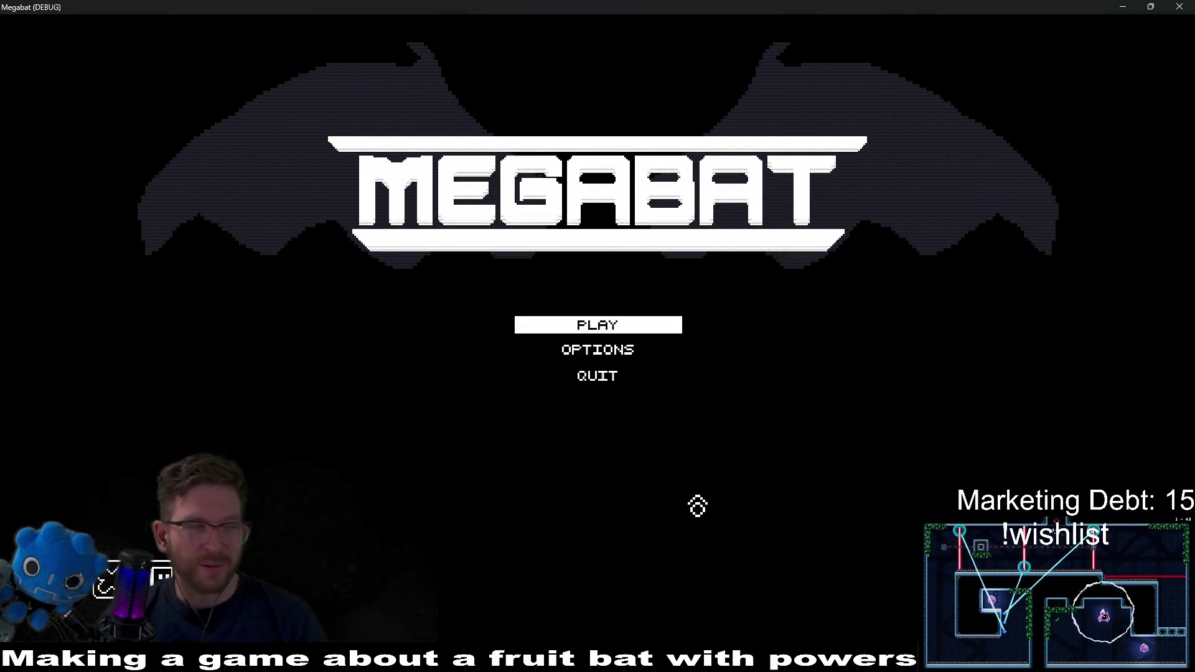
Step: Load the first save profile (Lab level 31), pause, and open the forest world's level list via Level Select
{"action": "left_click", "coordinate": [560, 336]}
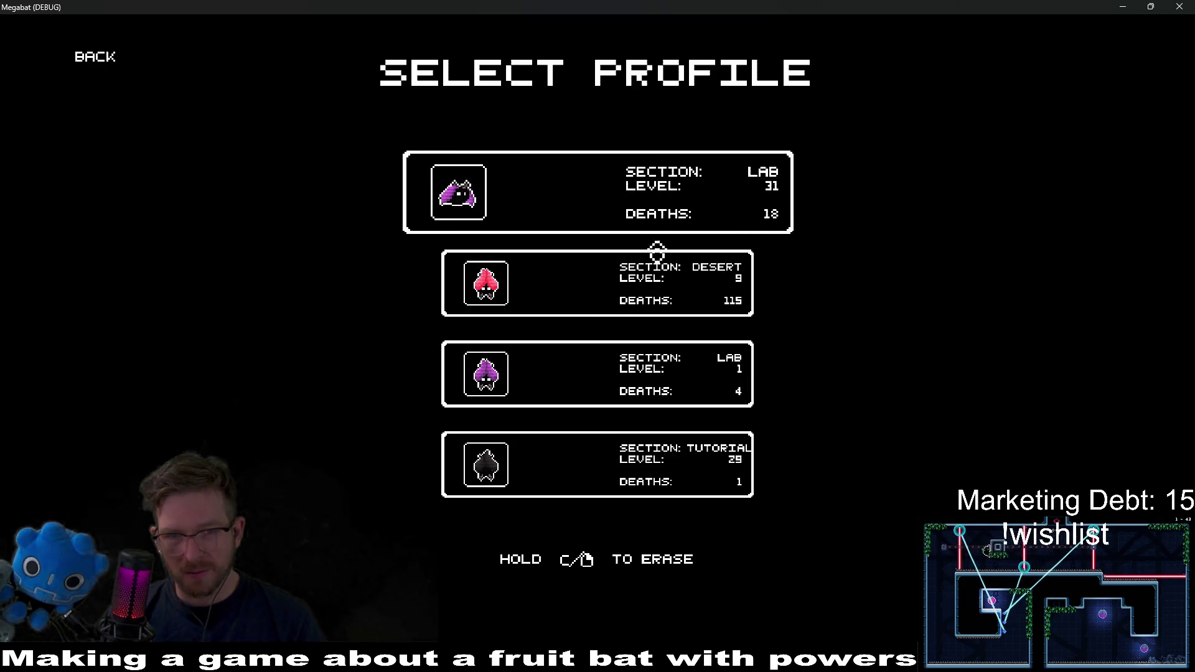
{"action": "left_click", "coordinate": [661, 300]}
{"action": "key", "text": "Escape"}
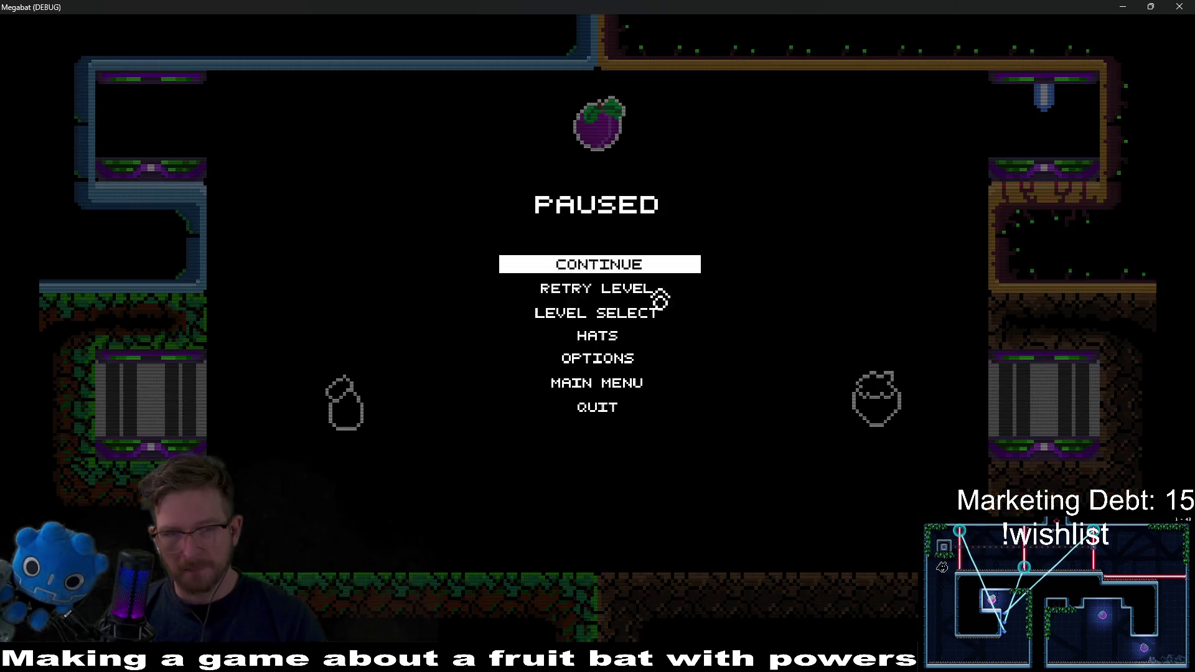
{"action": "left_click", "coordinate": [580, 324]}
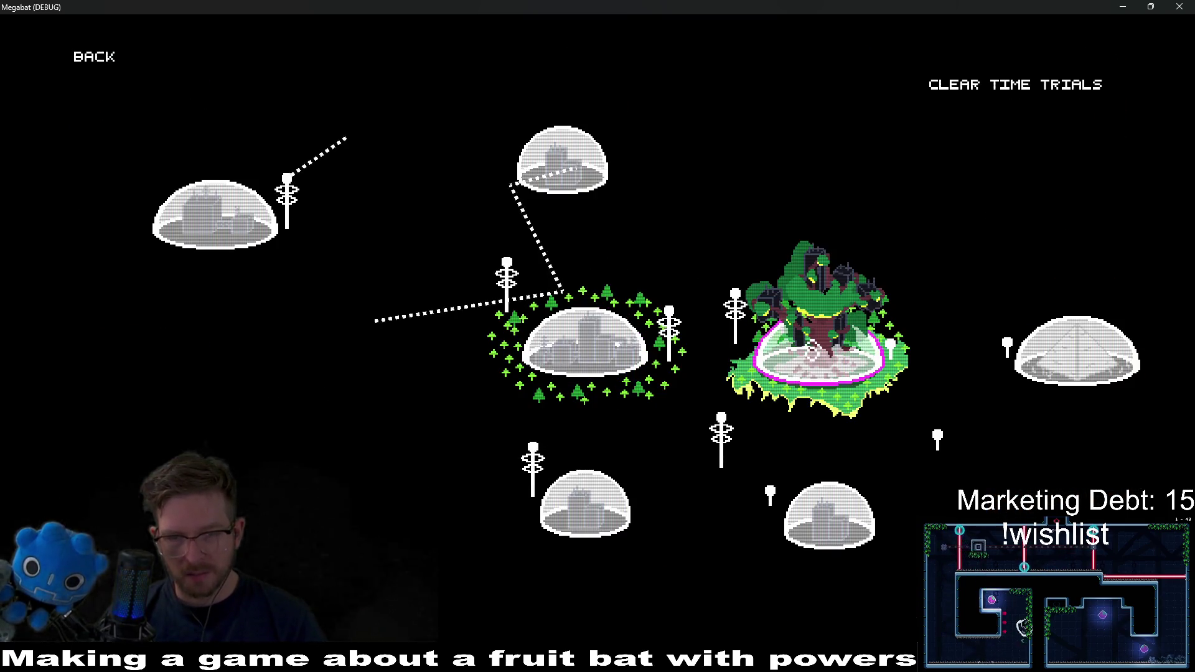
{"action": "left_click", "coordinate": [502, 292]}
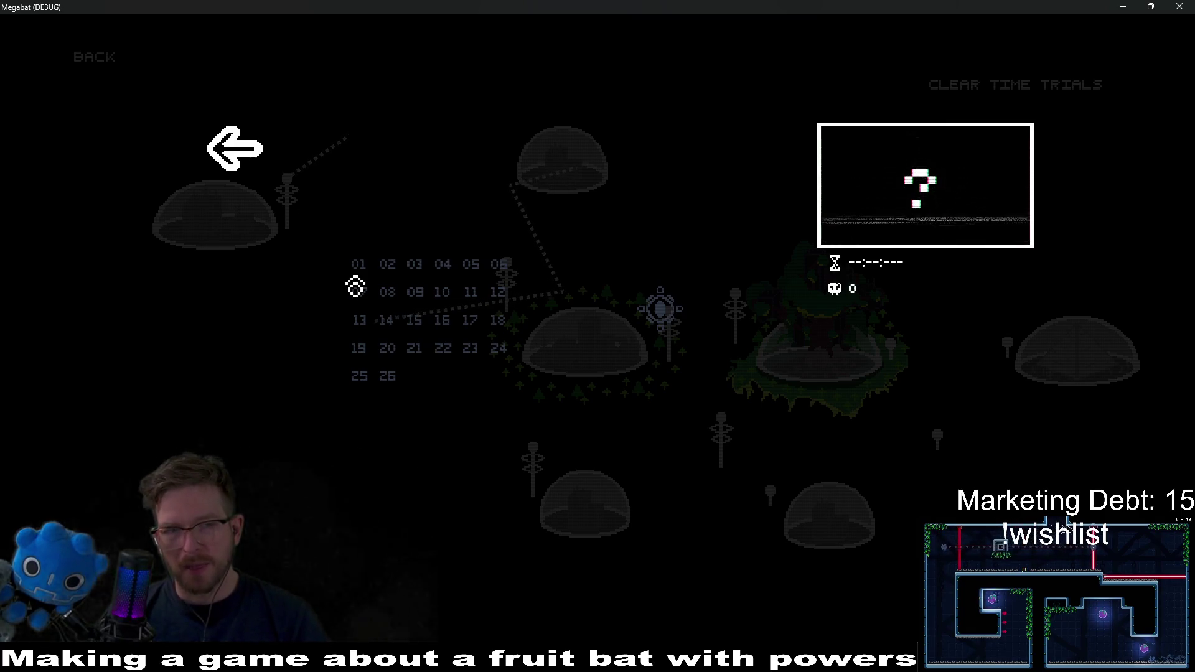
{"action": "left_click", "coordinate": [233, 155]}
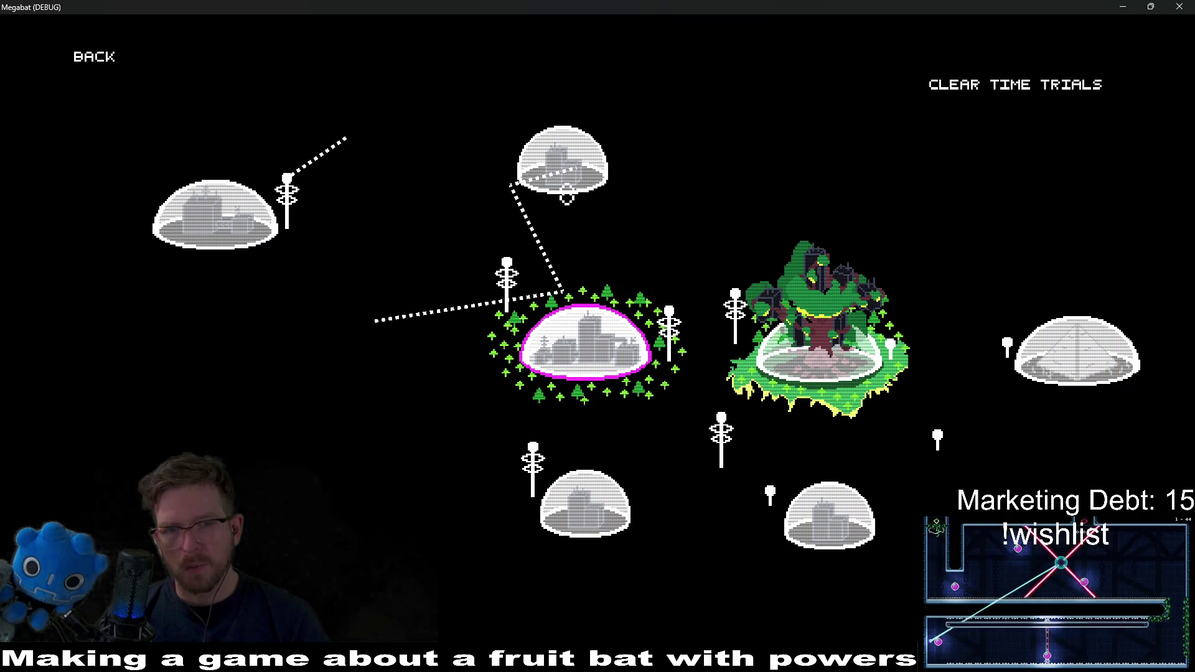
{"action": "left_click", "coordinate": [585, 342]}
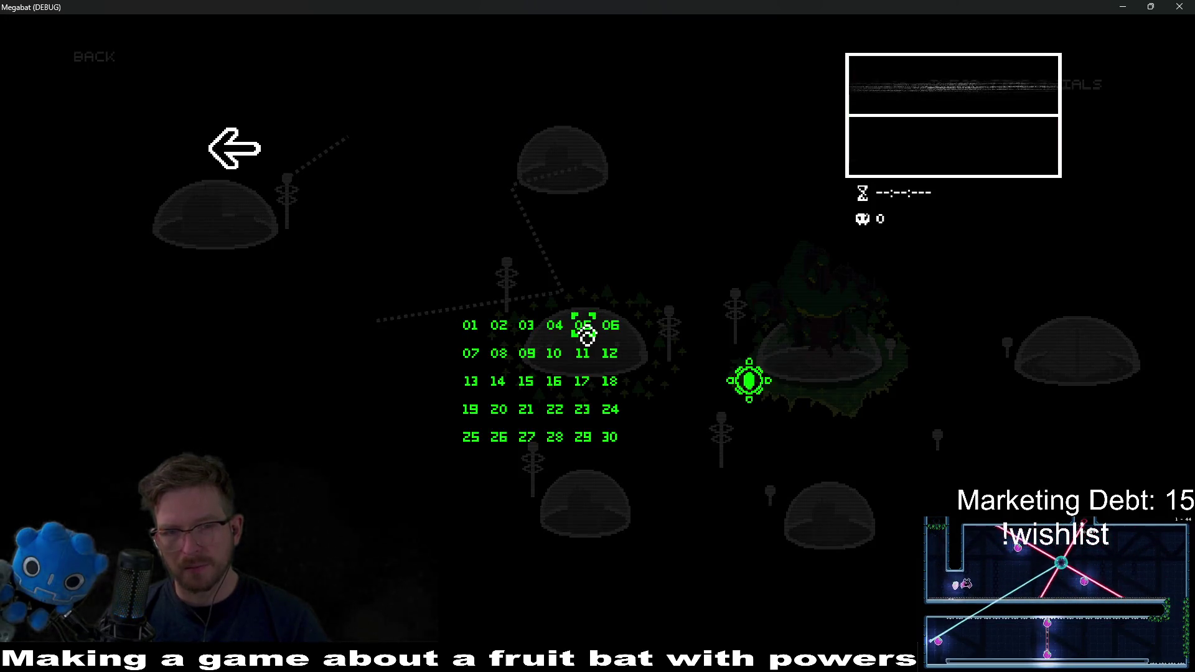
Step: Start forest level 31 and dodge the boss's first laser attacks
{"action": "left_click", "coordinate": [759, 385]}
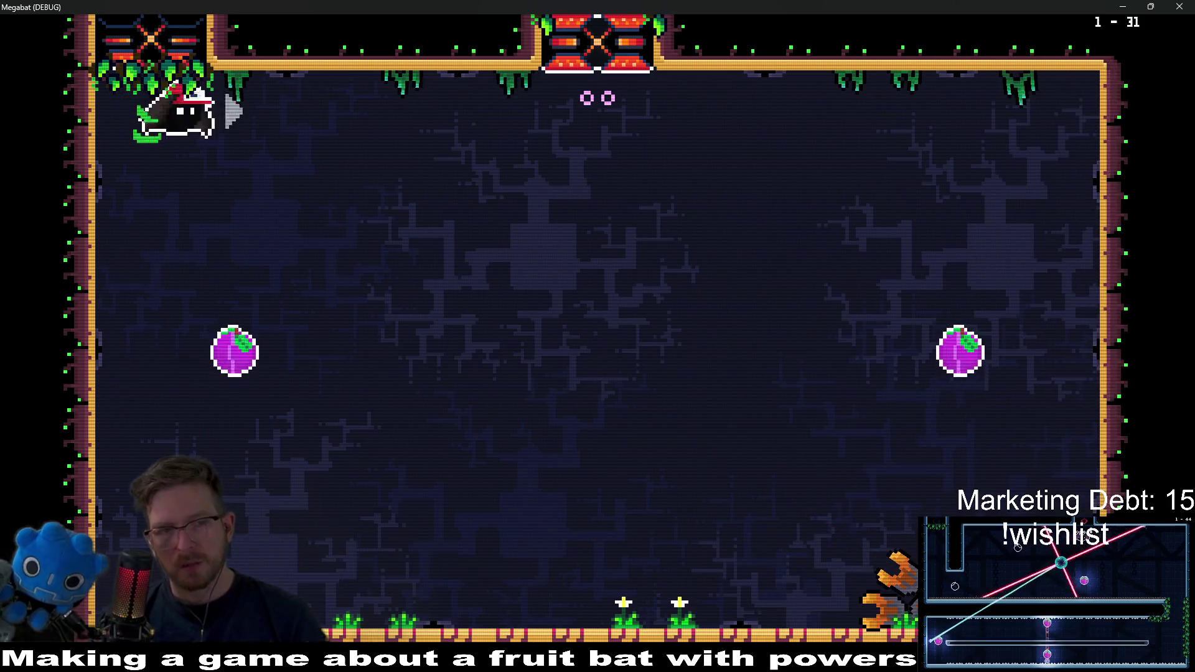
{"action": "key", "text": "Left"}
{"action": "key", "text": "Down"}
{"action": "key", "text": "Right"}
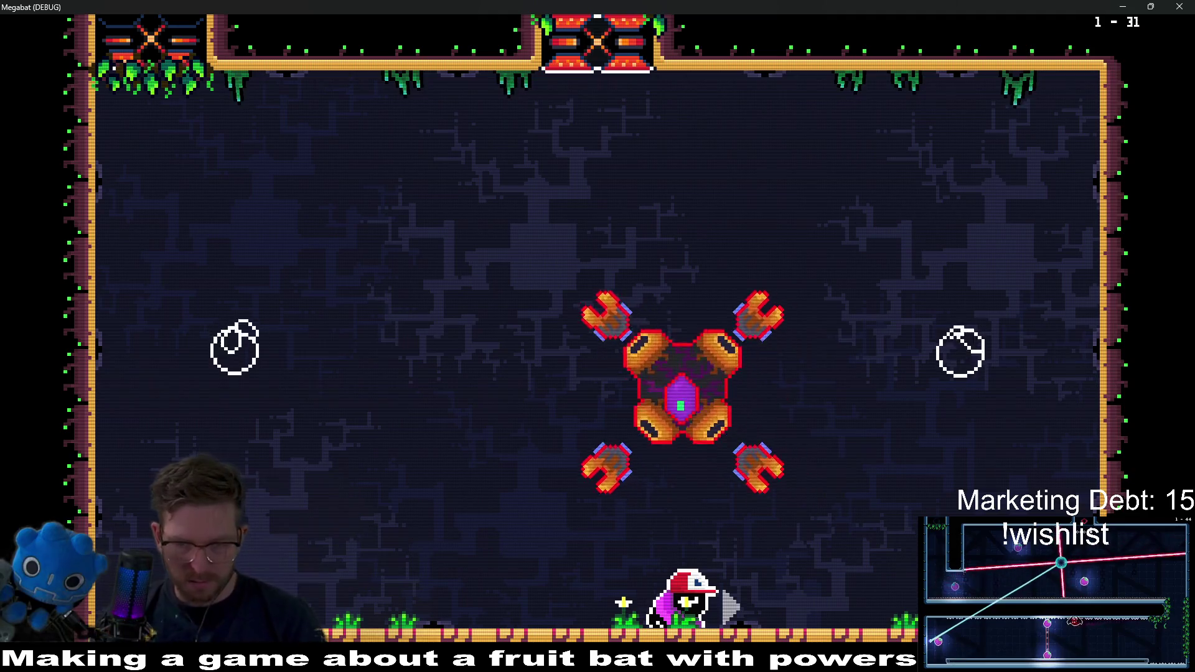
{"action": "key", "text": "Left"}
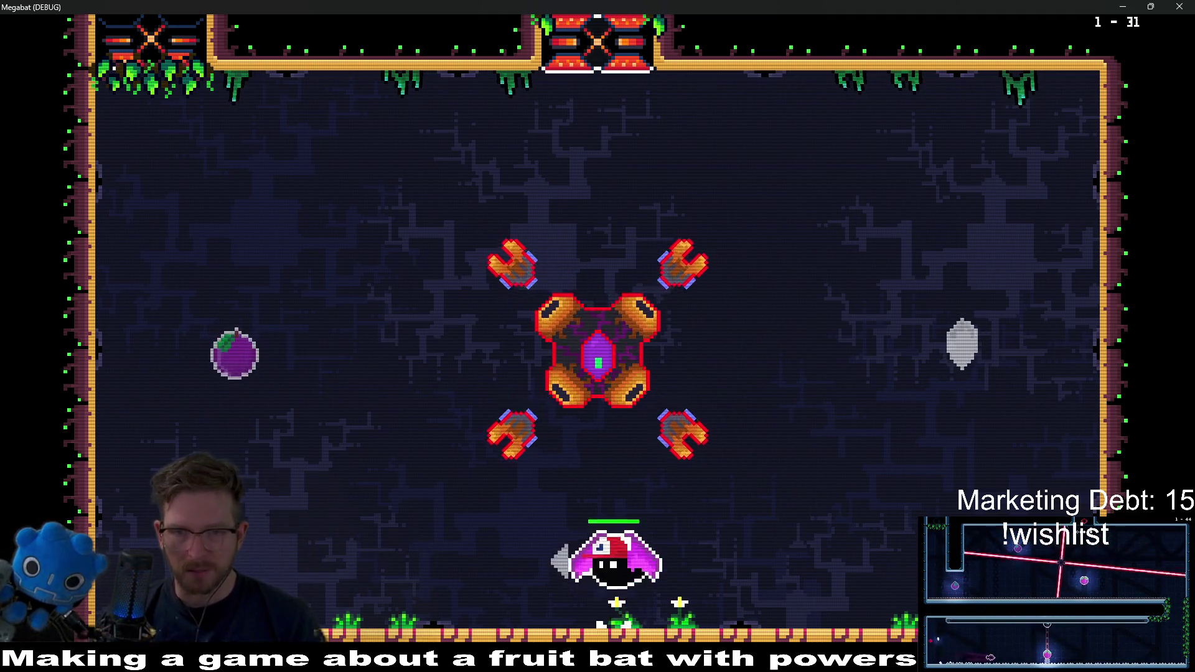
{"action": "key", "text": "Right"}
{"action": "key", "text": "Right"}
{"action": "key", "text": "Up"}
{"action": "key", "text": "Left"}
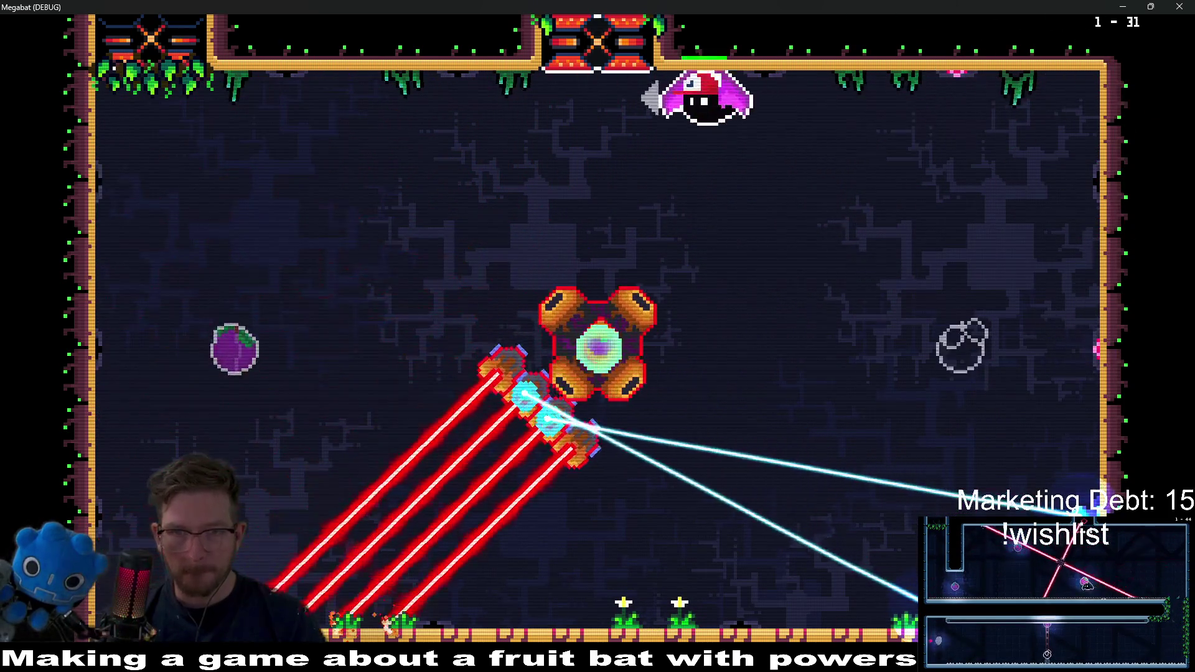
Step: Keep dodging lasers around the arena while taking down the boss's turrets
{"action": "key", "text": "Right"}
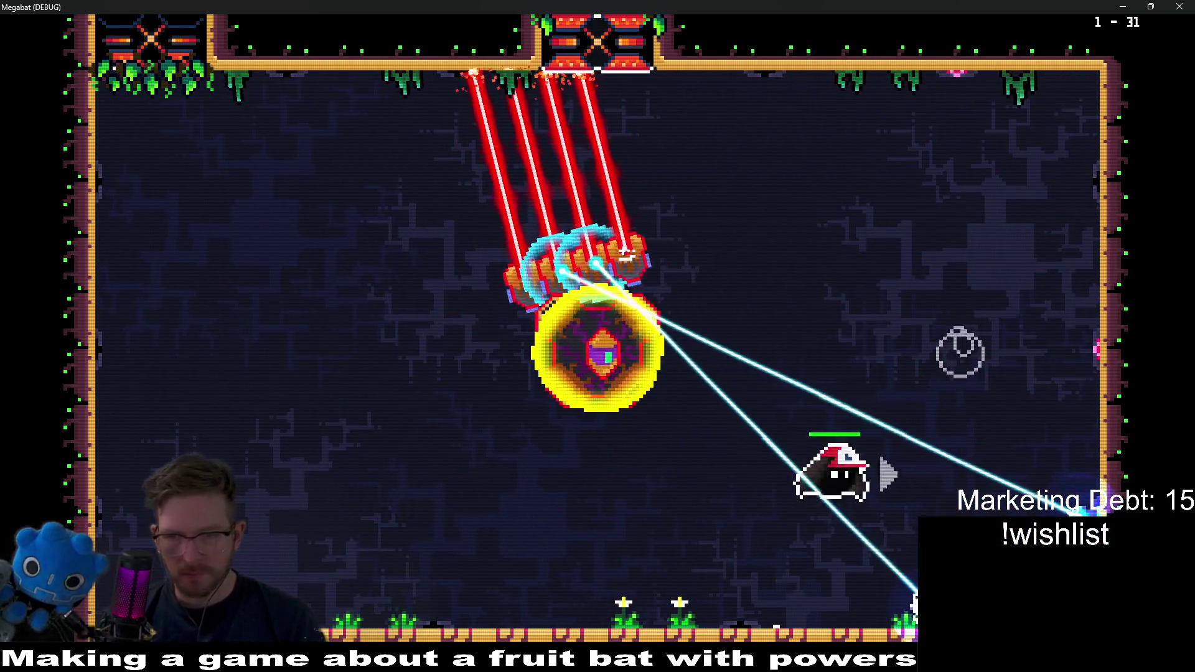
{"action": "key", "text": "Left"}
{"action": "key", "text": "Left"}
{"action": "key", "text": "Right"}
{"action": "key", "text": "Left"}
{"action": "key", "text": "Right"}
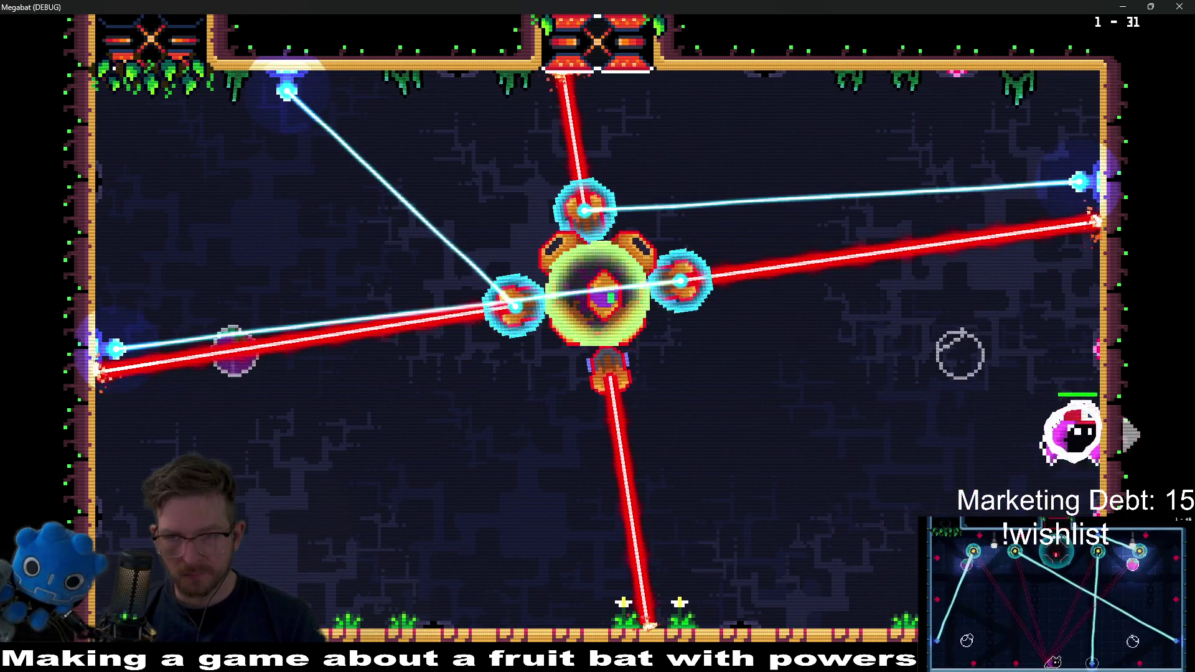
{"action": "key", "text": "Left"}
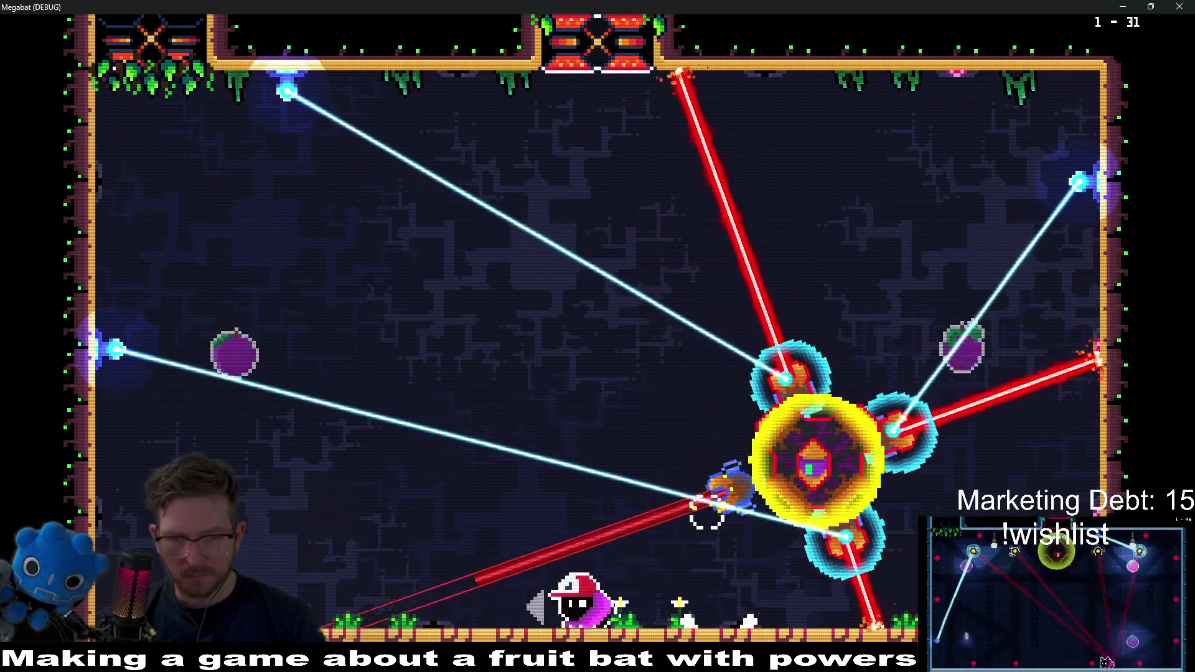
{"action": "key", "text": "Right"}
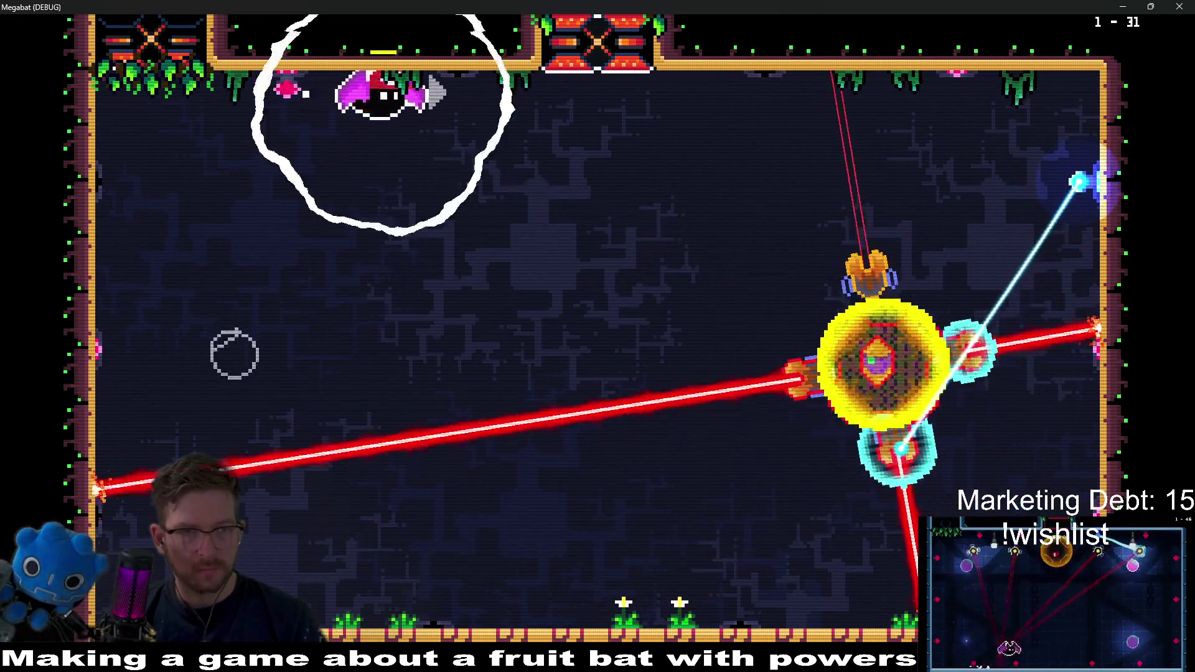
{"action": "key", "text": "Left"}
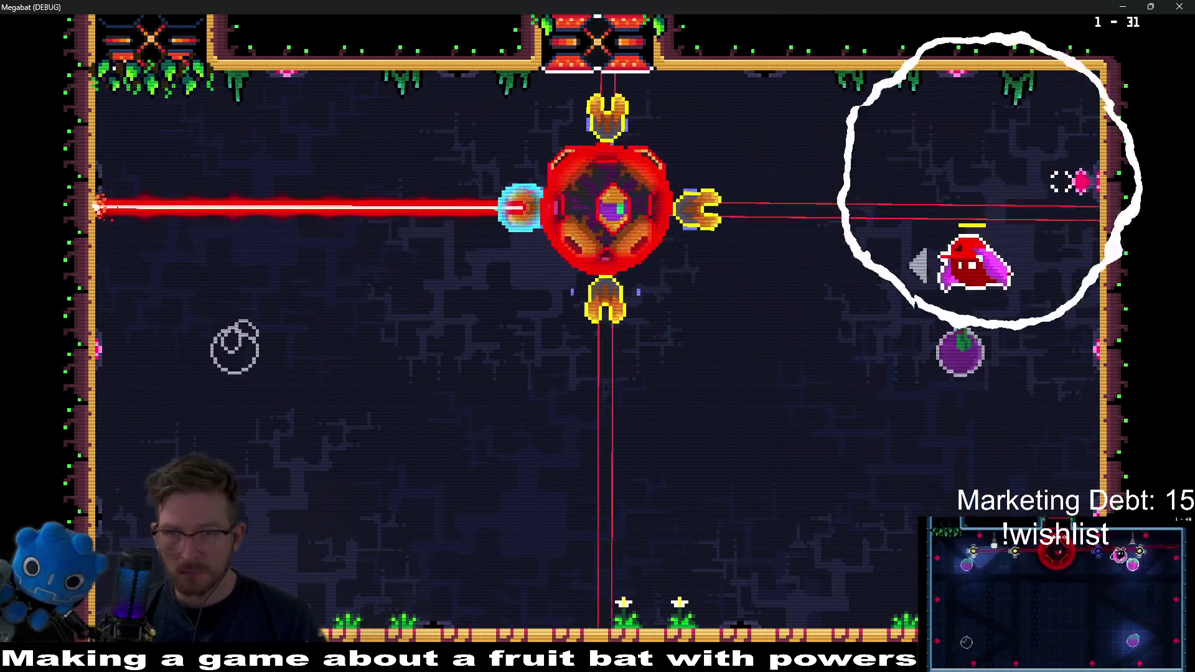
{"action": "key", "text": "Right"}
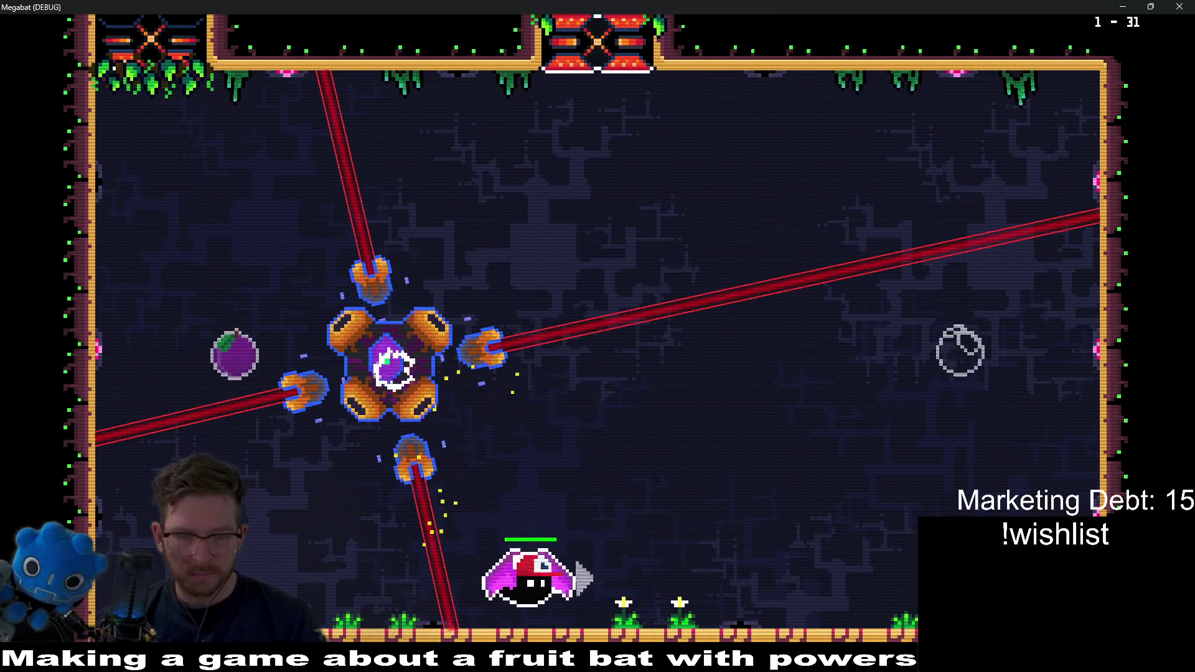
{"action": "key", "text": "Left"}
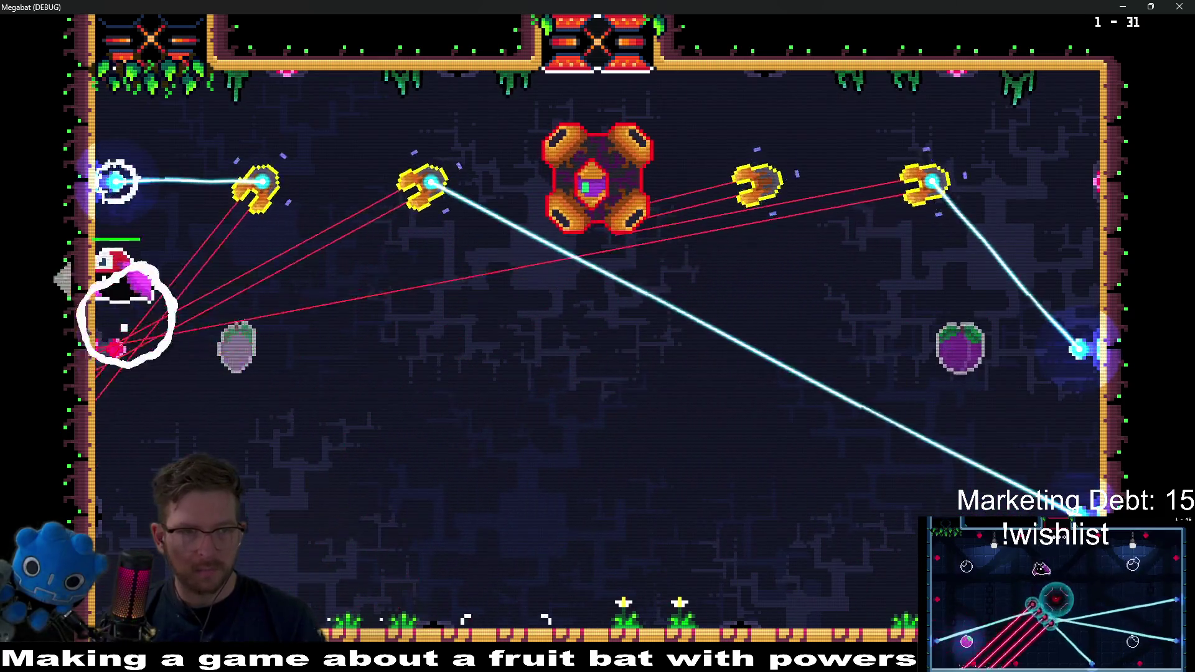
Step: Destroy the central core and fly up through the opened ceiling door
{"action": "key", "text": "Right"}
{"action": "key", "text": "Left"}
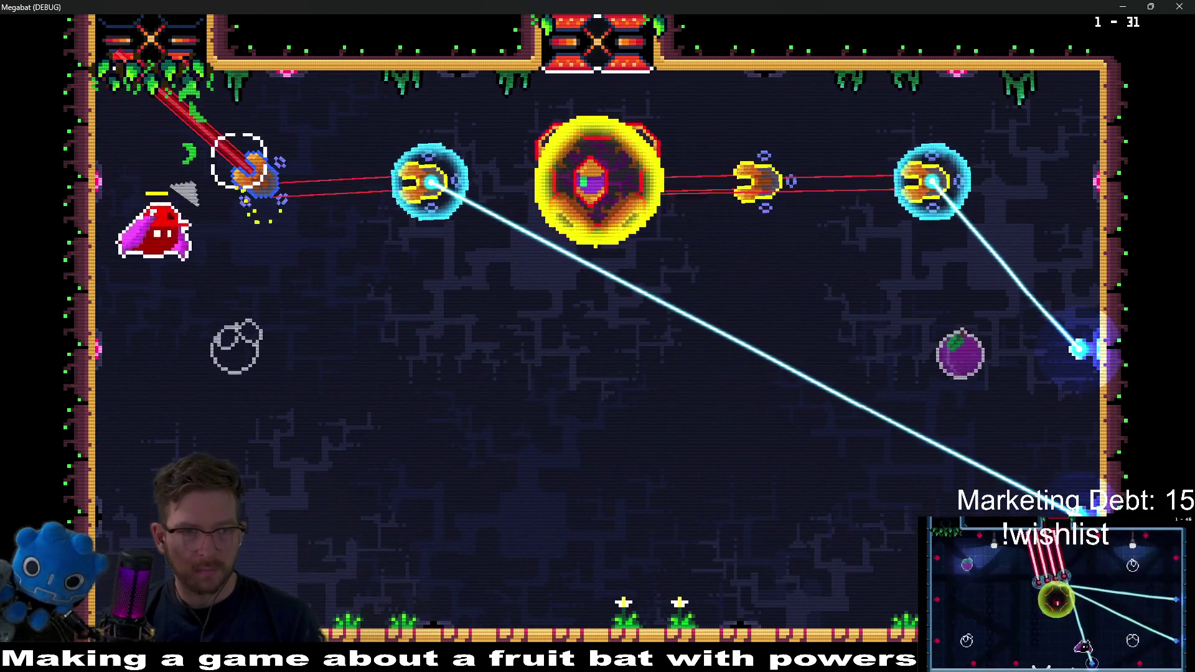
{"action": "key", "text": "Right"}
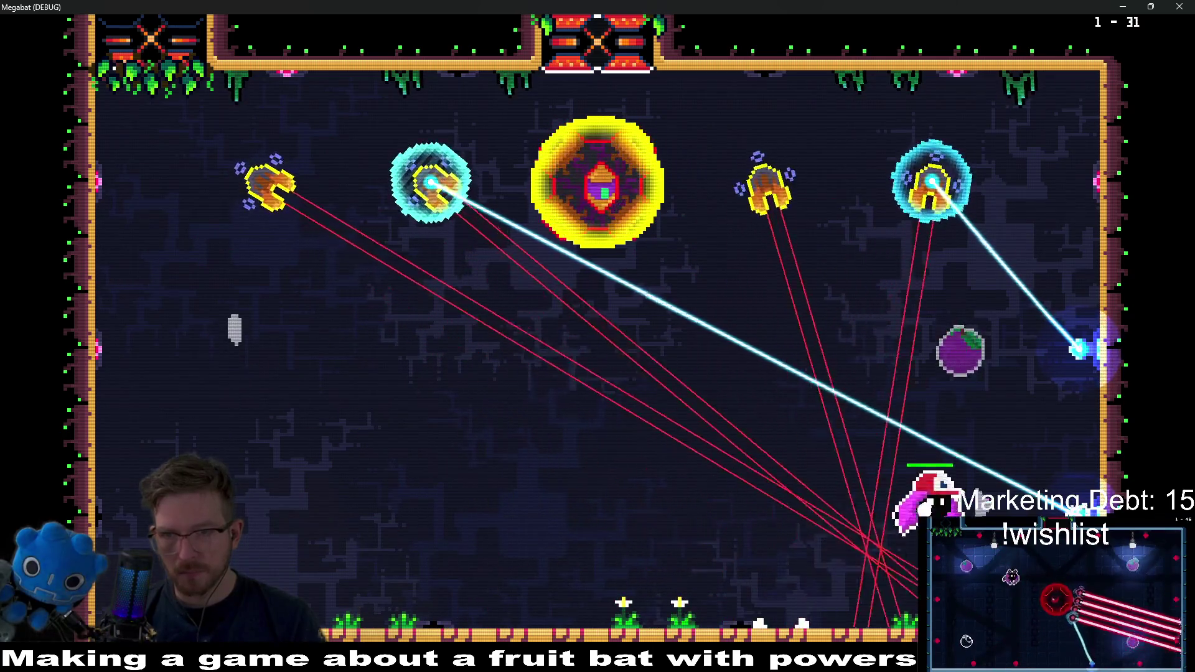
{"action": "key", "text": "Left"}
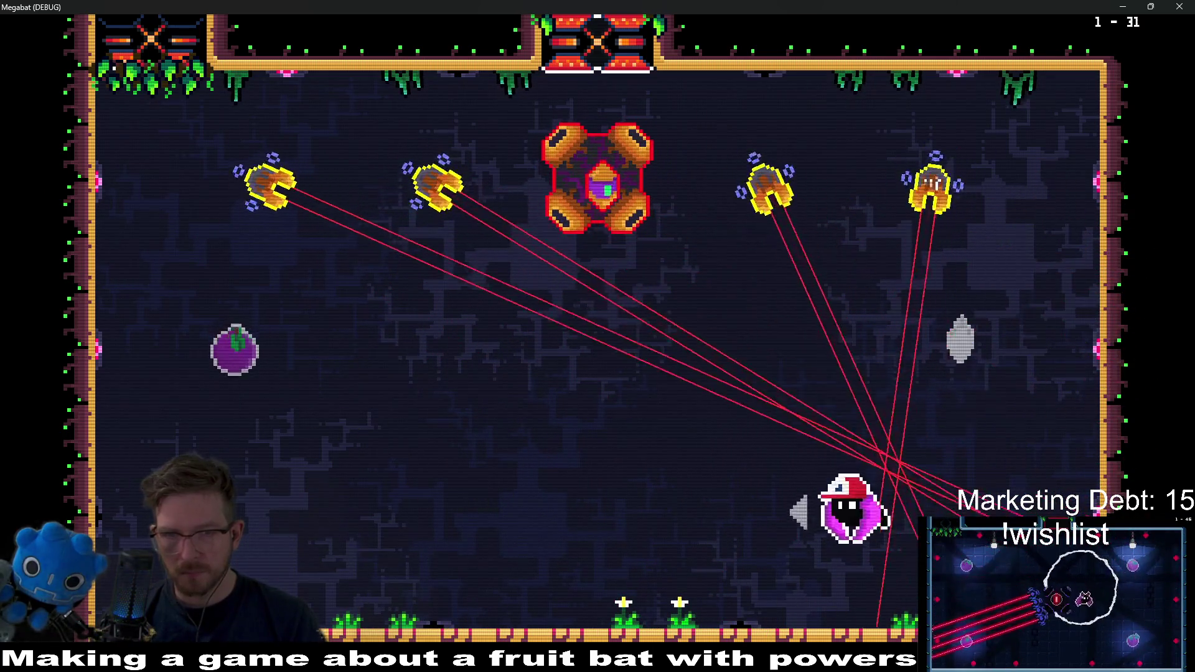
{"action": "key", "text": "Right"}
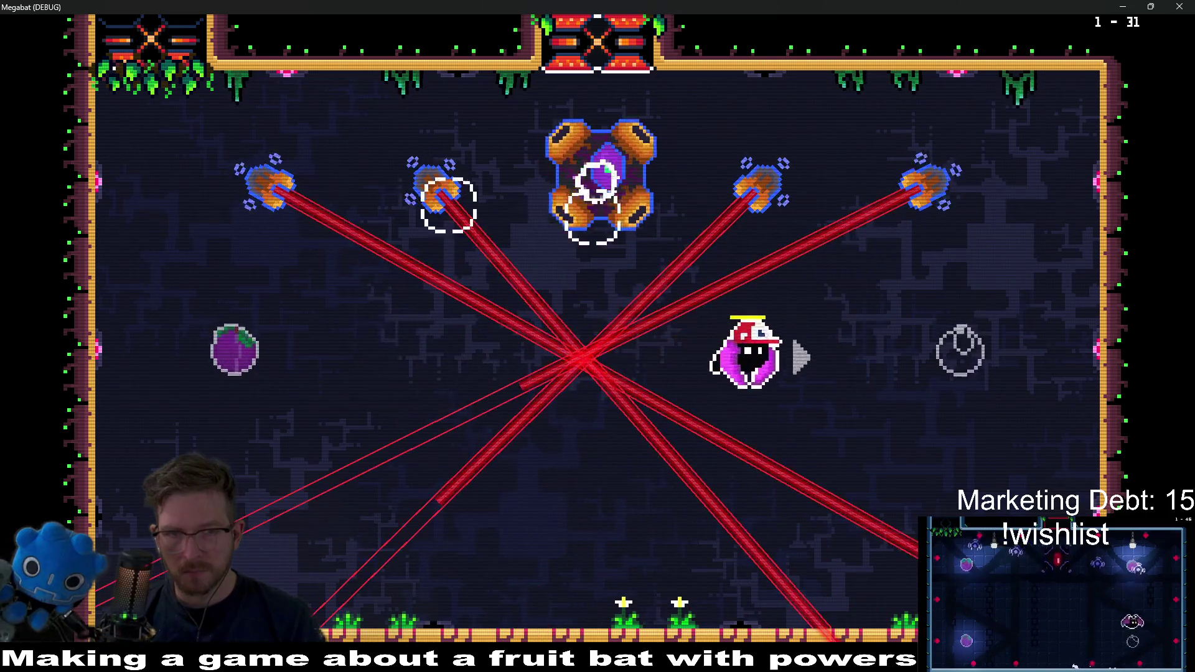
{"action": "key", "text": "Left"}
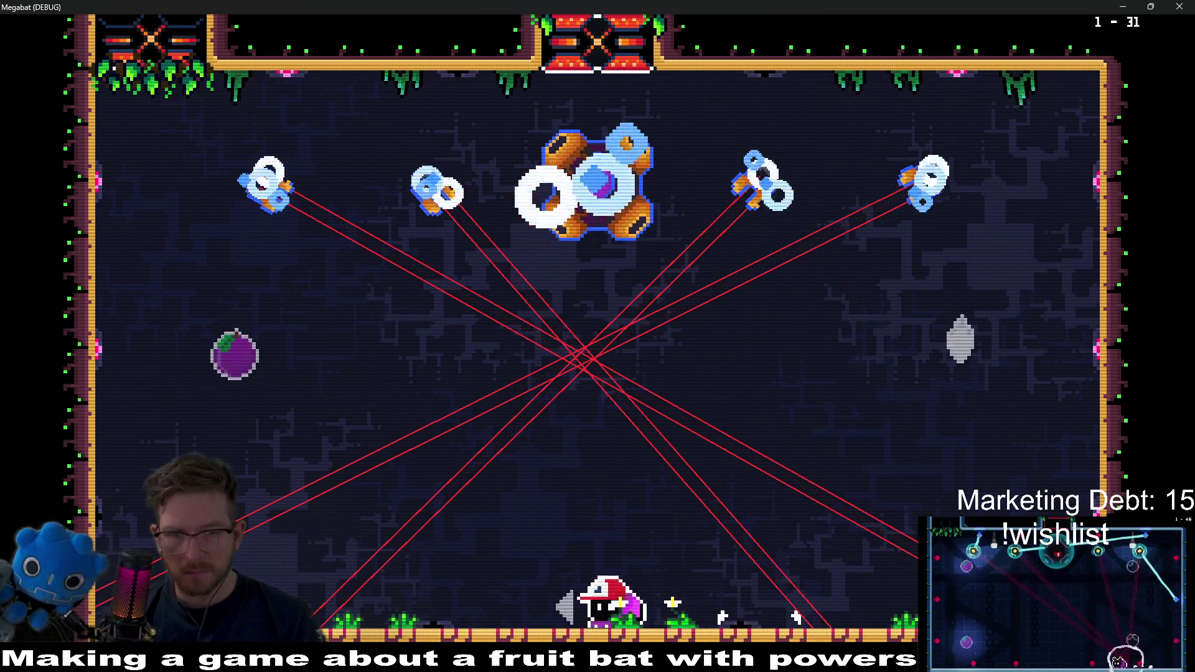
{"action": "key", "text": "Up"}
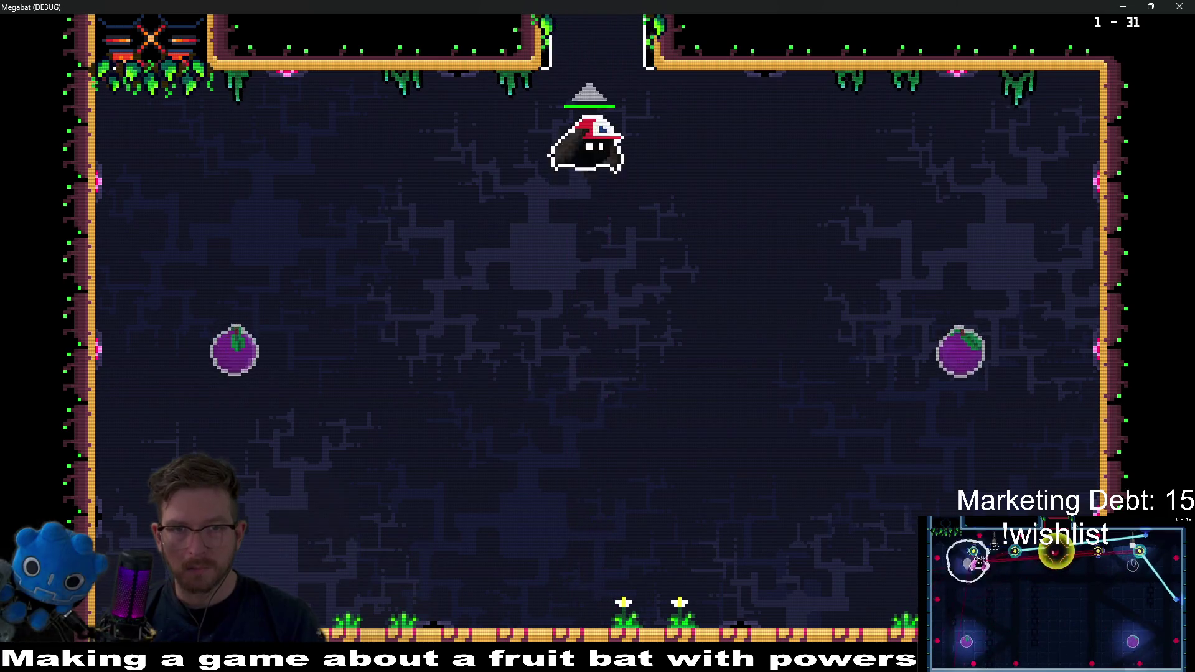
Step: Carry the crystal right across the room and jump toward the upper platform
{"action": "key", "text": "Right"}
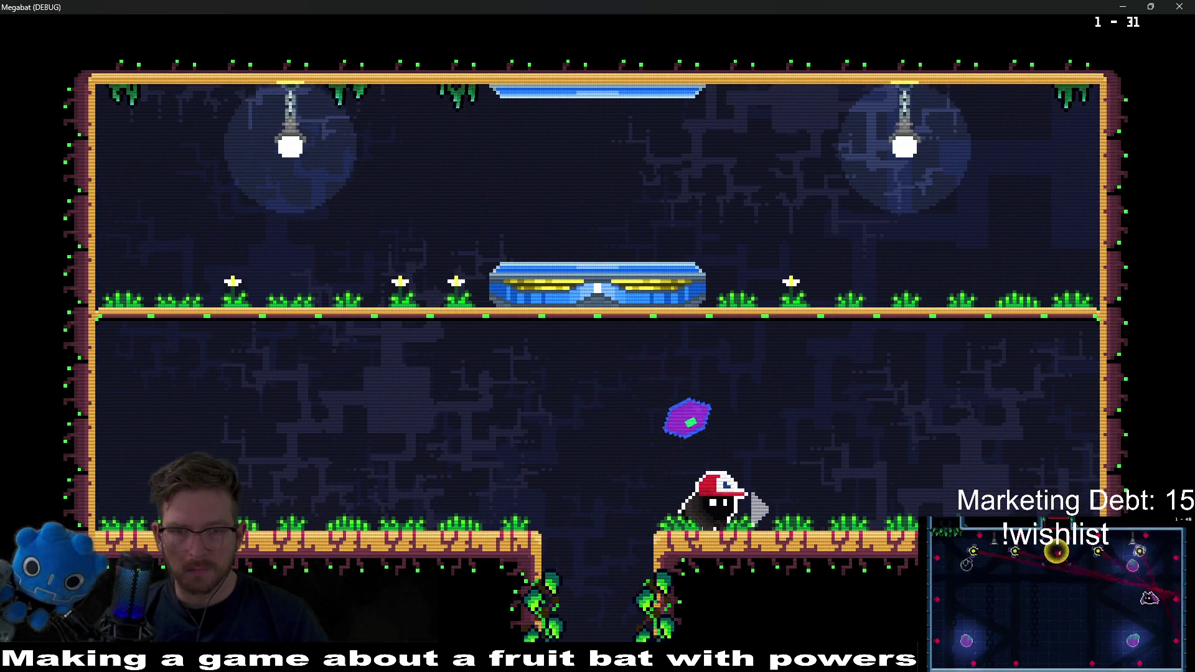
{"action": "key", "text": "Up"}
{"action": "key", "text": "Left"}
{"action": "key", "text": "Right"}
{"action": "key", "text": "Up"}
{"action": "key", "text": "Left"}
{"action": "key", "text": "Up"}
Step: Land on the teleporter and activate it, halting Godot at the line 117 breakpoint
{"action": "key", "text": "Right"}
{"action": "key", "text": "Left"}
{"action": "key", "text": "Up"}
{"action": "key", "text": "Right"}
{"action": "key", "text": "Up"}
{"action": "key", "text": "Left"}
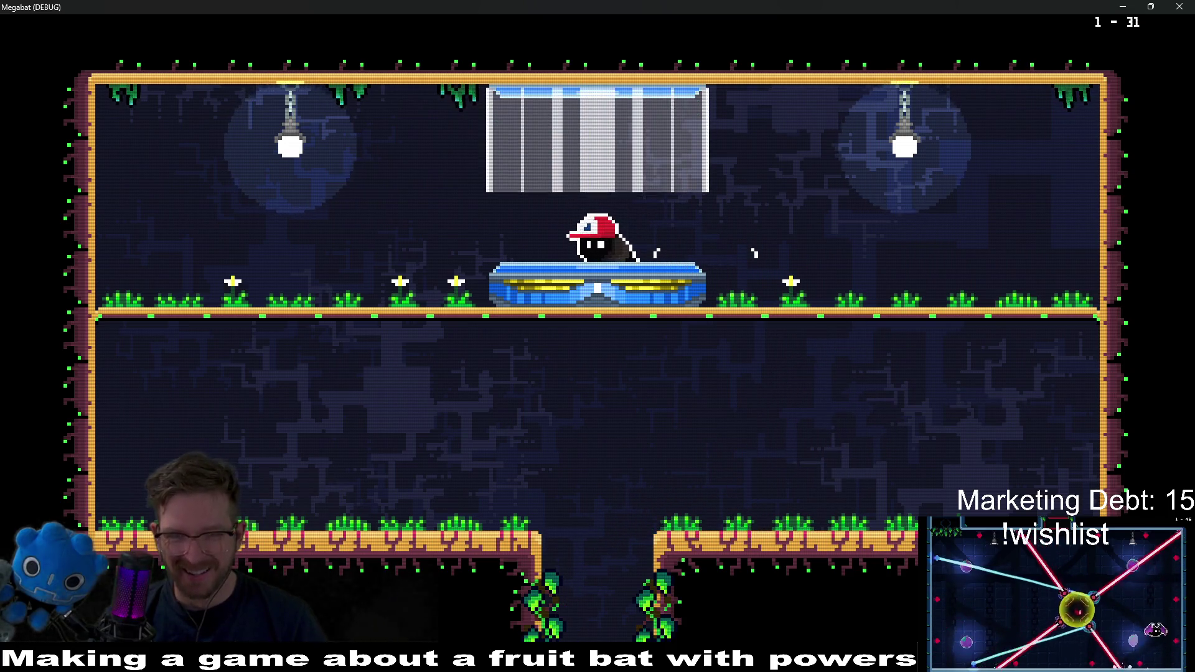
{"action": "key", "text": "alt+Tab"}
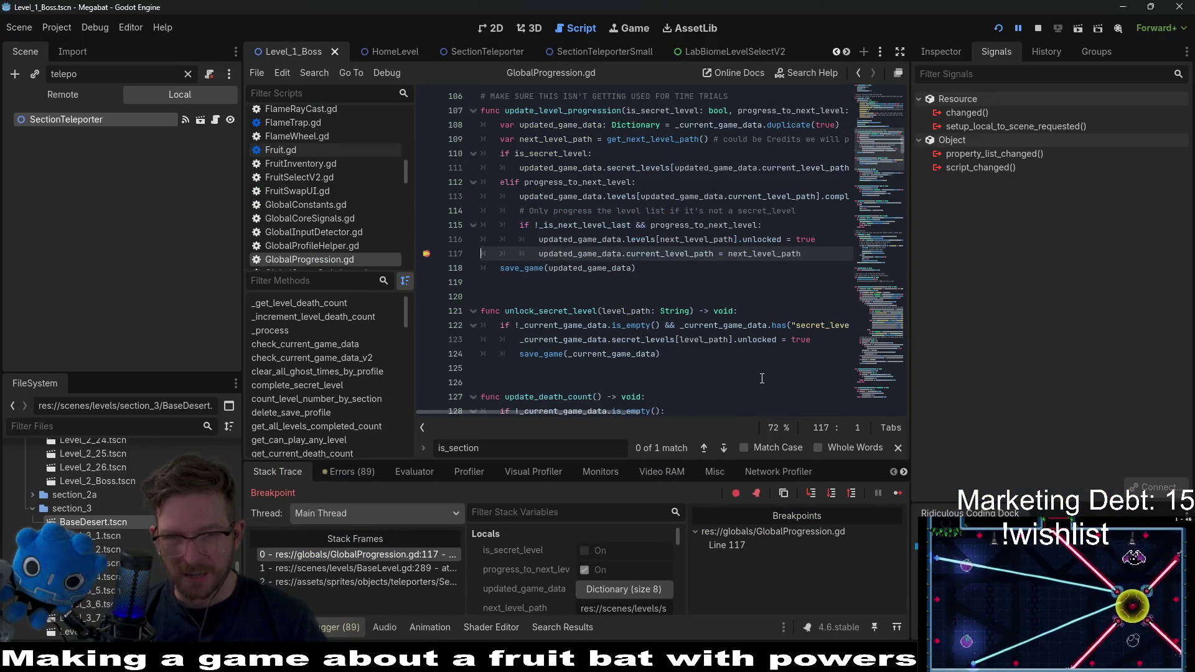
Step: Read next_level_path's value, then jump to the get_next_level_path definition
{"action": "mouse_move", "coordinate": [761, 255]}
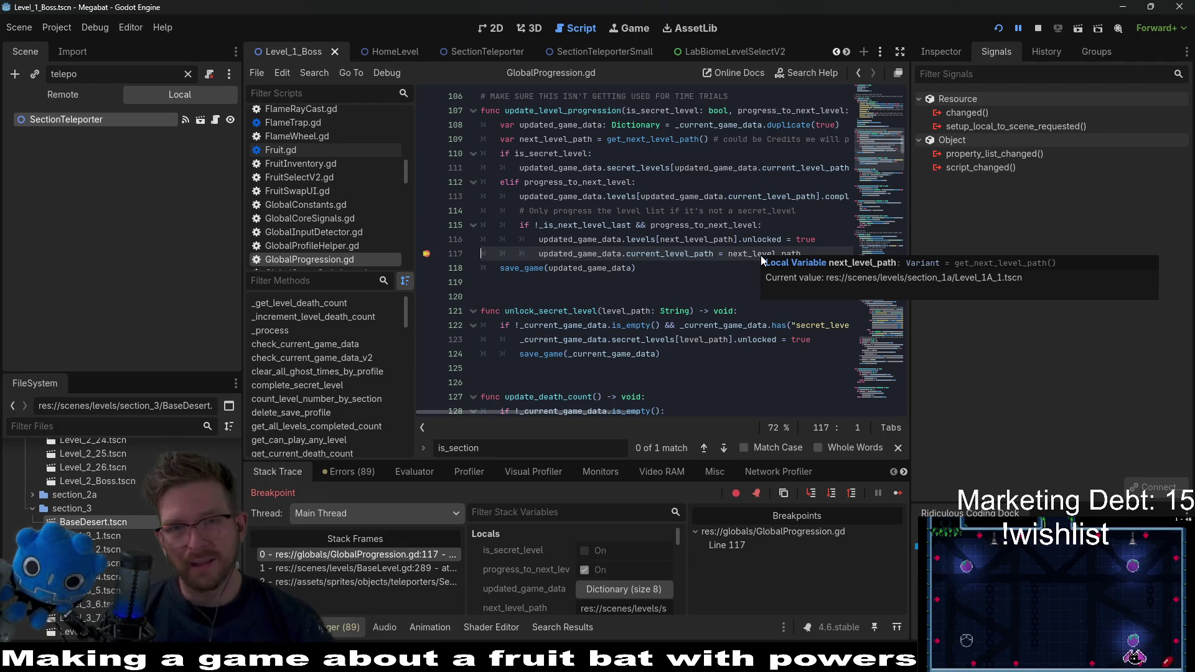
{"action": "left_click", "coordinate": [641, 210]}
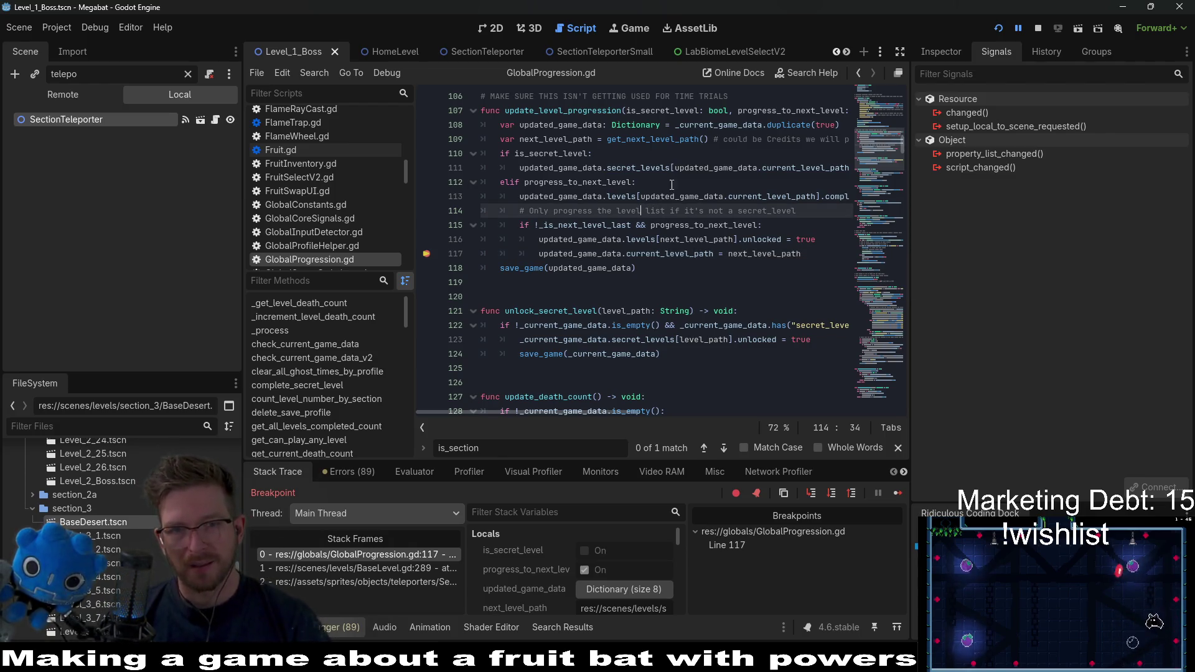
{"action": "left_click", "coordinate": [659, 139]}
{"action": "mouse_move", "coordinate": [547, 140]}
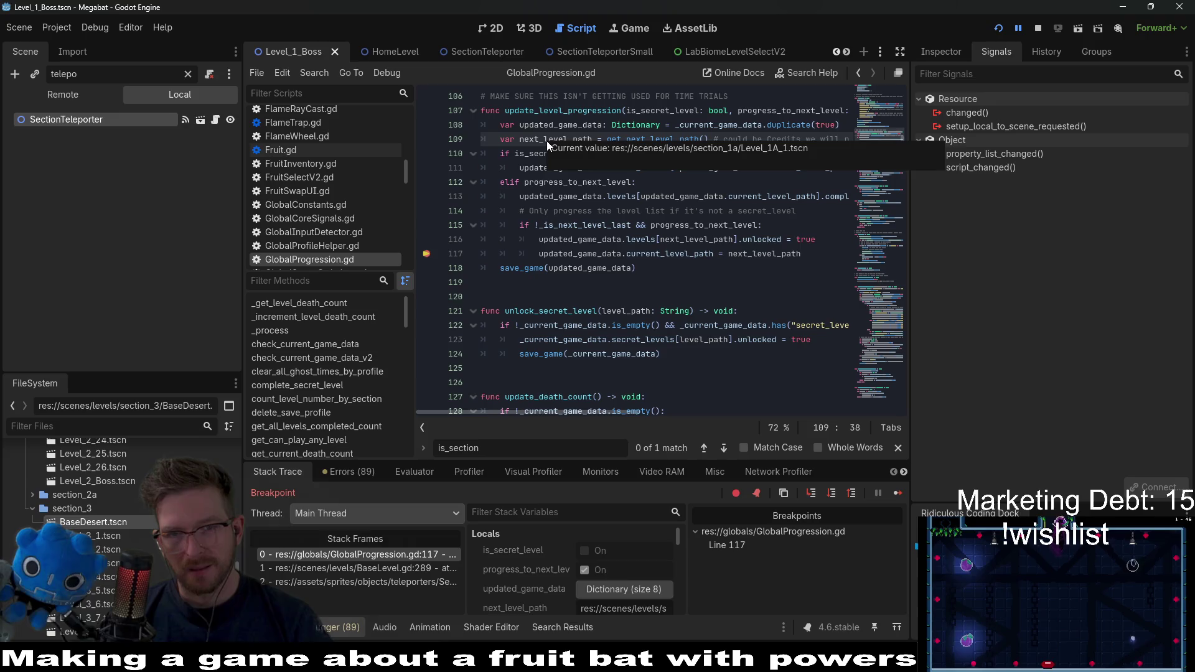
{"action": "left_click", "coordinate": [662, 139], "text": "ctrl"}
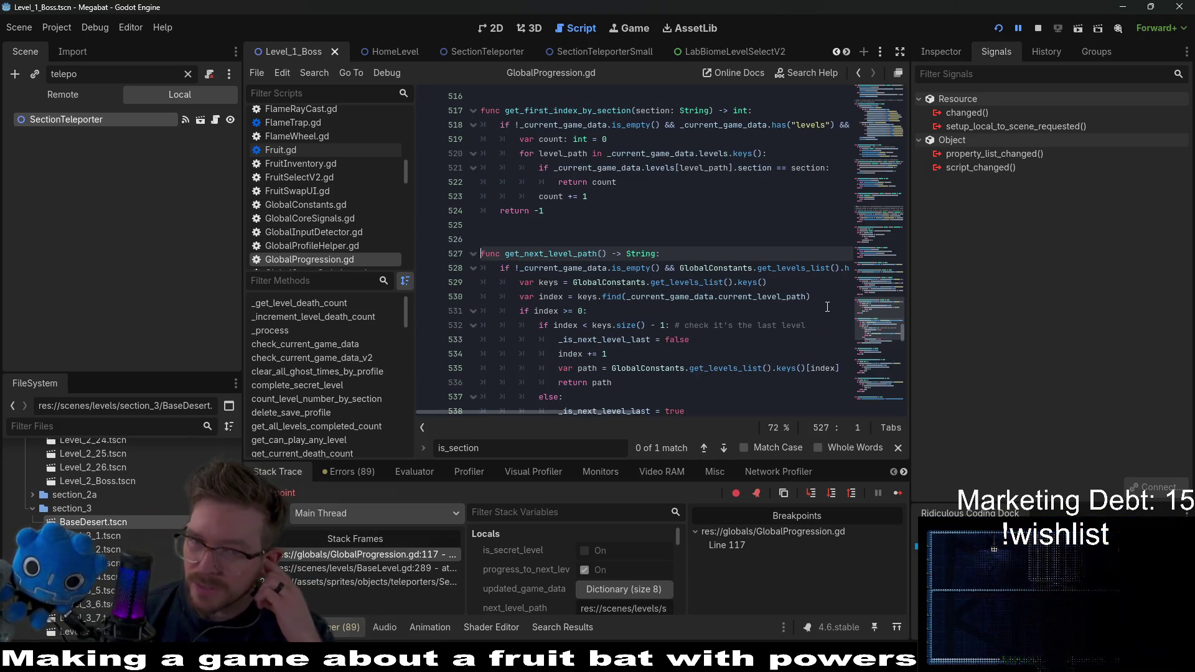
{"action": "scroll", "coordinate": [736, 284], "scroll_direction": "down", "scroll_amount": 2}
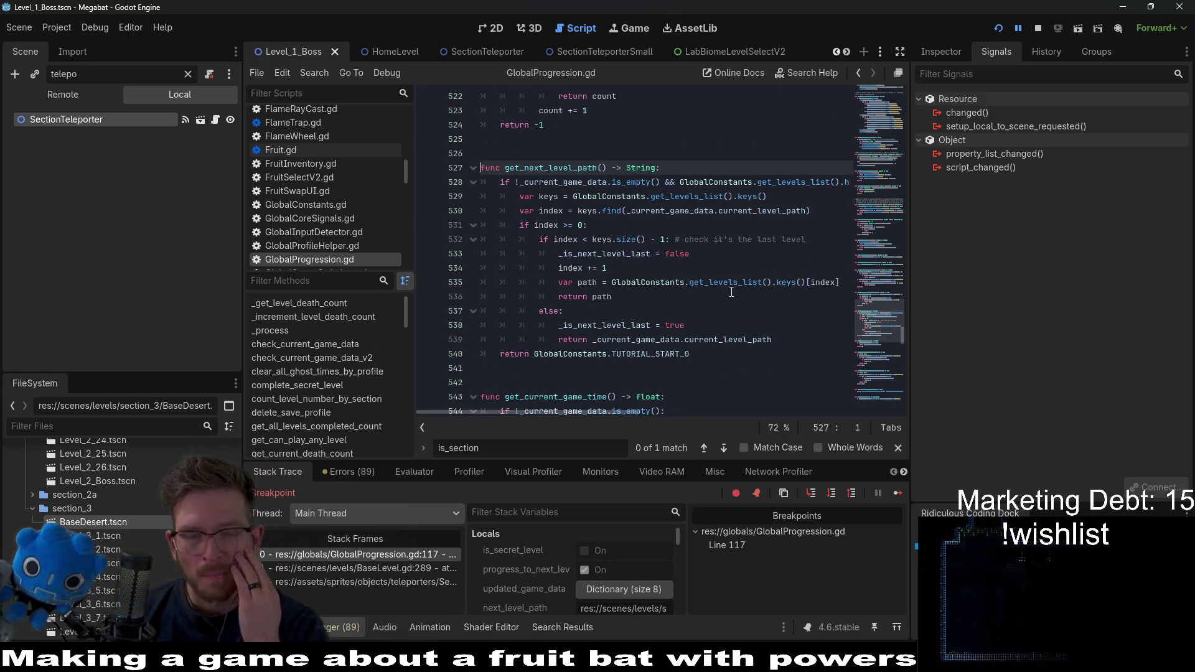
Step: Follow the get_levels_list call to its definition in GlobalConstants.gd
{"action": "left_click", "coordinate": [722, 282]}
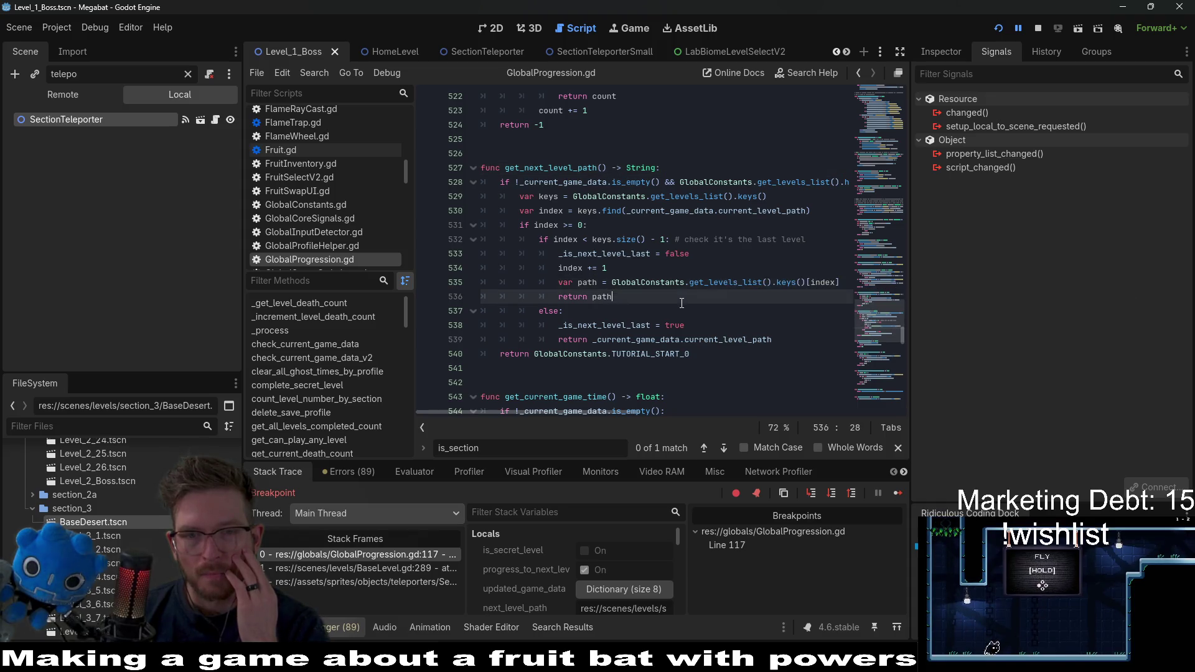
{"action": "mouse_move", "coordinate": [721, 284]}
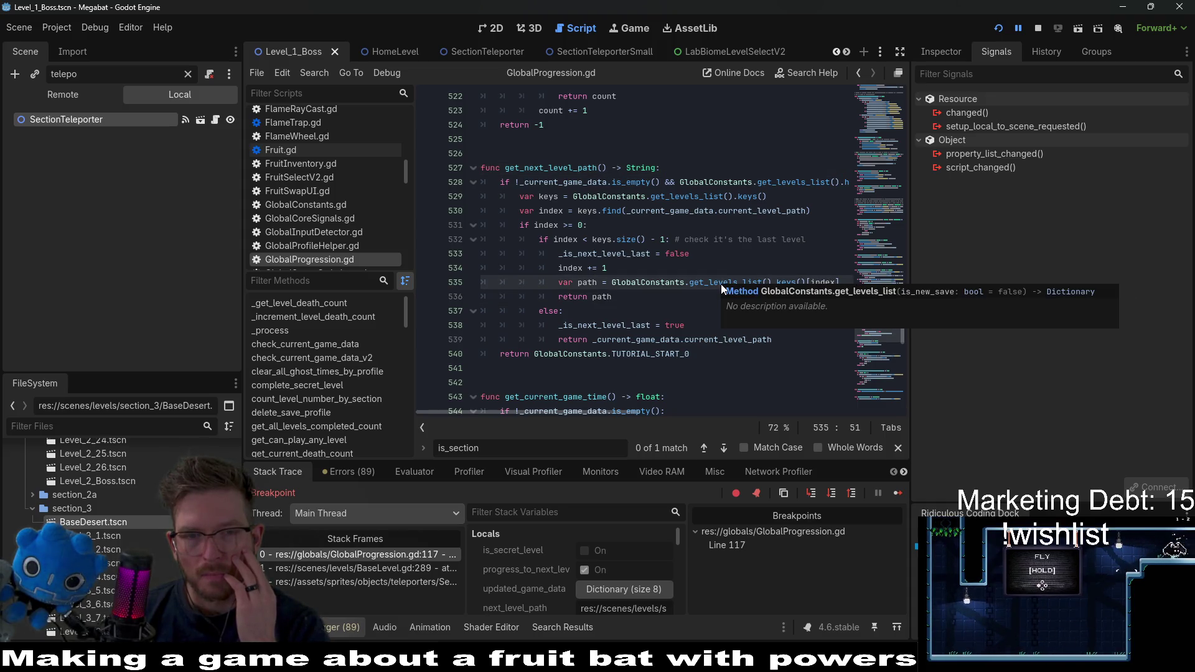
{"action": "left_click", "coordinate": [725, 283], "text": "ctrl"}
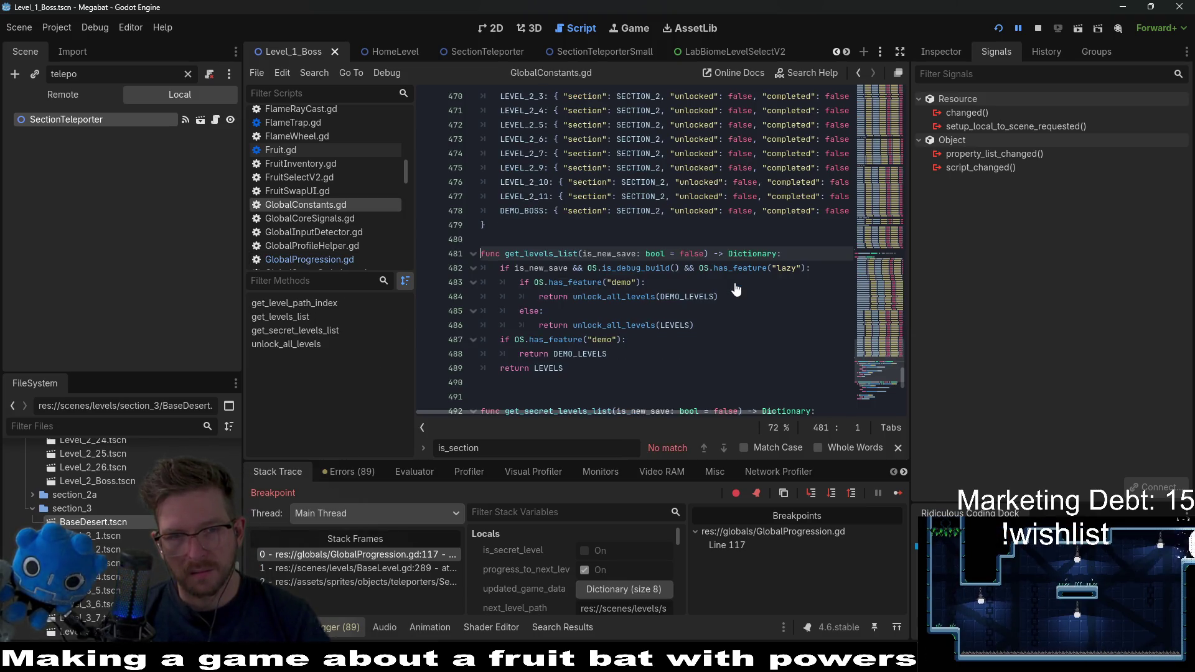
Step: From get_levels_list, jump past DEMO_LEVELS to the LEVELS dictionary definition on line 486
{"action": "double_click", "coordinate": [694, 296]}
{"action": "double_click", "coordinate": [675, 325]}
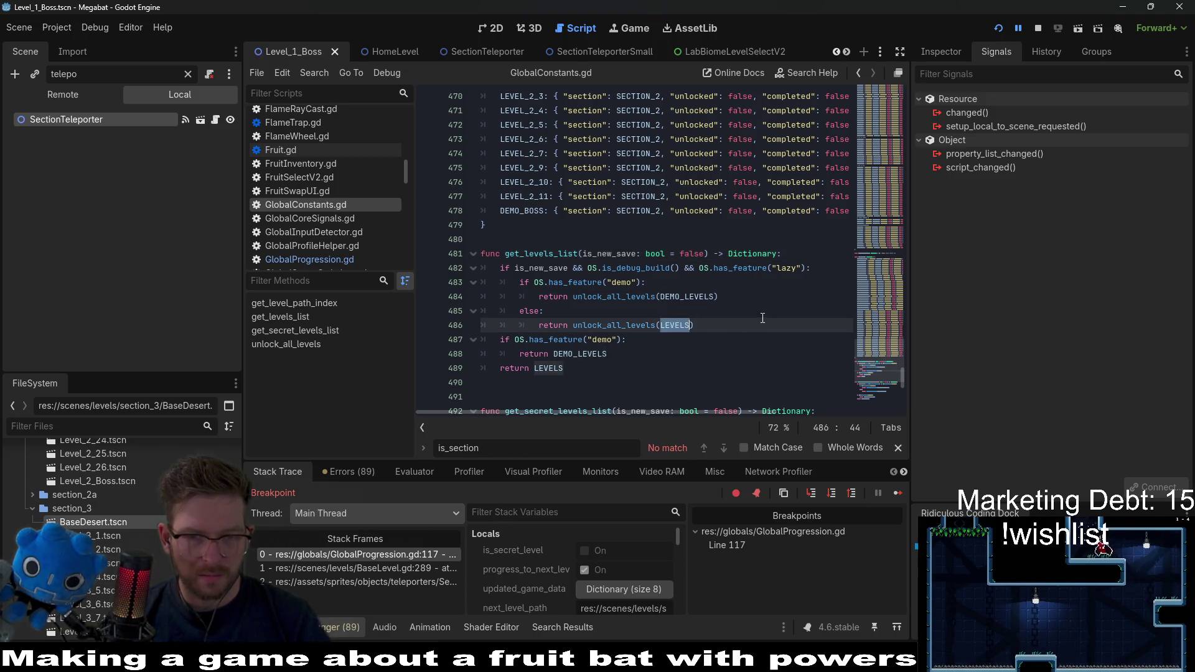
{"action": "left_click", "coordinate": [674, 325], "text": "ctrl"}
Step: Scroll the LEVELS dictionary to the LEVEL_1A entries between the LAB 1A START and END comments
{"action": "scroll", "coordinate": [606, 290], "scroll_direction": "down", "scroll_amount": 5}
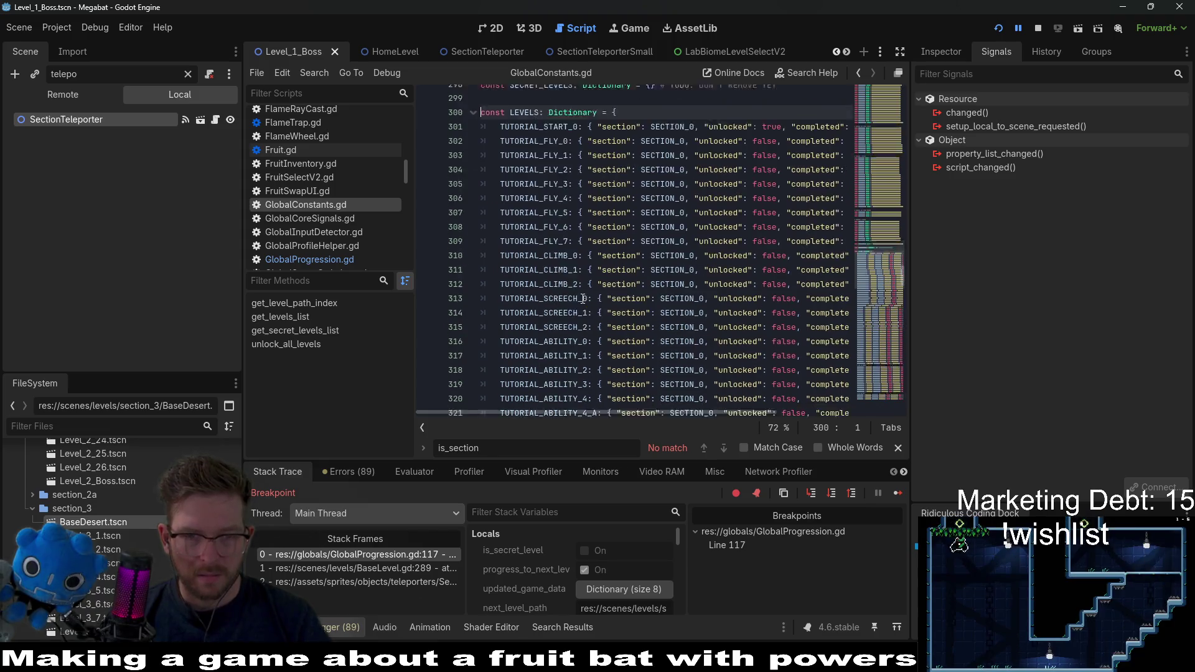
{"action": "scroll", "coordinate": [606, 290], "scroll_direction": "down", "scroll_amount": 2}
{"action": "scroll", "coordinate": [606, 290], "scroll_direction": "down", "scroll_amount": 9}
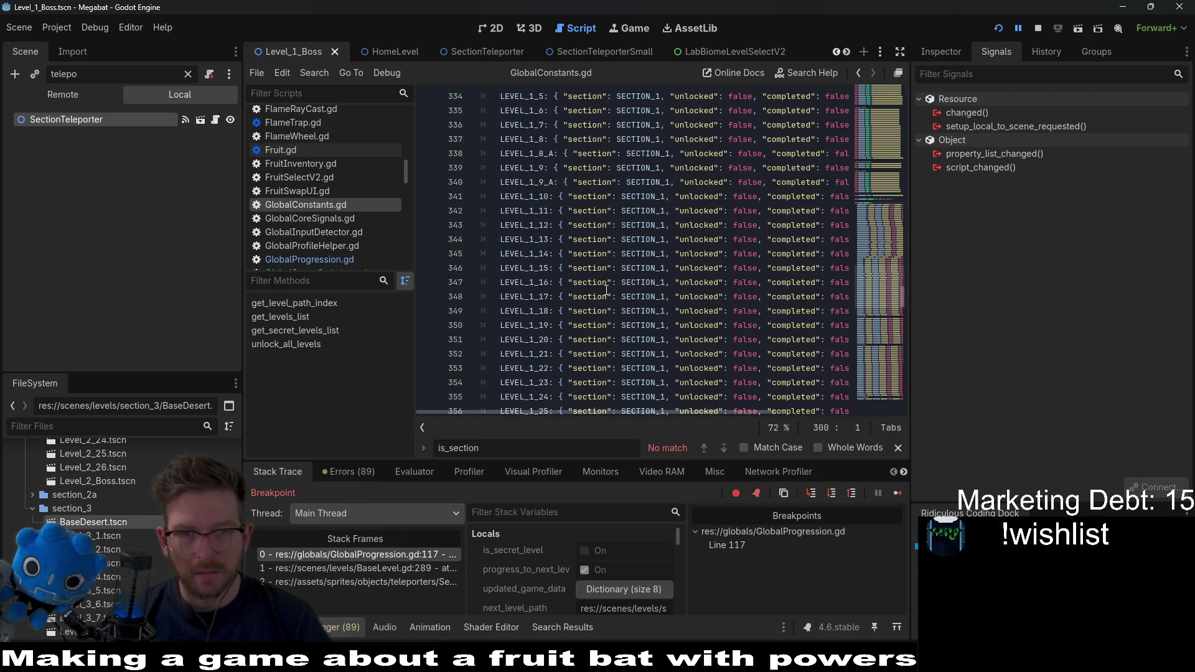
{"action": "scroll", "coordinate": [606, 290], "scroll_direction": "down", "scroll_amount": 1}
{"action": "scroll", "coordinate": [606, 290], "scroll_direction": "down", "scroll_amount": 4}
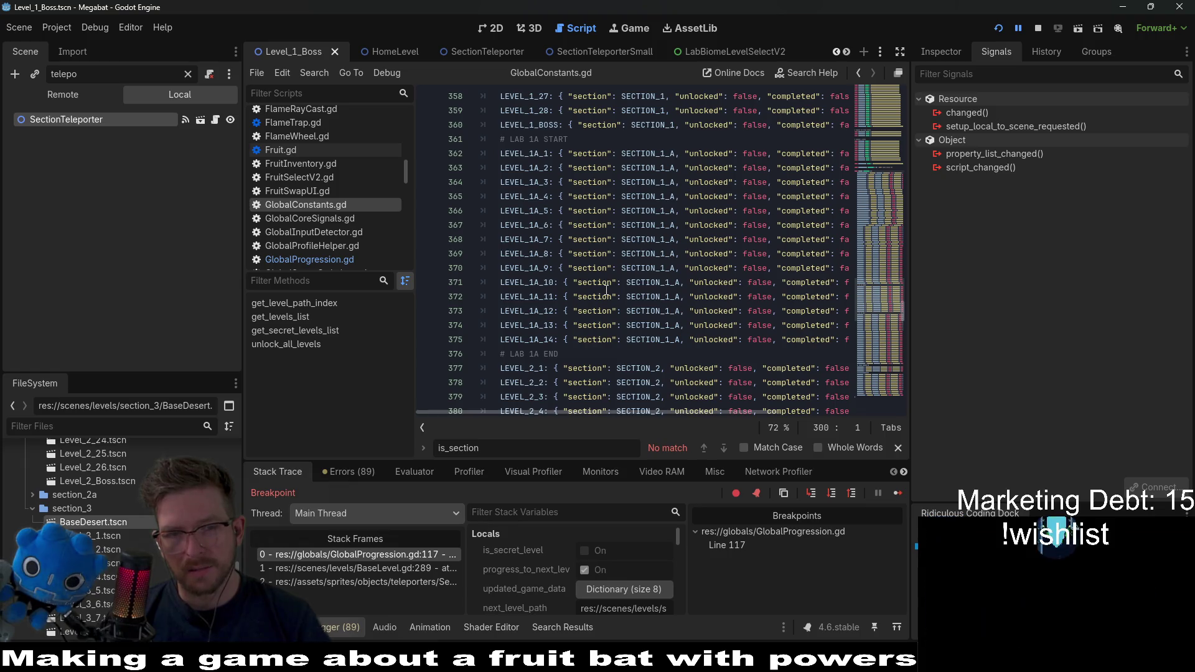
{"action": "scroll", "coordinate": [606, 290], "scroll_direction": "down", "scroll_amount": 9}
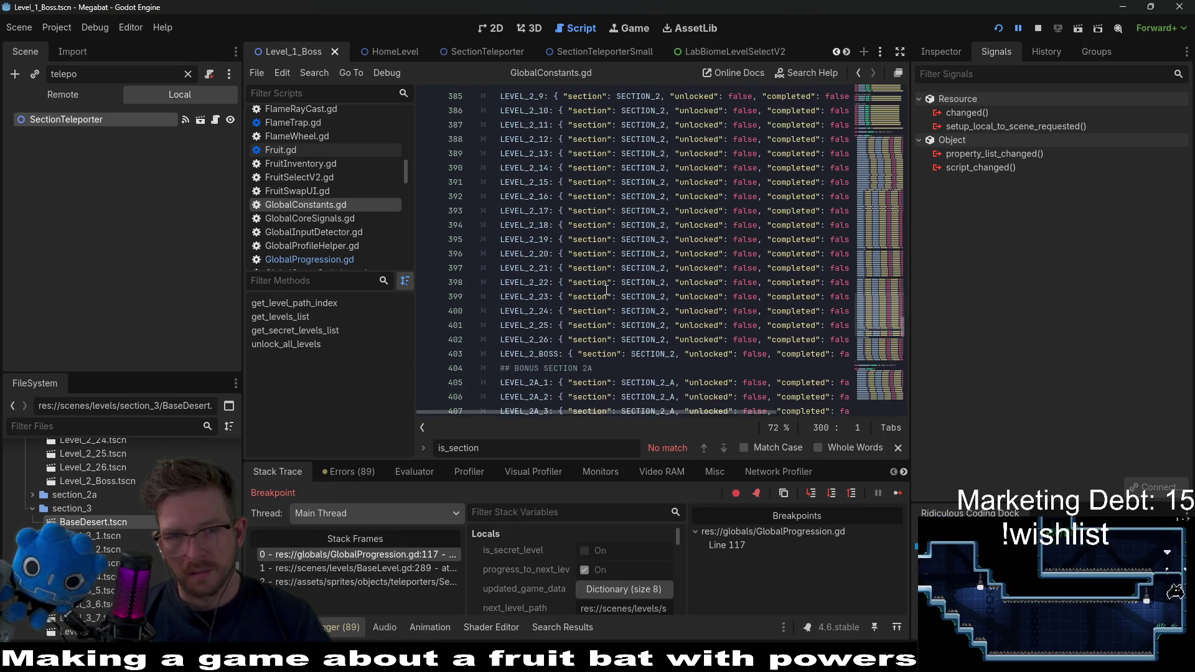
{"action": "scroll", "coordinate": [607, 290], "scroll_direction": "down", "scroll_amount": 2}
{"action": "scroll", "coordinate": [606, 290], "scroll_direction": "up", "scroll_amount": 10}
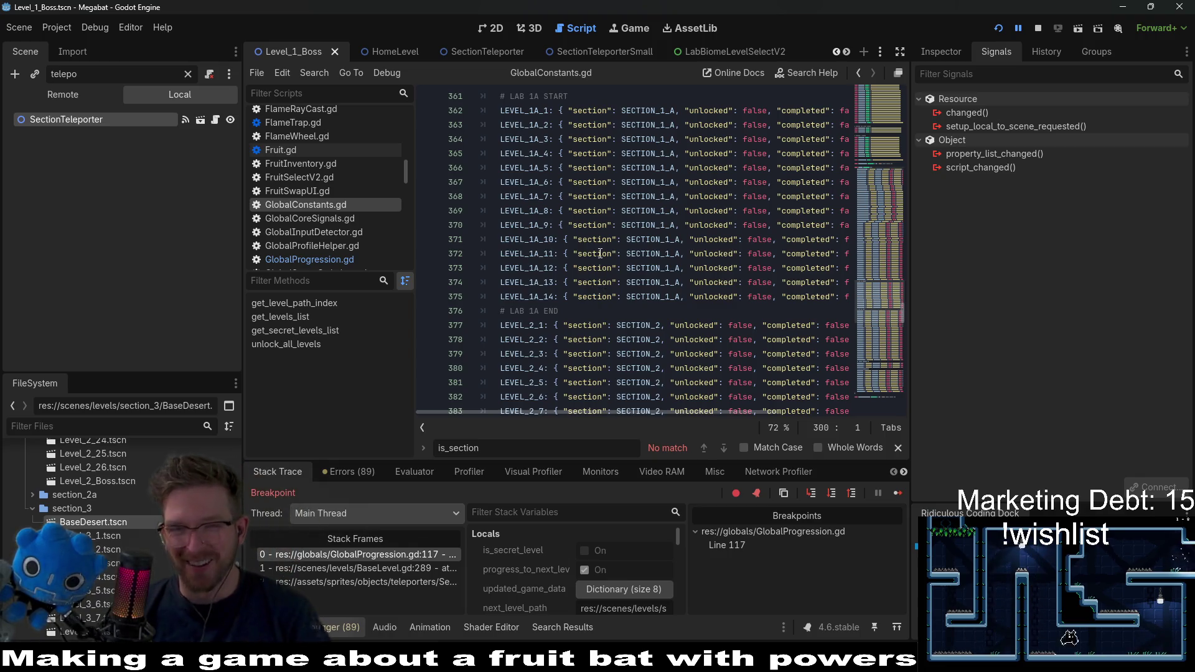
{"action": "scroll", "coordinate": [599, 253], "scroll_direction": "up", "scroll_amount": 1}
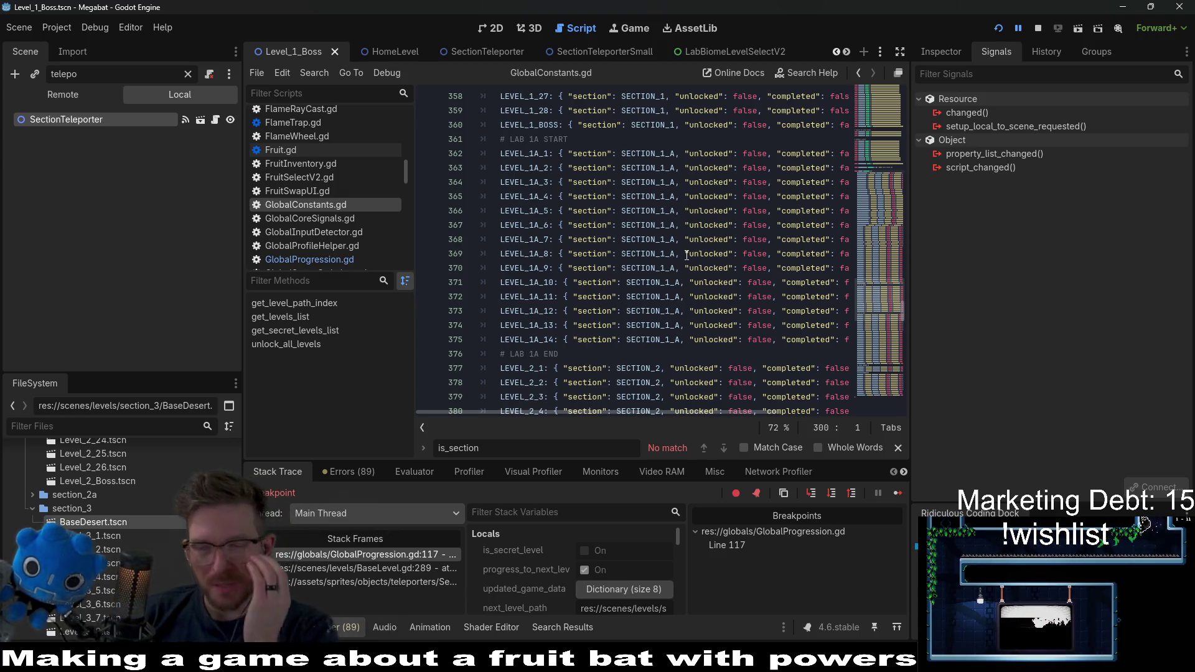
{"action": "mouse_move", "coordinate": [681, 281]}
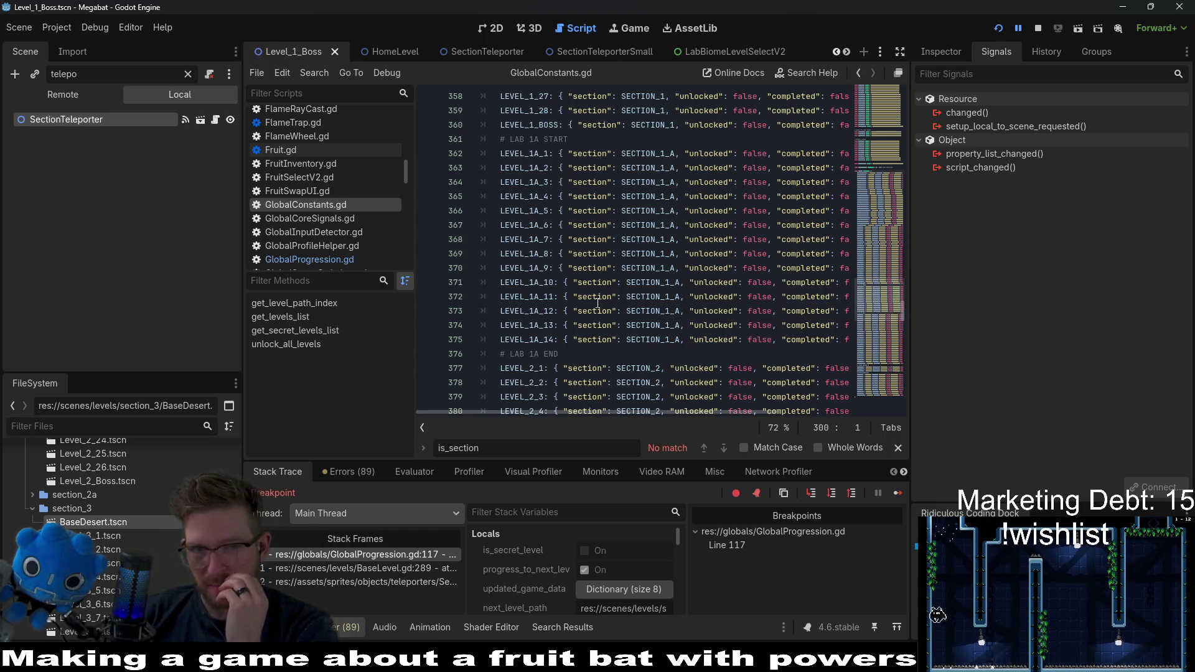
{"action": "scroll", "coordinate": [597, 303], "scroll_direction": "up", "scroll_amount": 1}
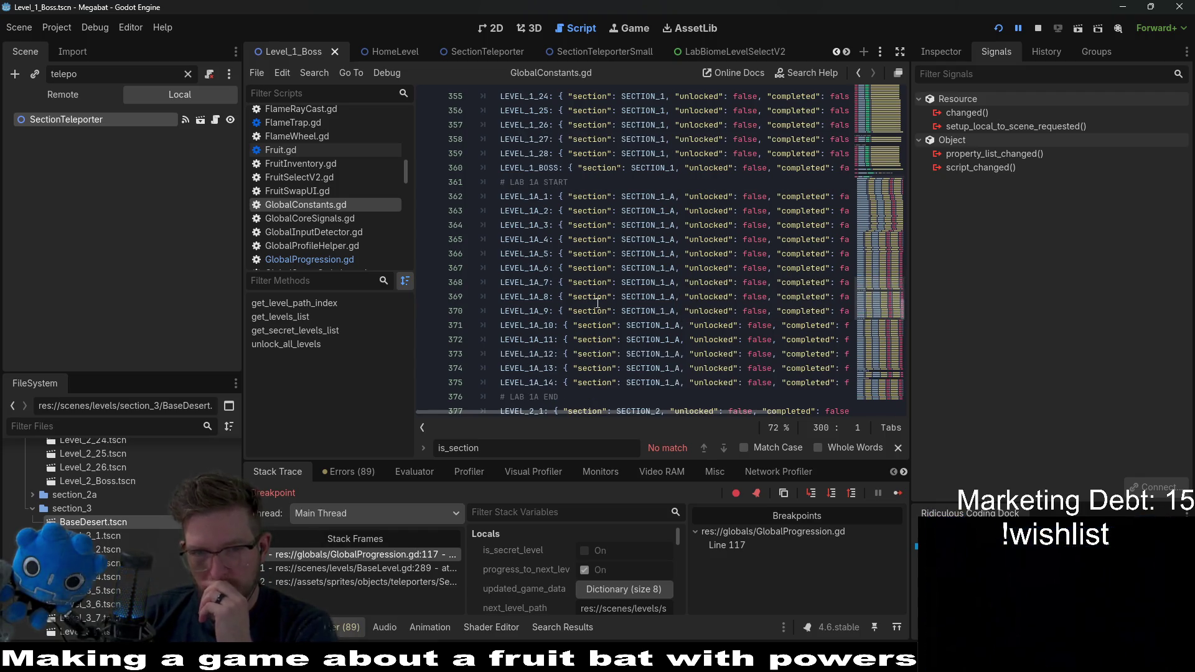
{"action": "scroll", "coordinate": [598, 303], "scroll_direction": "down", "scroll_amount": 4}
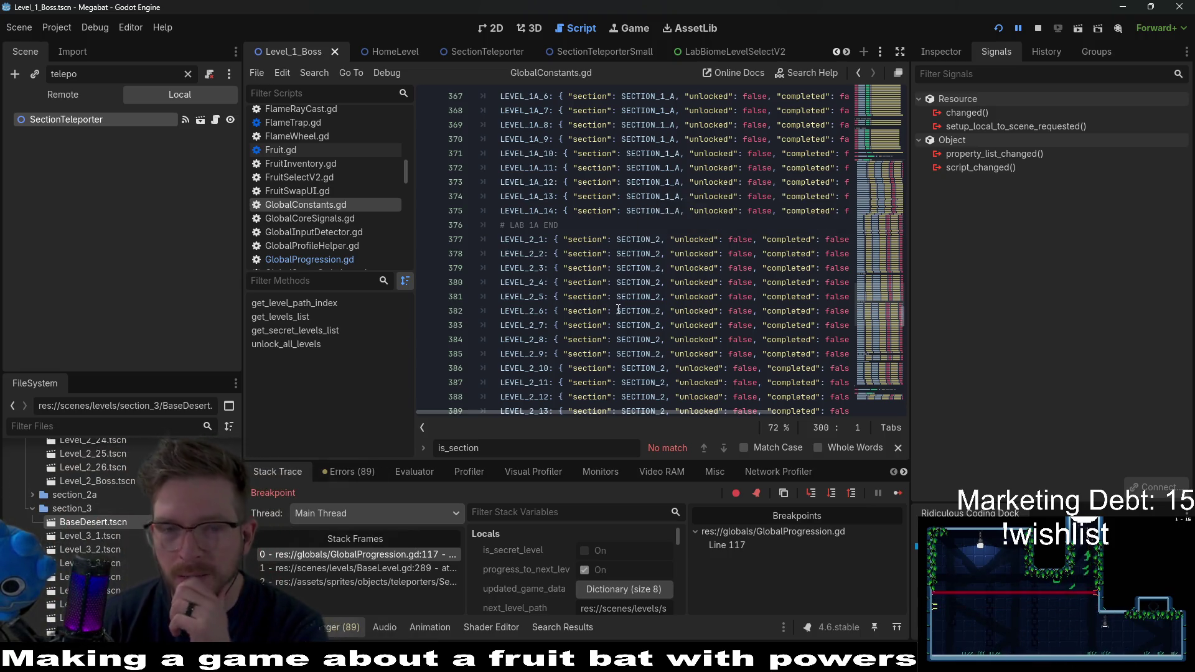
{"action": "scroll", "coordinate": [627, 249], "scroll_direction": "up", "scroll_amount": 3}
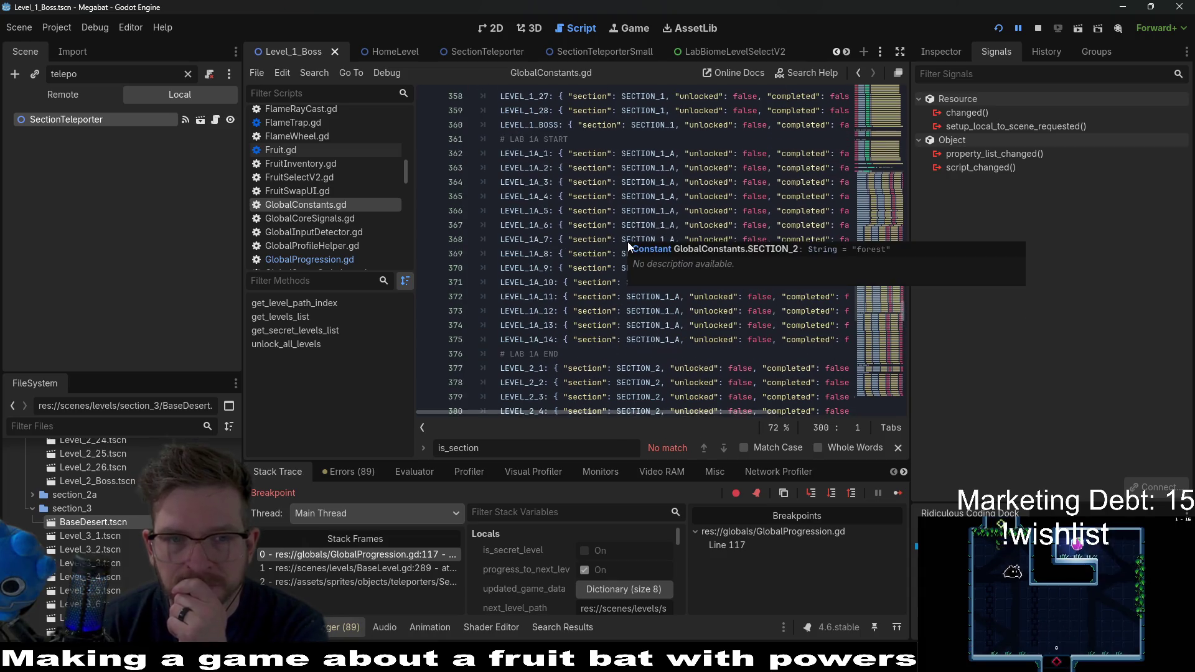
Step: Select the LEVEL_1A_1 key on line 362 and review the surrounding code
{"action": "double_click", "coordinate": [523, 148]}
{"action": "scroll", "coordinate": [649, 214], "scroll_direction": "up", "scroll_amount": 3}
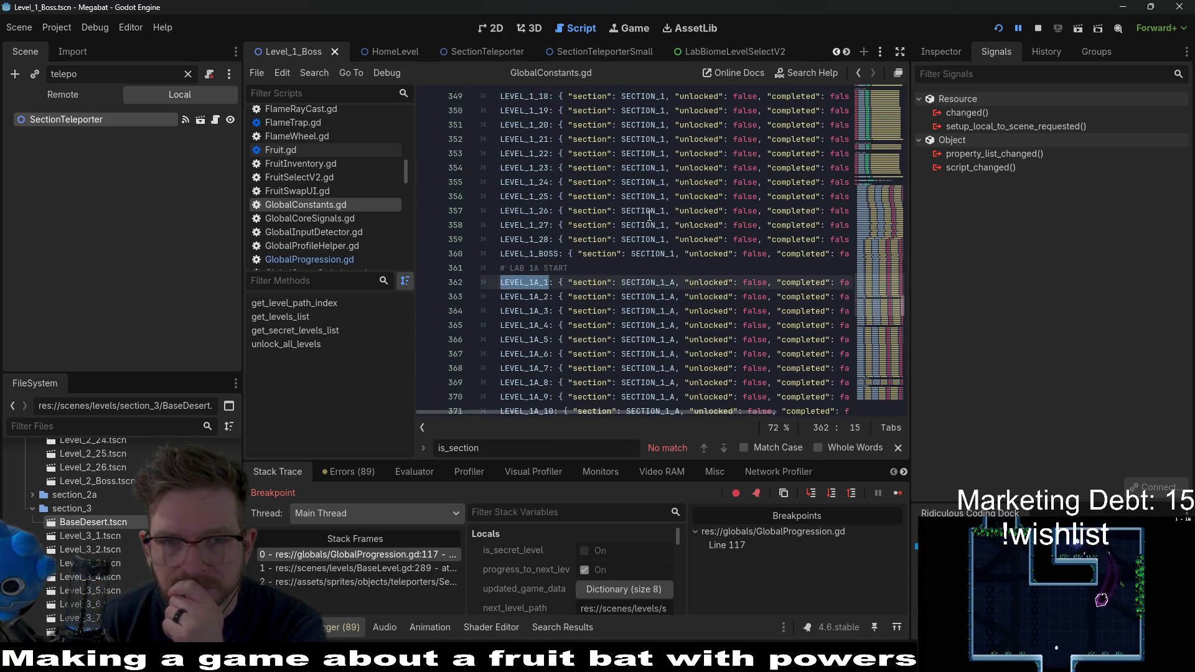
{"action": "mouse_move", "coordinate": [640, 241]}
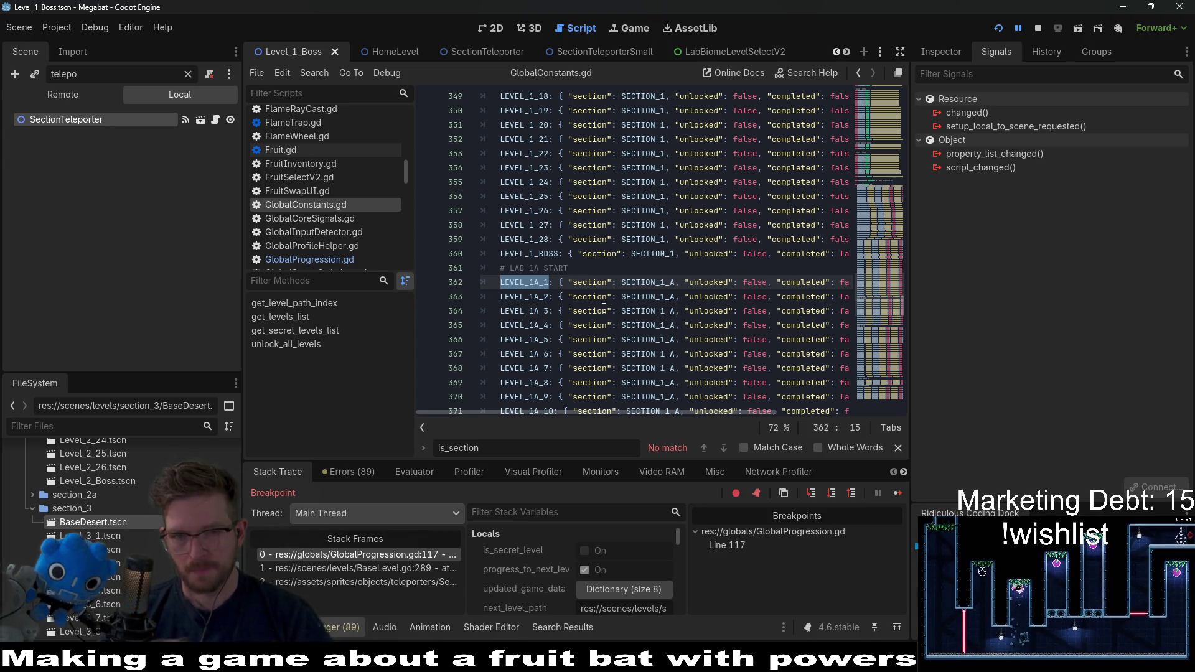
{"action": "scroll", "coordinate": [603, 307], "scroll_direction": "down", "scroll_amount": 3}
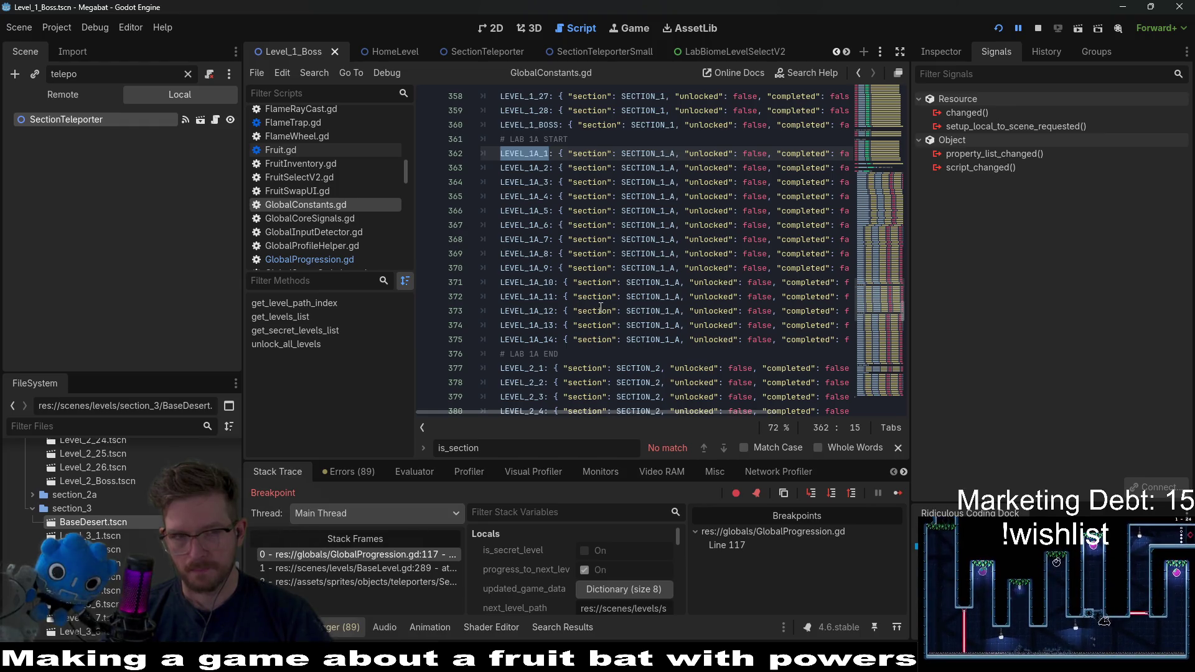
Step: Return to GlobalProgression.gd and open BaseLevel's handler for SectionTeleporter's player_exited signal
{"action": "left_click", "coordinate": [353, 263]}
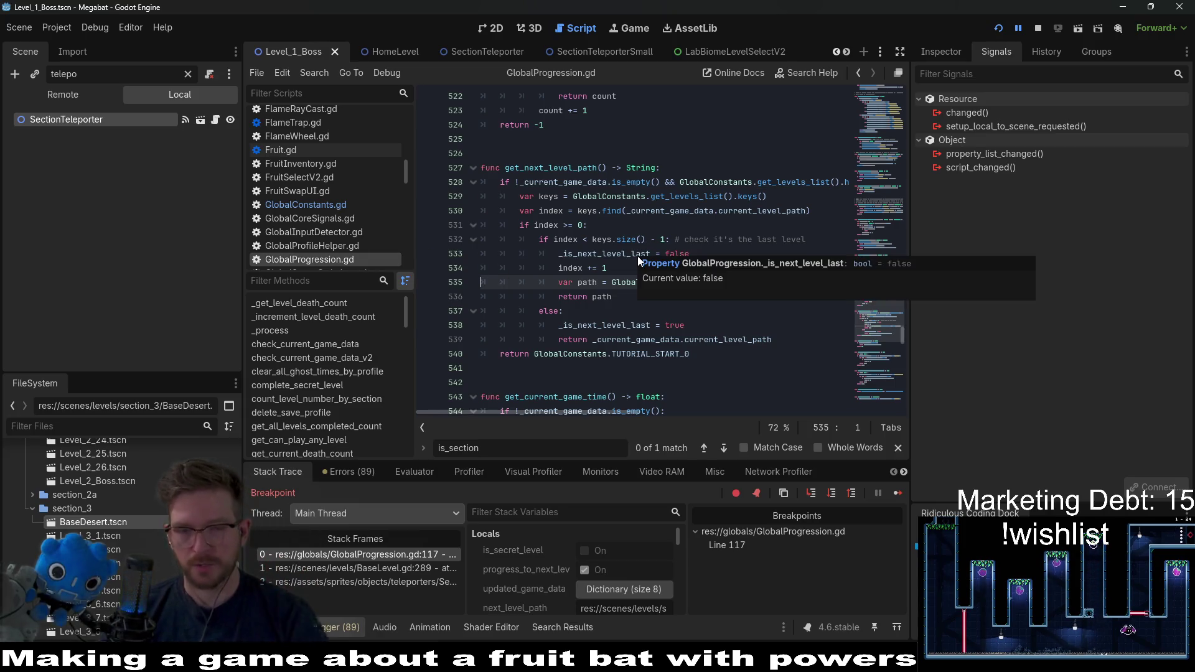
{"action": "scroll", "coordinate": [726, 317], "scroll_direction": "down", "scroll_amount": 5}
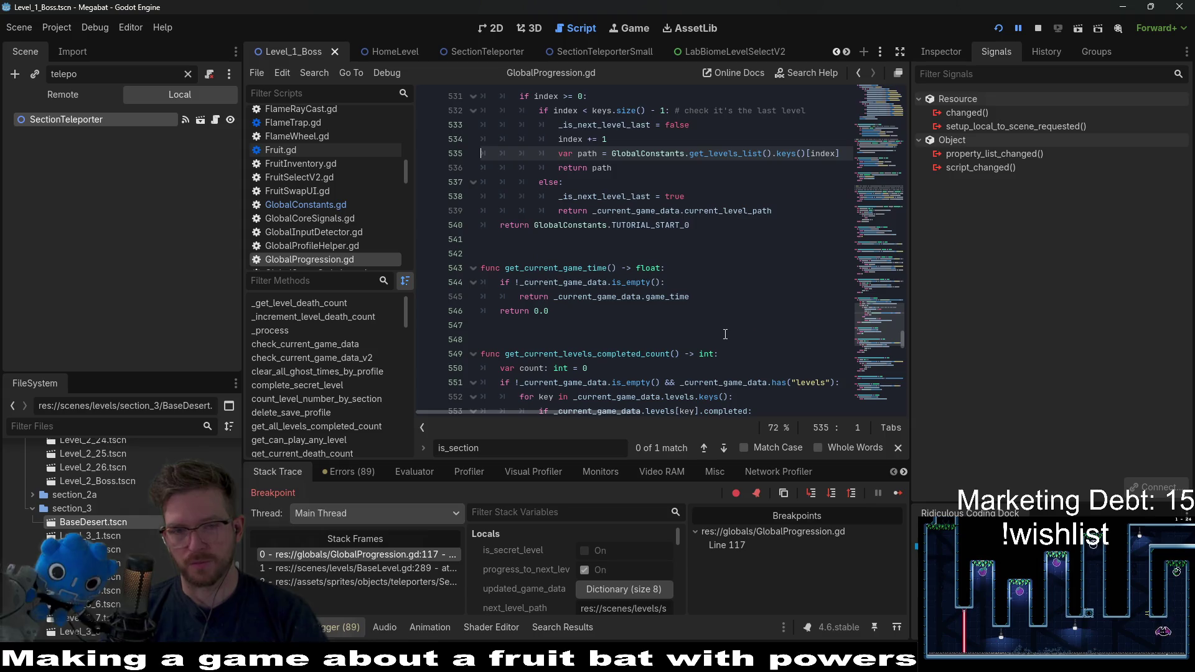
{"action": "scroll", "coordinate": [726, 317], "scroll_direction": "down", "scroll_amount": 6}
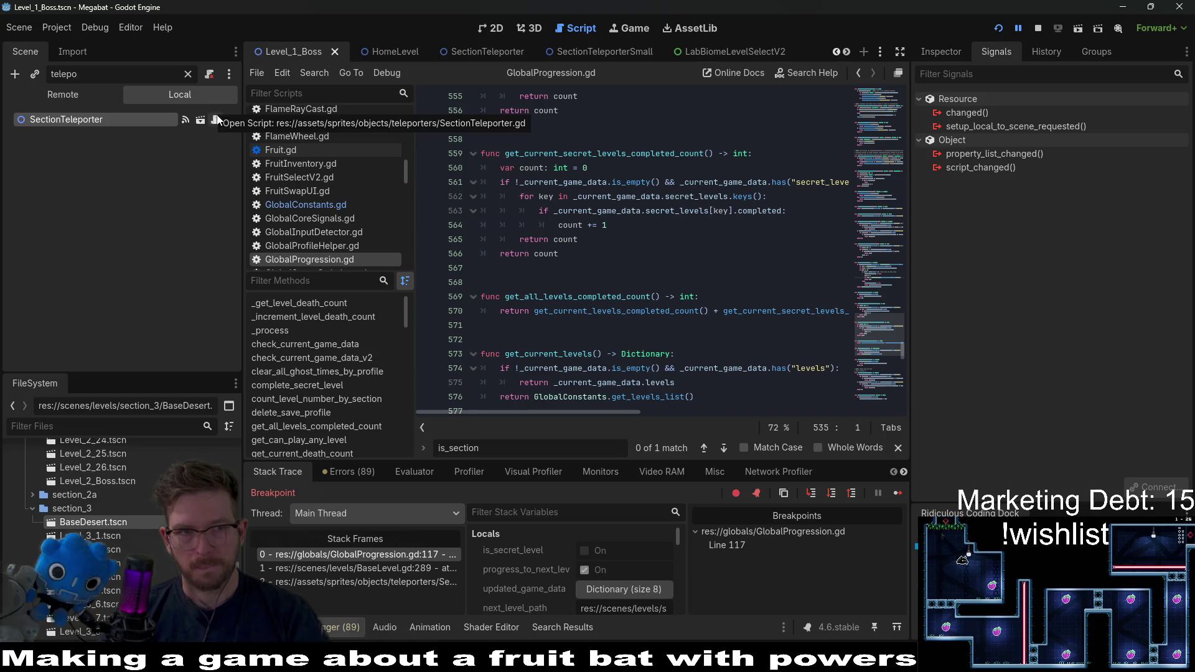
{"action": "left_click", "coordinate": [186, 121]}
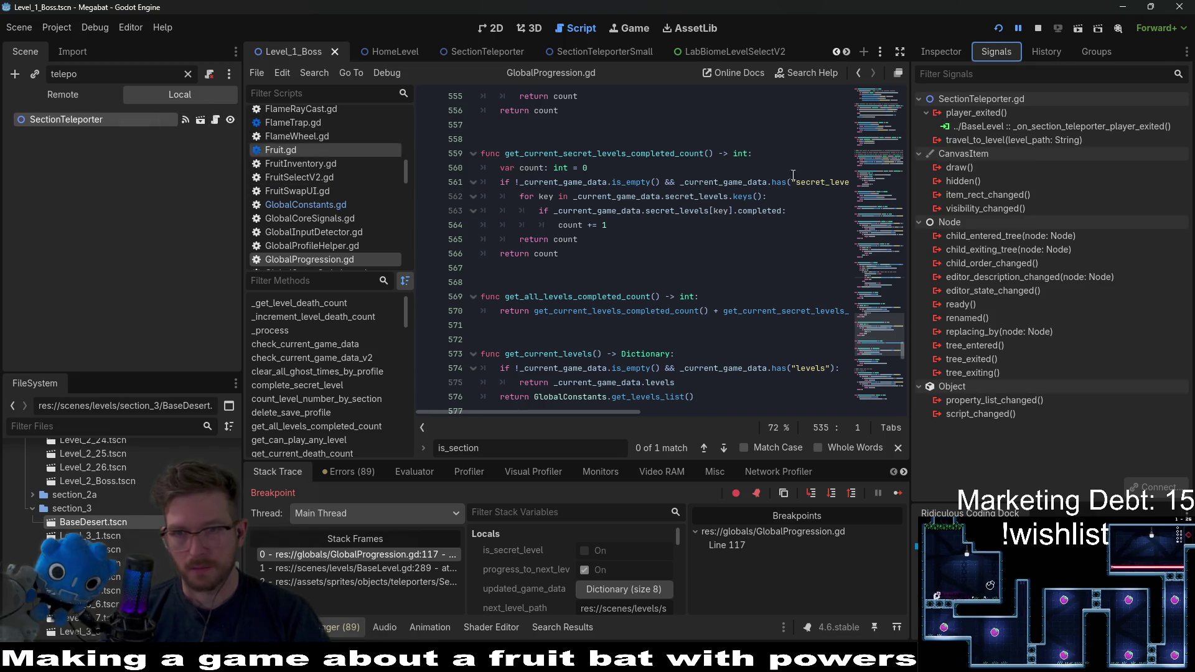
{"action": "double_click", "coordinate": [1003, 126]}
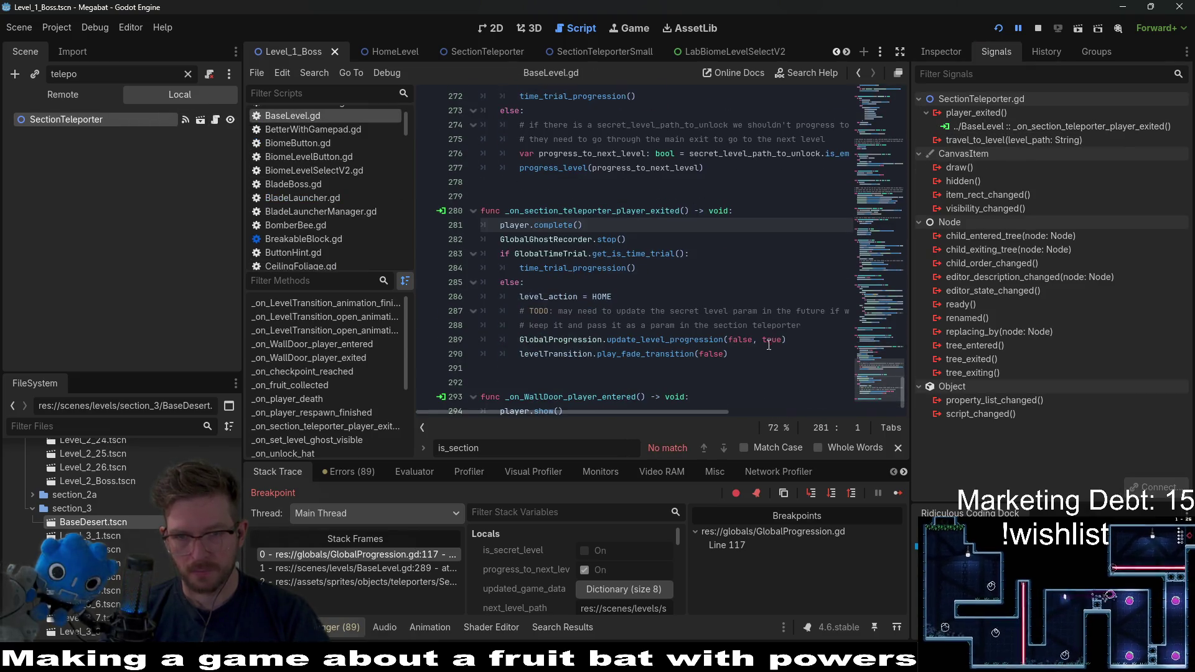
Step: Change update_level_progression's true argument on line 289 to false and save BaseLevel.gd
{"action": "double_click", "coordinate": [777, 339]}
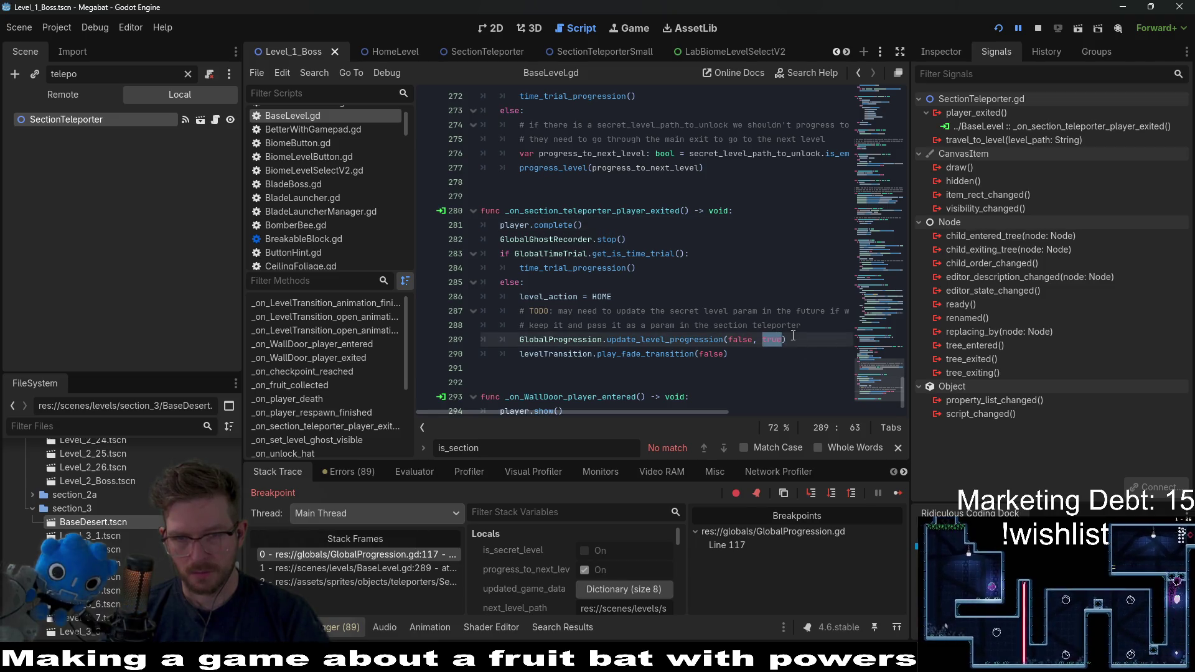
{"action": "left_click", "coordinate": [685, 339]}
{"action": "double_click", "coordinate": [686, 339]}
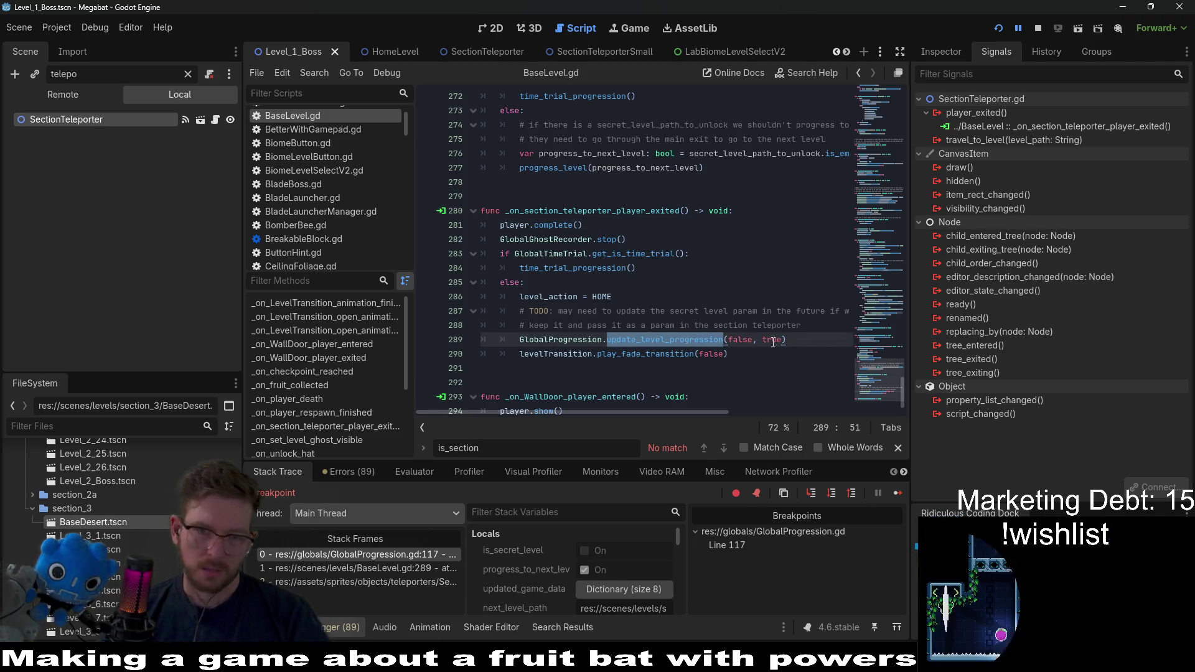
{"action": "double_click", "coordinate": [777, 340]}
{"action": "type", "text": "false"}
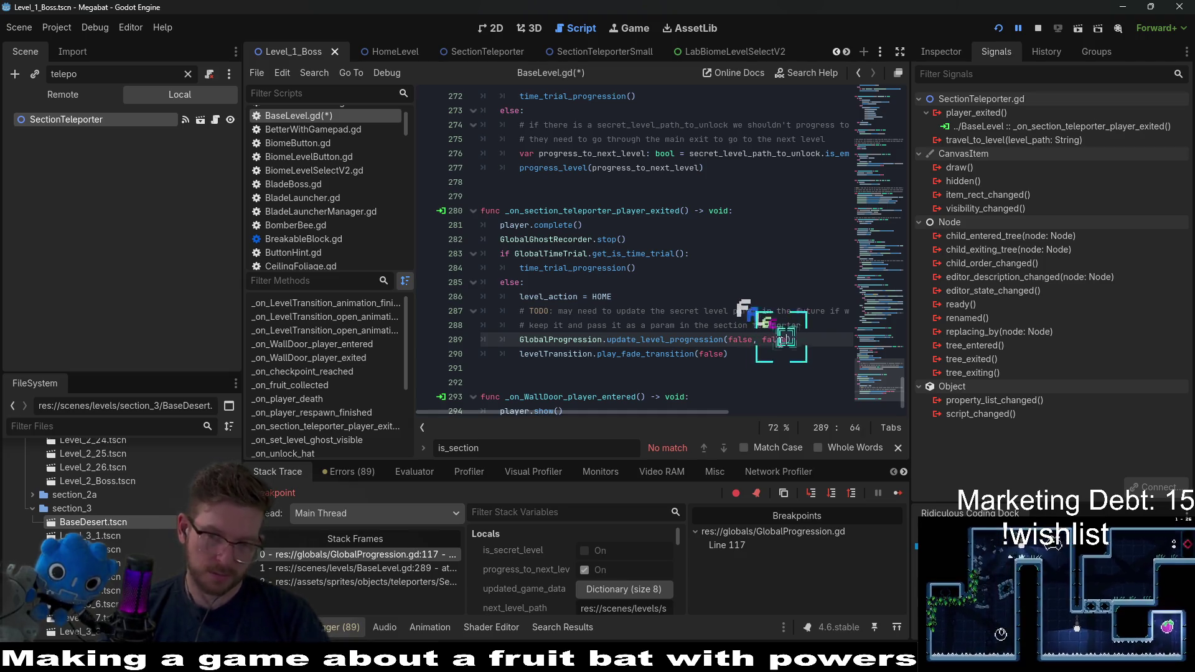
{"action": "left_click", "coordinate": [787, 324]}
{"action": "key", "text": "ctrl+s"}
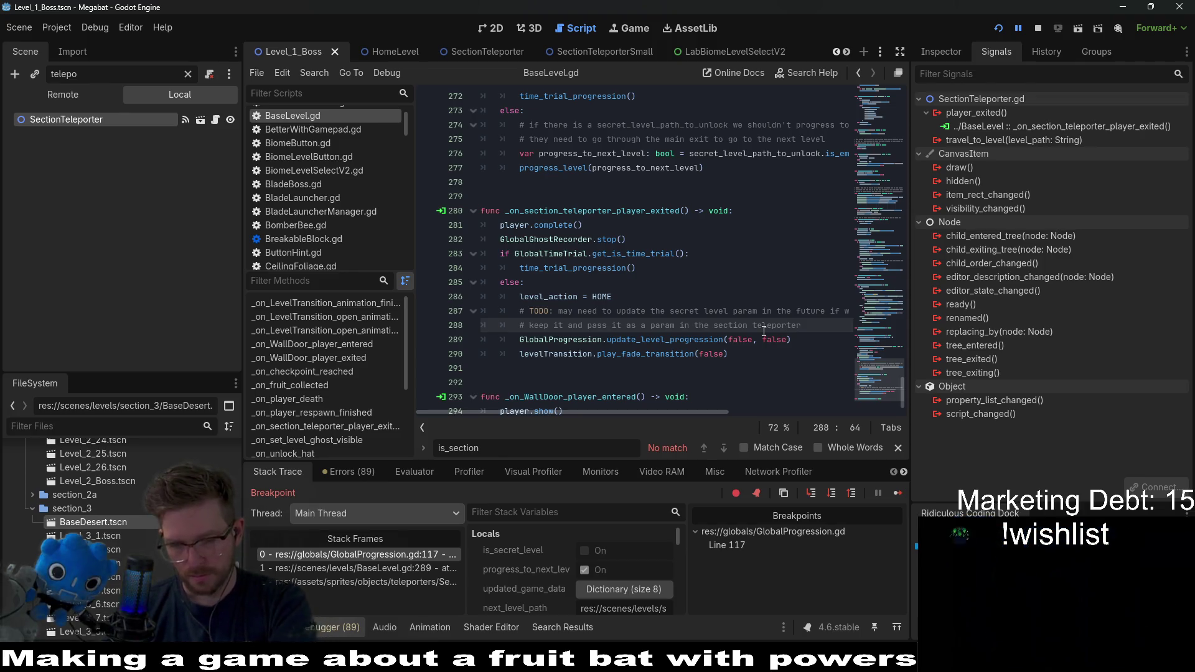
Step: Save again and jump to the update_level_progression definition in GlobalProgression.gd
{"action": "left_click", "coordinate": [809, 339]}
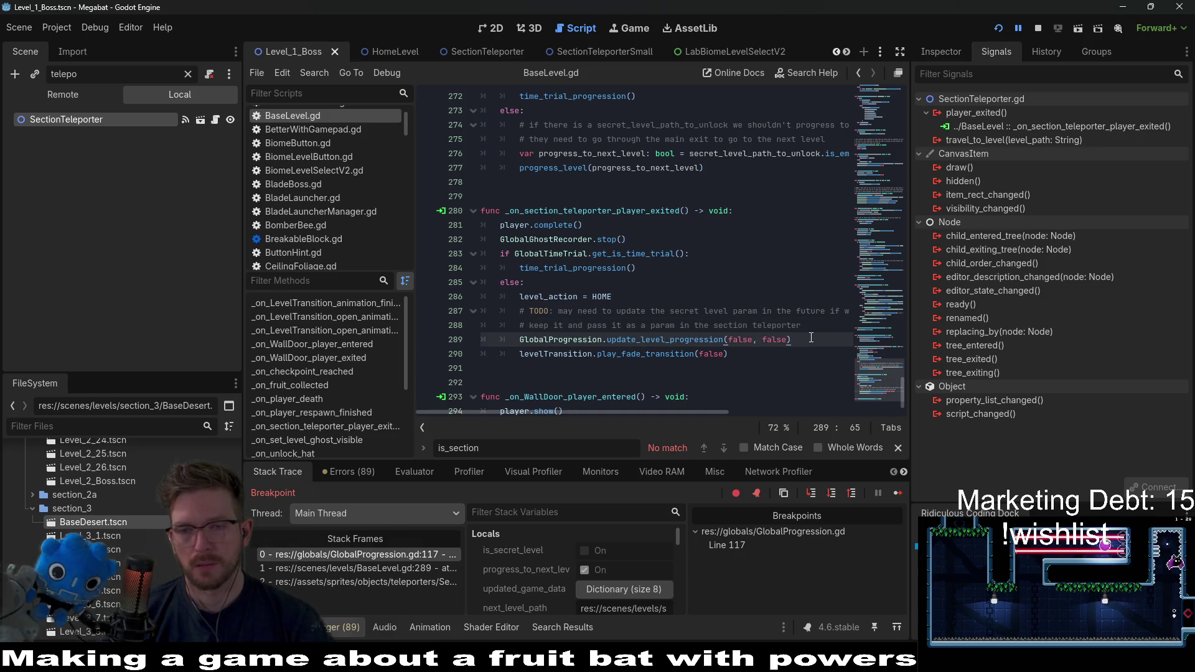
{"action": "left_click", "coordinate": [739, 355]}
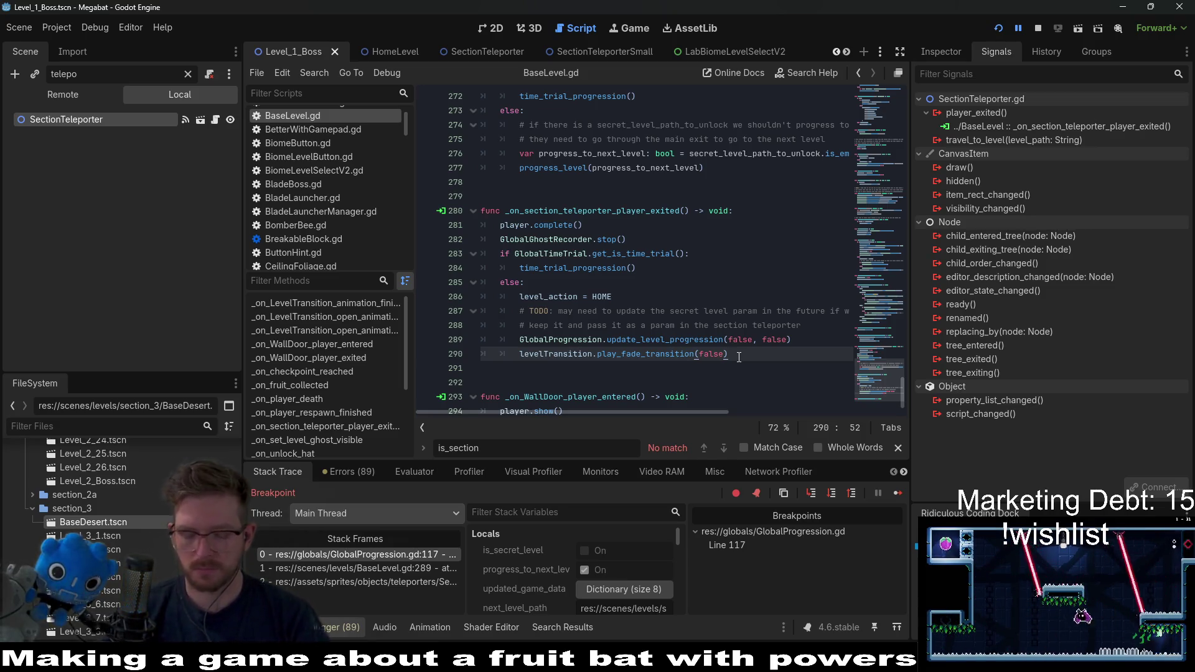
{"action": "scroll", "coordinate": [665, 311], "scroll_direction": "down", "scroll_amount": 1}
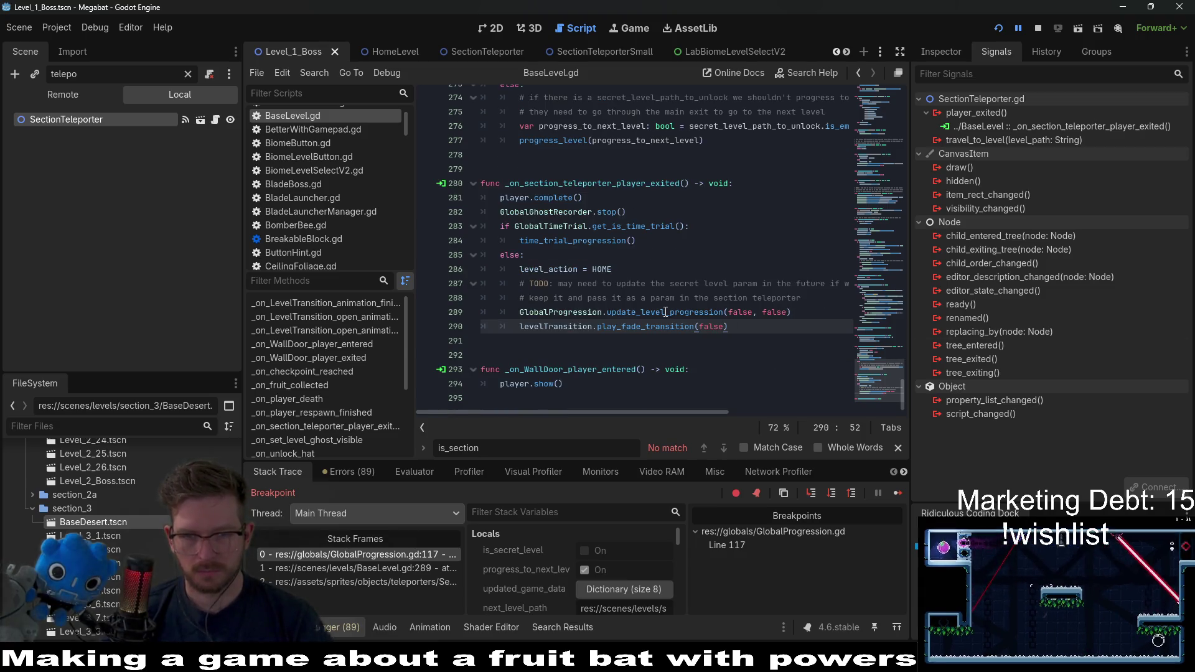
{"action": "left_click", "coordinate": [754, 317]}
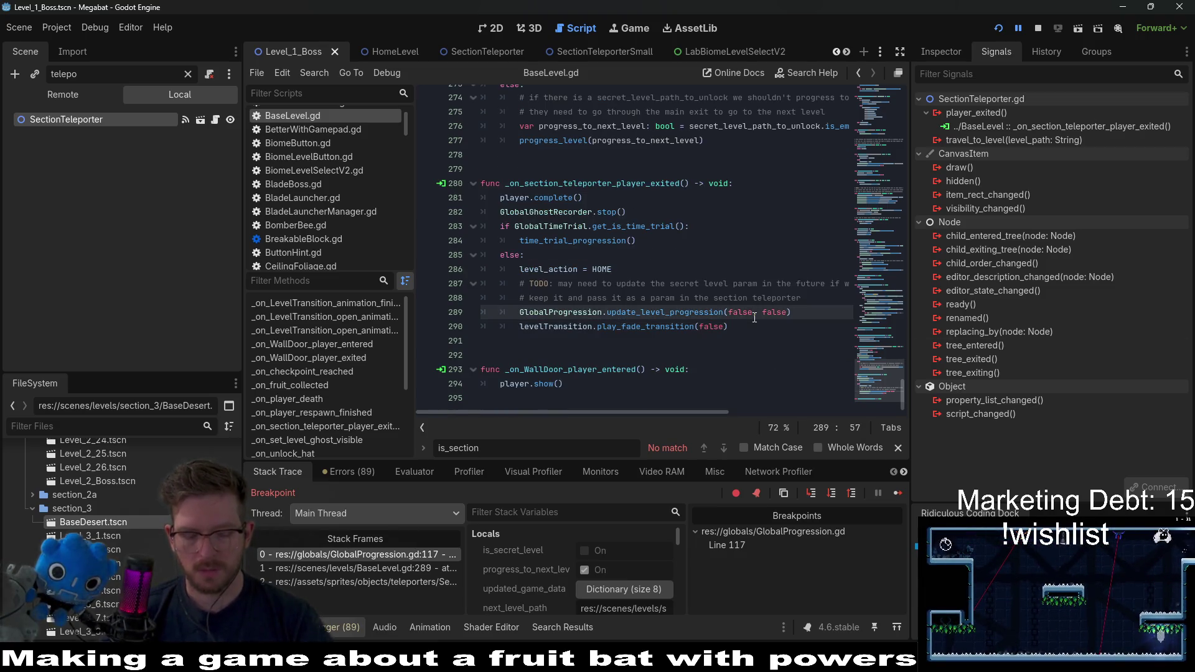
{"action": "key", "text": "ctrl+s"}
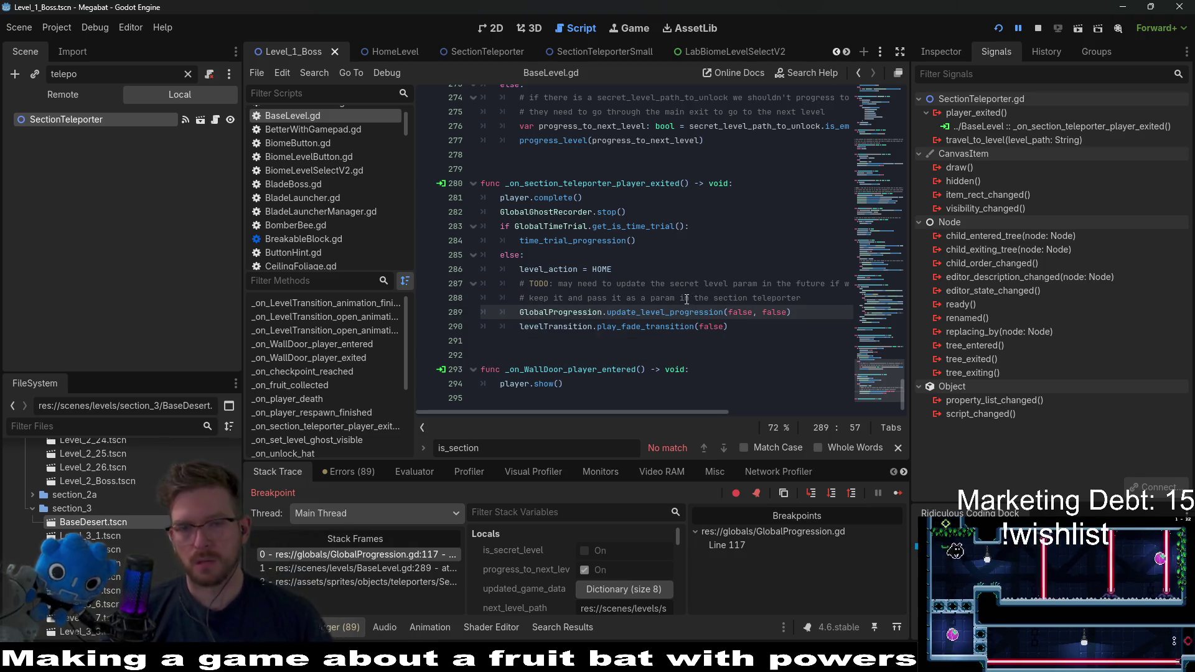
{"action": "left_click", "coordinate": [680, 311], "text": "ctrl"}
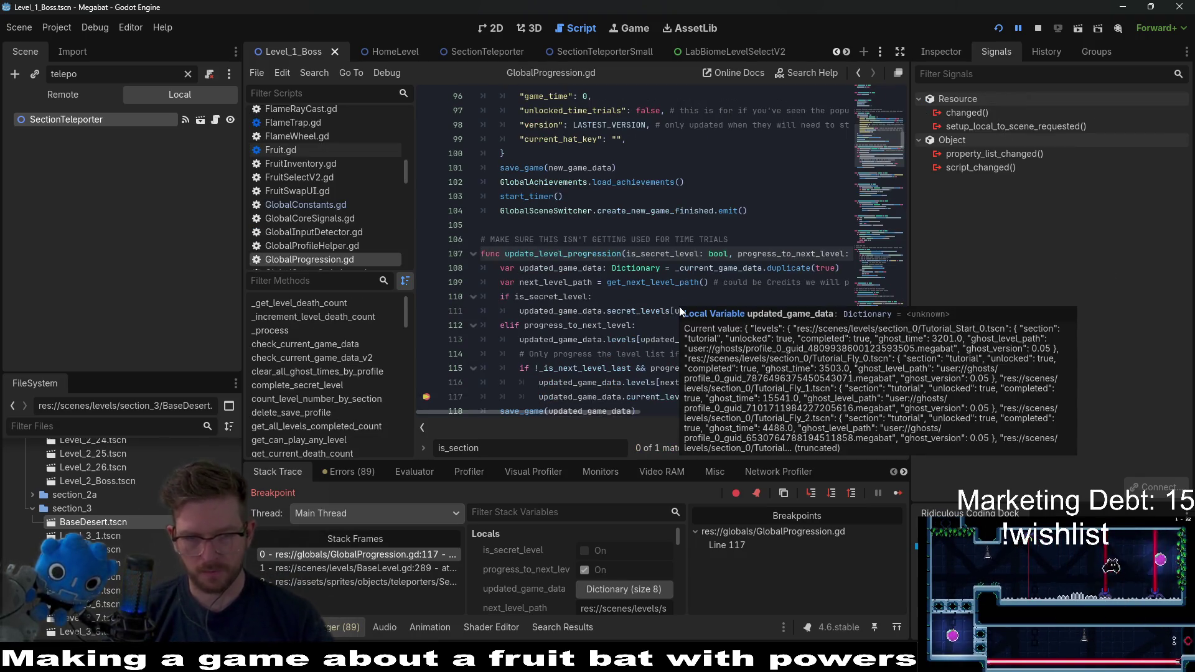
Step: Inspect current_level_path, next_level_path, unlocked and progress_to_next_level on lines 115–117
{"action": "scroll", "coordinate": [688, 216], "scroll_direction": "down", "scroll_amount": 2}
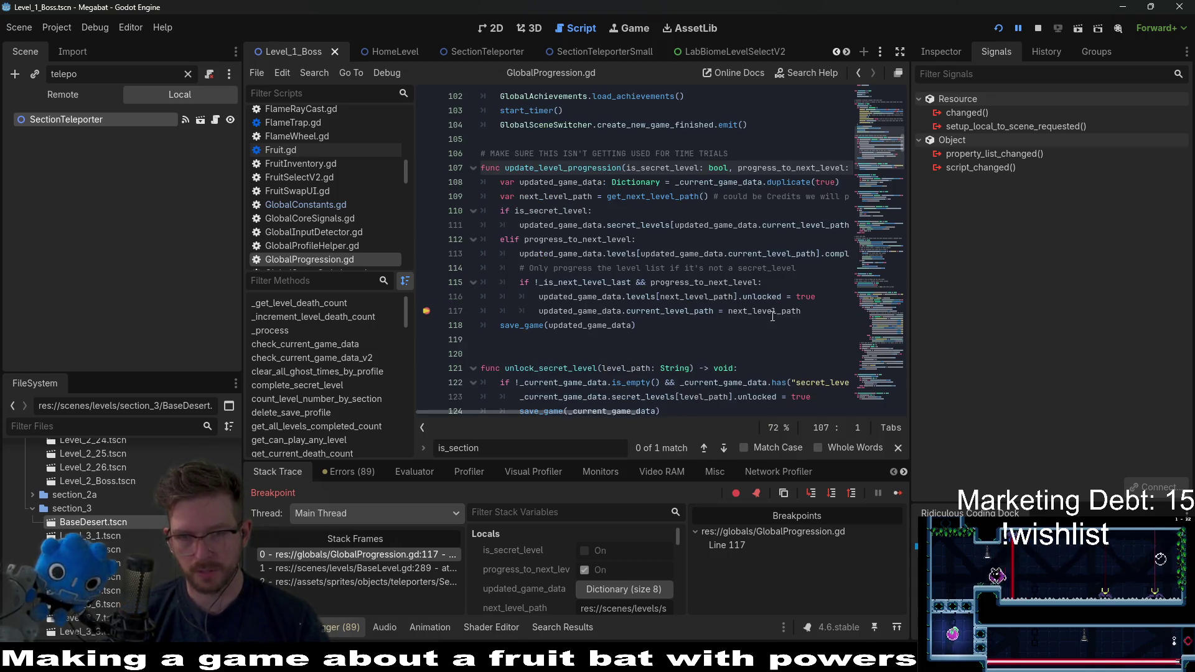
{"action": "left_click", "coordinate": [772, 311]}
{"action": "double_click", "coordinate": [690, 311]}
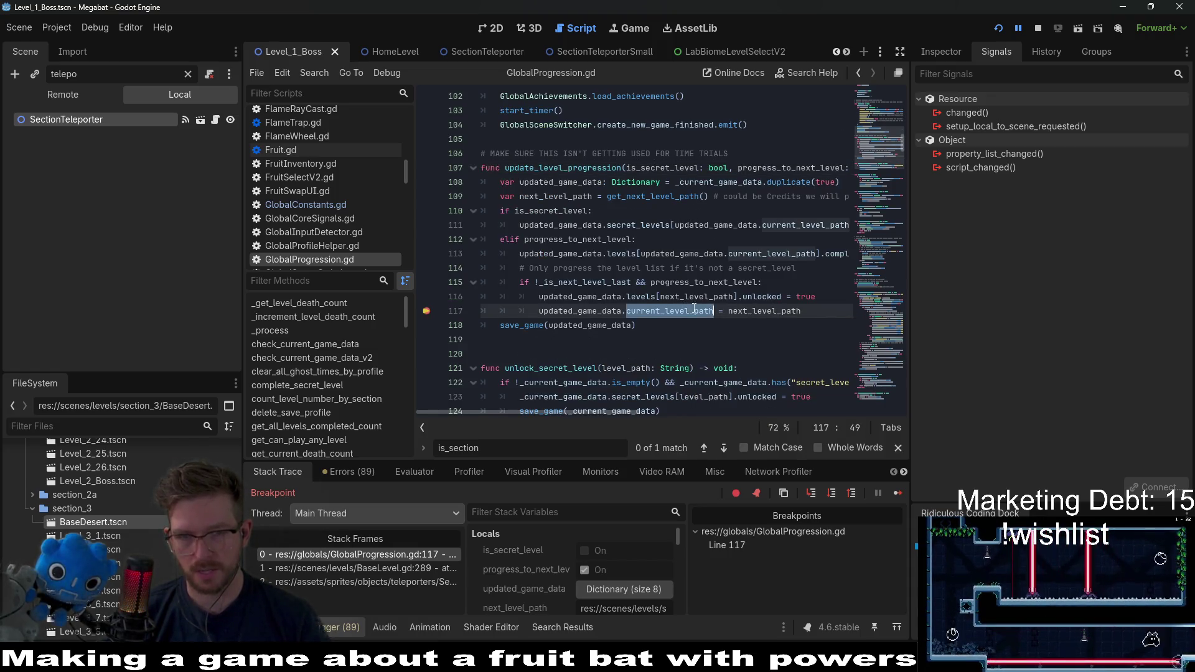
{"action": "double_click", "coordinate": [749, 310]}
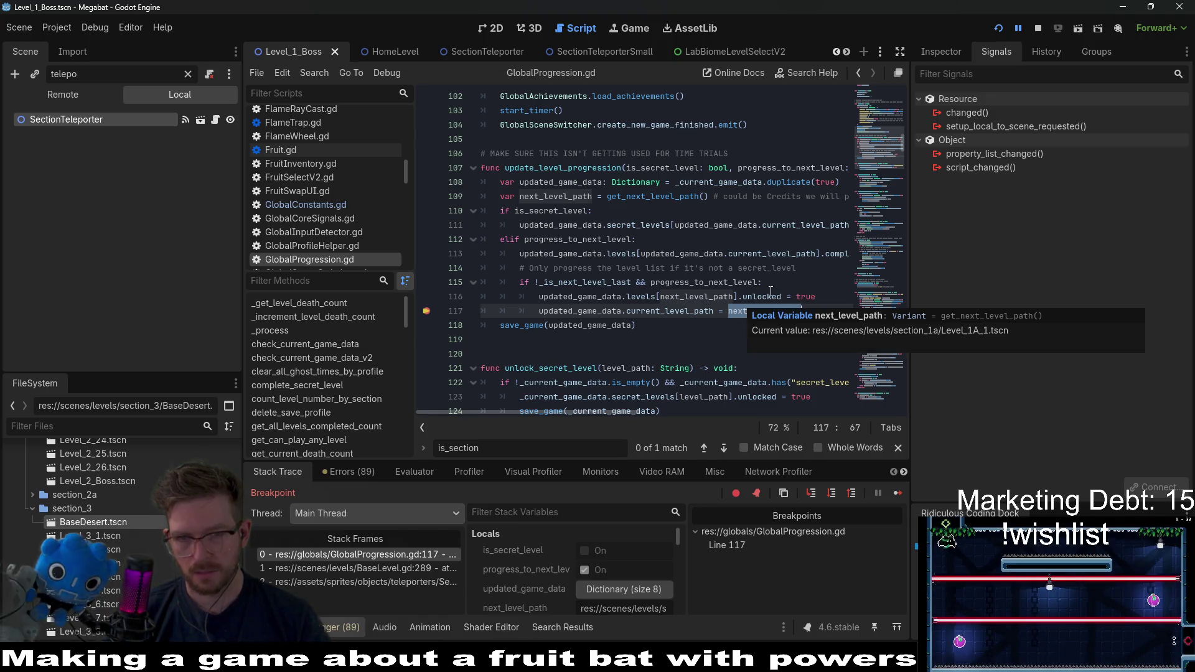
{"action": "double_click", "coordinate": [769, 296]}
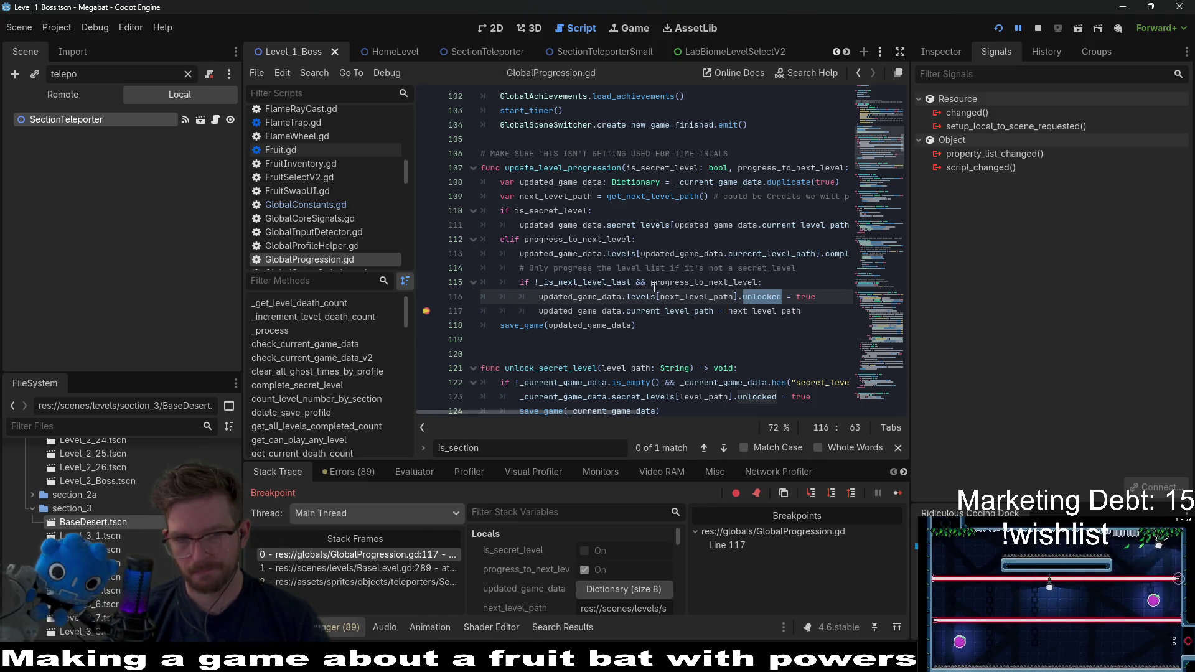
{"action": "double_click", "coordinate": [584, 282]}
{"action": "double_click", "coordinate": [687, 281]}
{"action": "mouse_move", "coordinate": [687, 277]}
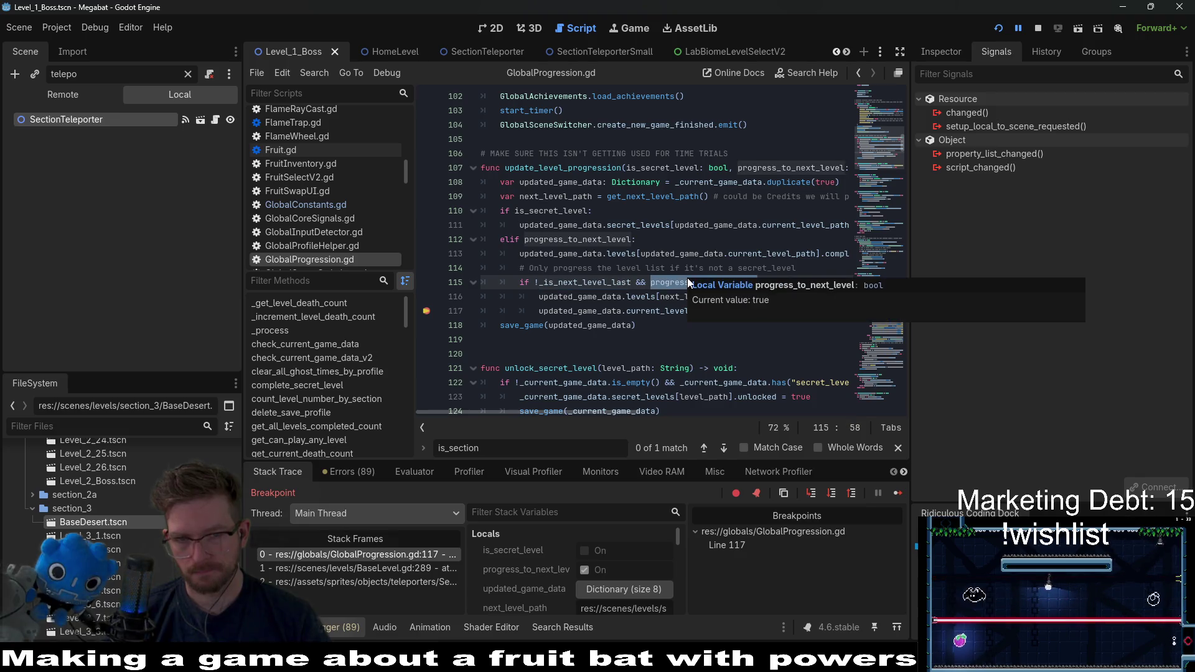
Step: Stop the debug session and switch to the SectionTeleporterSmall scene
{"action": "left_click", "coordinate": [1037, 28]}
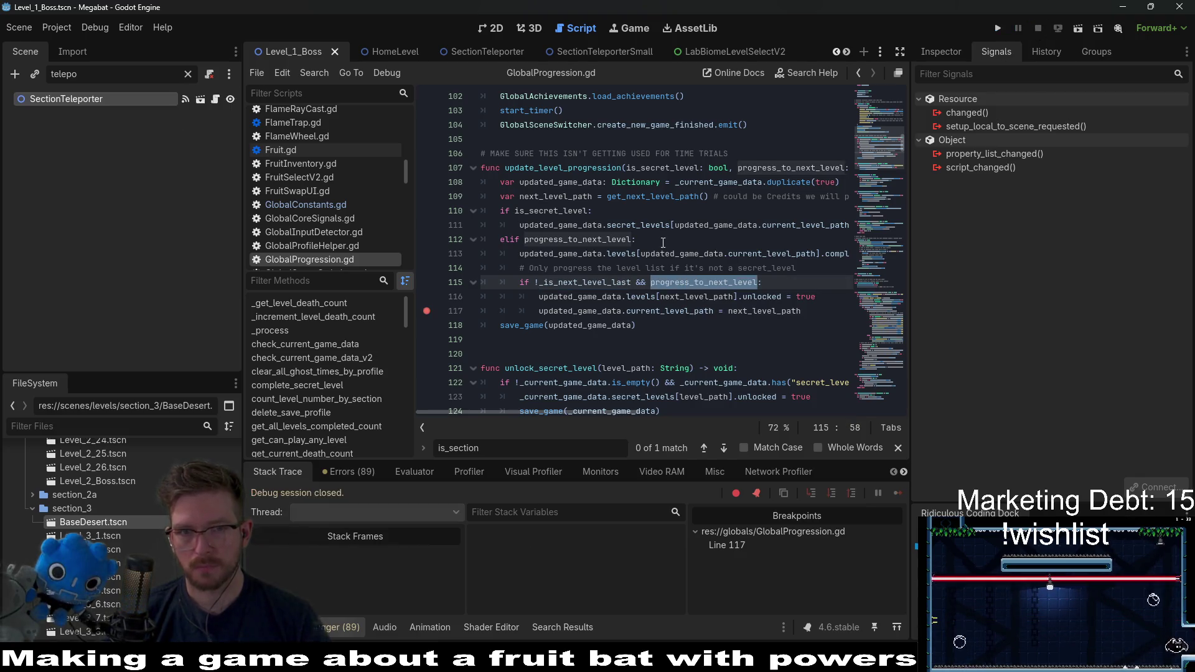
{"action": "double_click", "coordinate": [593, 167]}
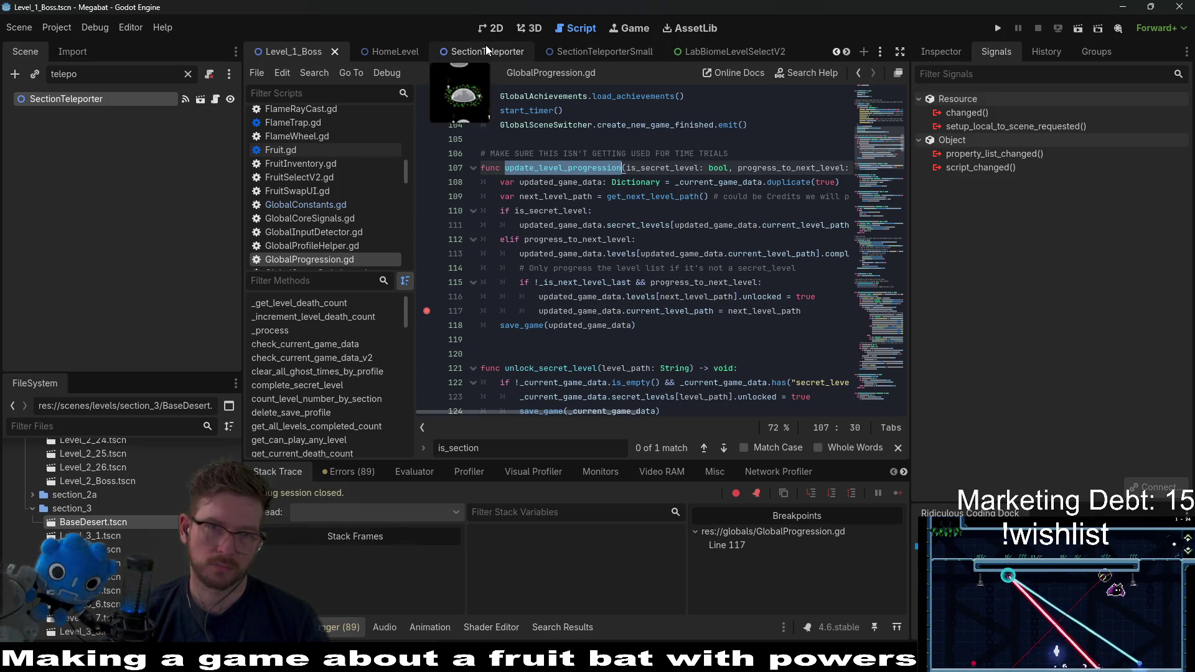
{"action": "left_click", "coordinate": [609, 54]}
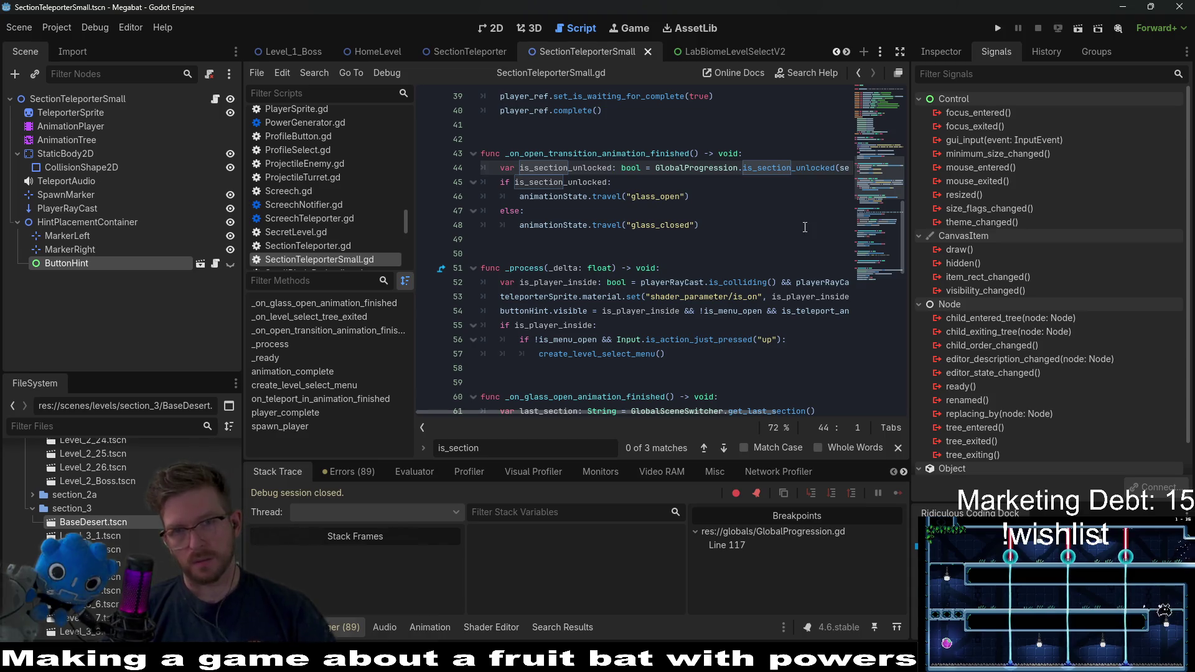
Step: Jump to the is_section_unlocked definition in GlobalProgression.gd
{"action": "scroll", "coordinate": [747, 162], "scroll_direction": "down", "scroll_amount": 3}
{"action": "scroll", "coordinate": [795, 175], "scroll_direction": "up", "scroll_amount": 3}
{"action": "left_click", "coordinate": [795, 172], "text": "ctrl"}
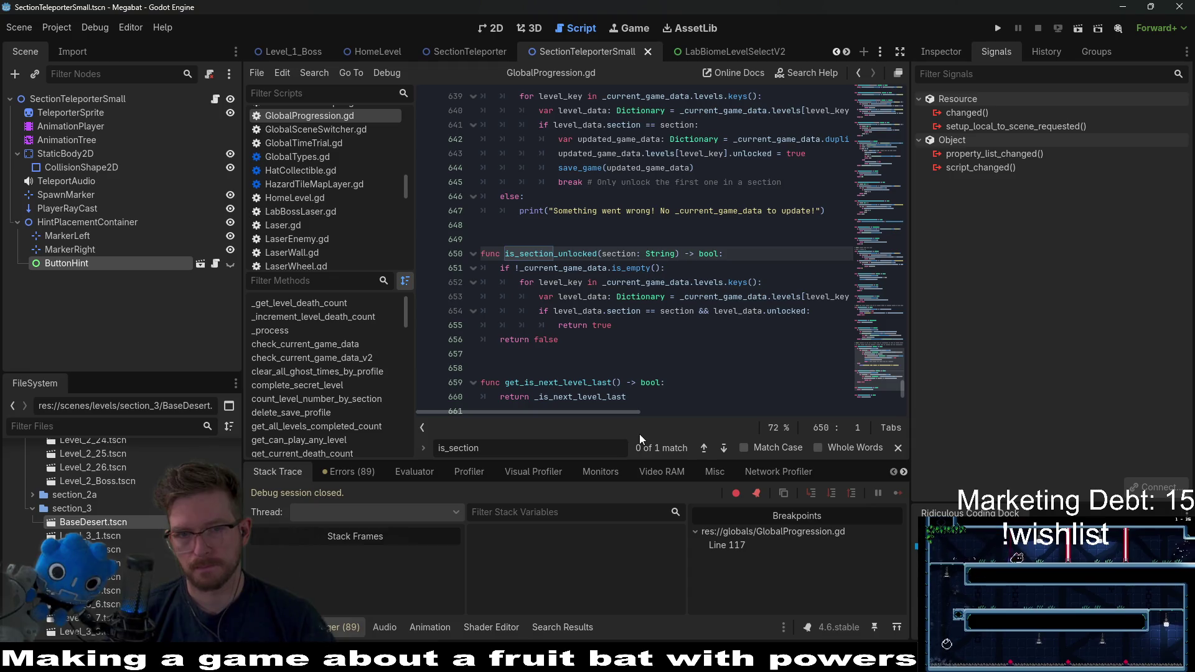
{"action": "mouse_move", "coordinate": [622, 413]}
{"action": "left_mouse_down"}
{"action": "mouse_move", "coordinate": [658, 412]}
{"action": "mouse_move", "coordinate": [622, 412]}
{"action": "left_mouse_up"}
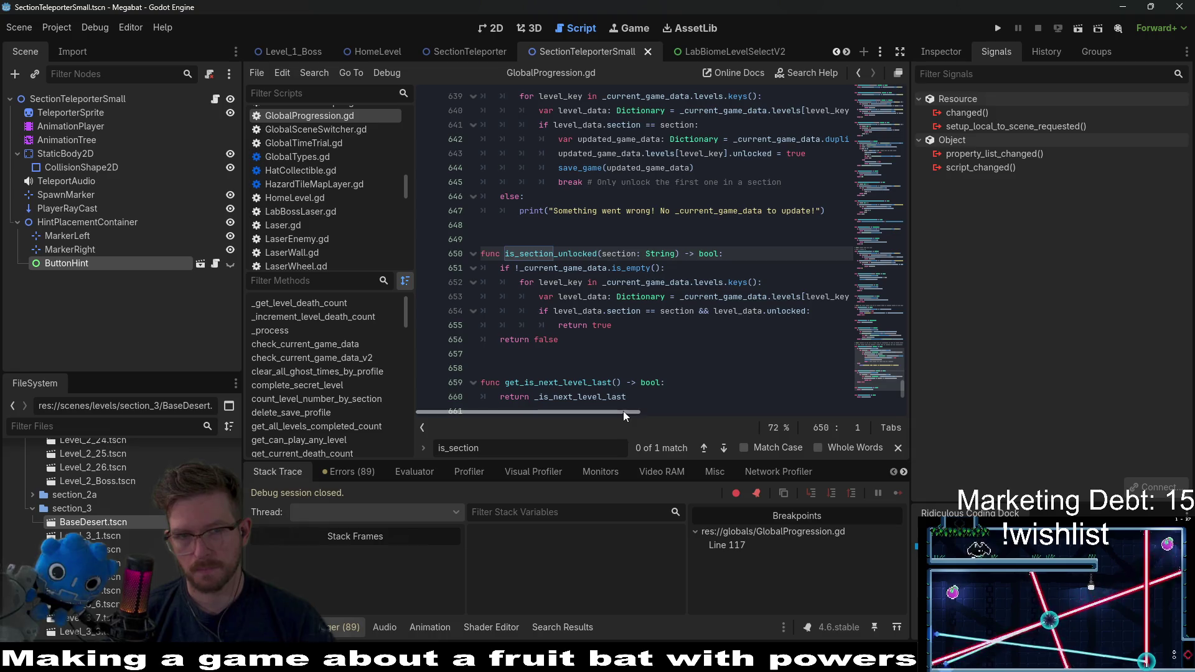
{"action": "double_click", "coordinate": [540, 252]}
{"action": "mouse_move", "coordinate": [688, 315]}
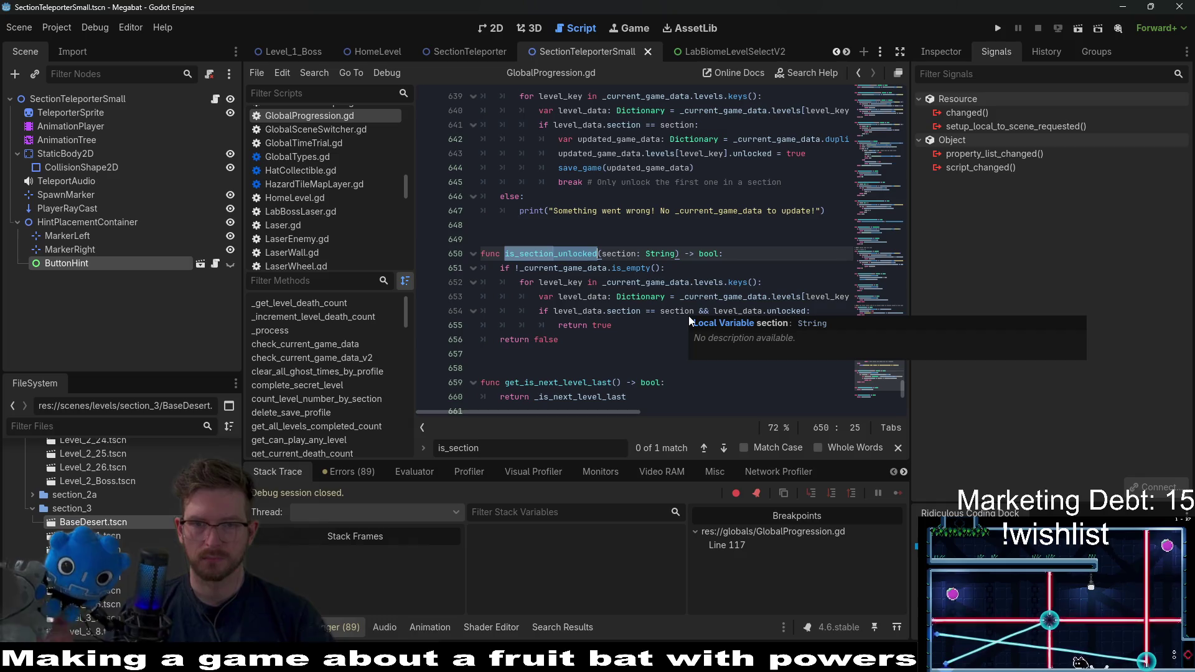
{"action": "left_click", "coordinate": [720, 281]}
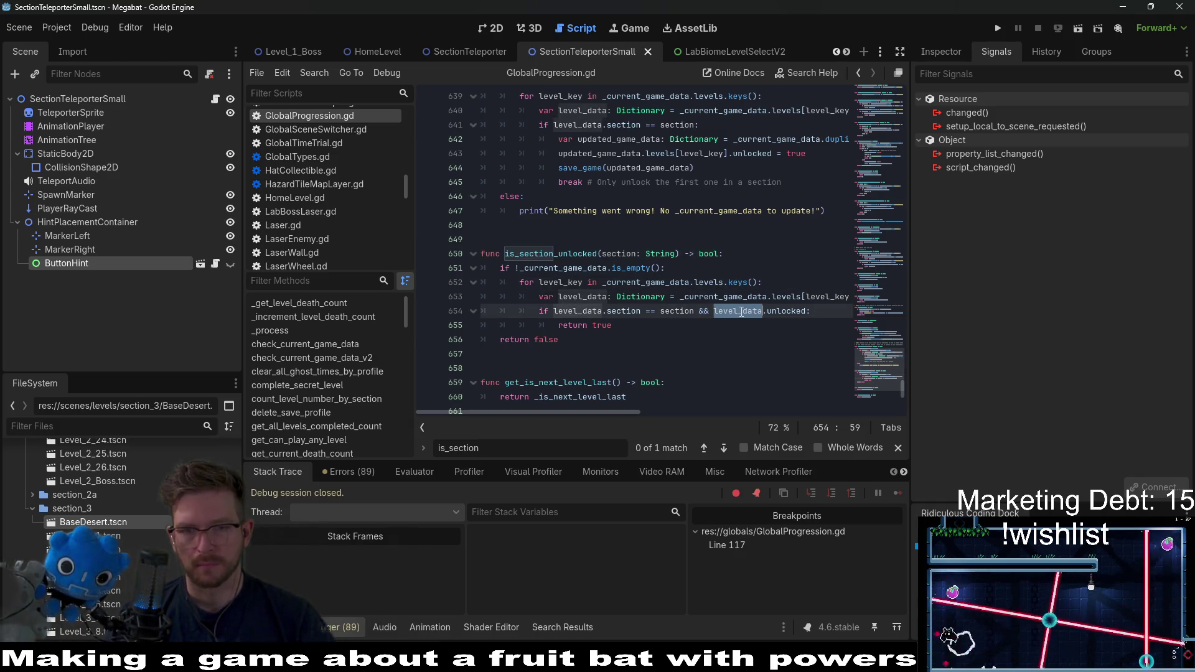
Step: Examine section, level_data and levels on lines 650–654, then show the scene in 2D
{"action": "double_click", "coordinate": [623, 311]}
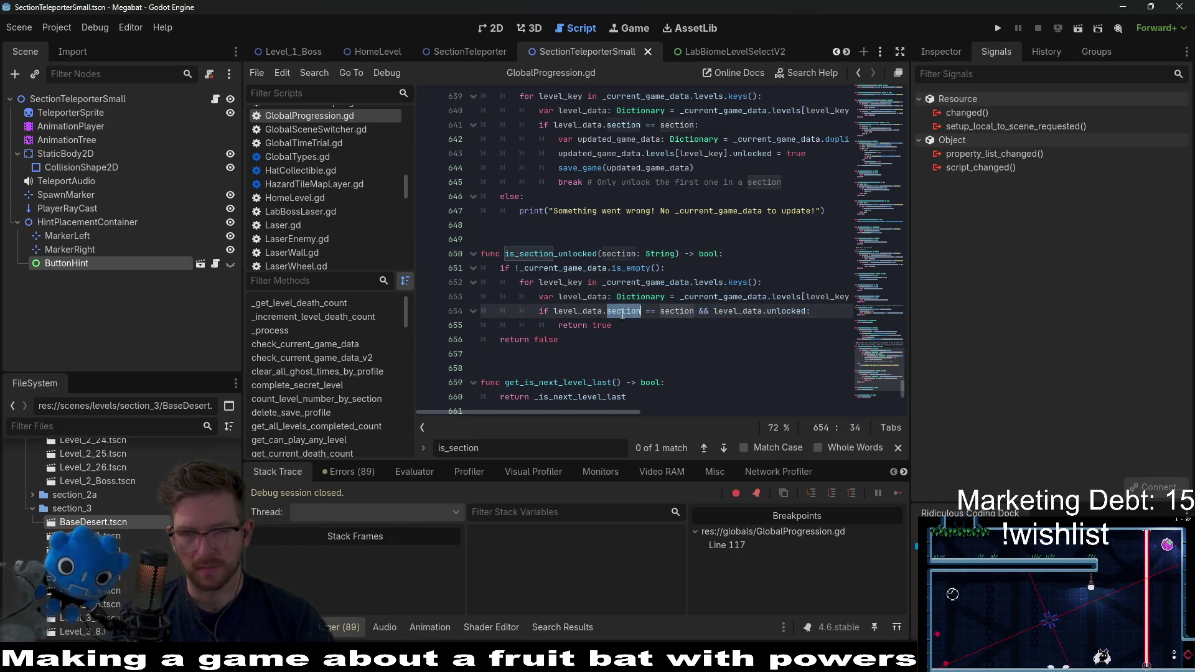
{"action": "left_click_drag", "start_coordinate": [714, 311], "coordinate": [765, 310]}
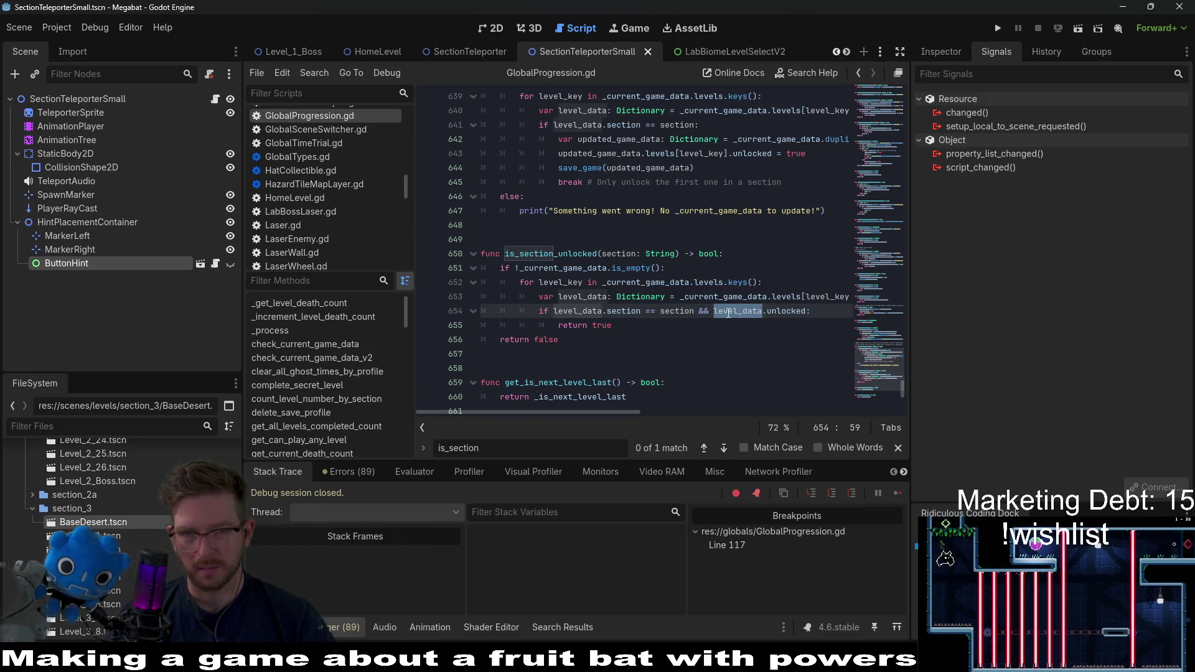
{"action": "double_click", "coordinate": [788, 295]}
{"action": "scroll", "coordinate": [621, 410], "scroll_direction": "right", "scroll_amount": 3}
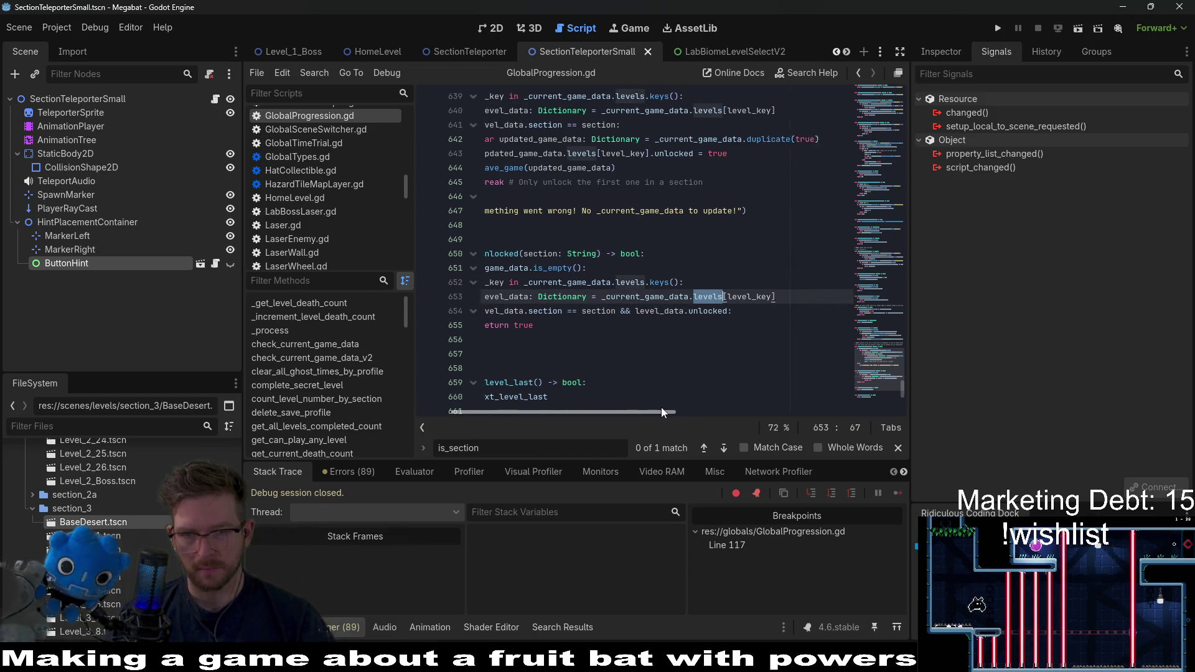
{"action": "scroll", "coordinate": [614, 405], "scroll_direction": "left", "scroll_amount": 3}
{"action": "double_click", "coordinate": [616, 253]}
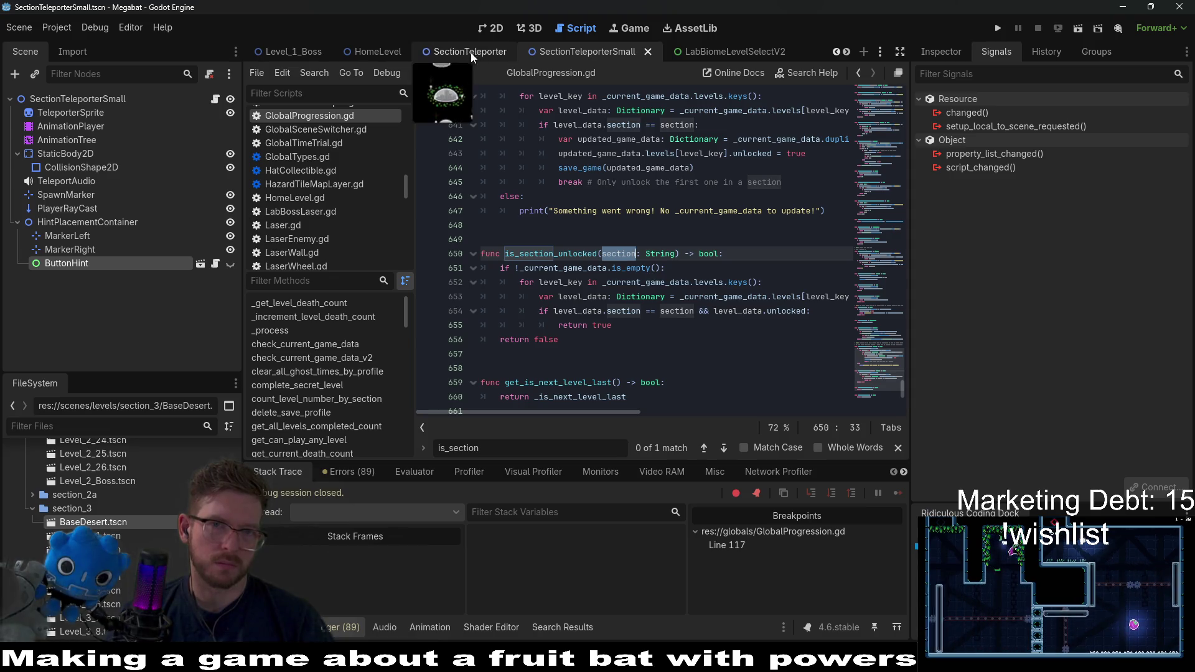
{"action": "left_click", "coordinate": [499, 31]}
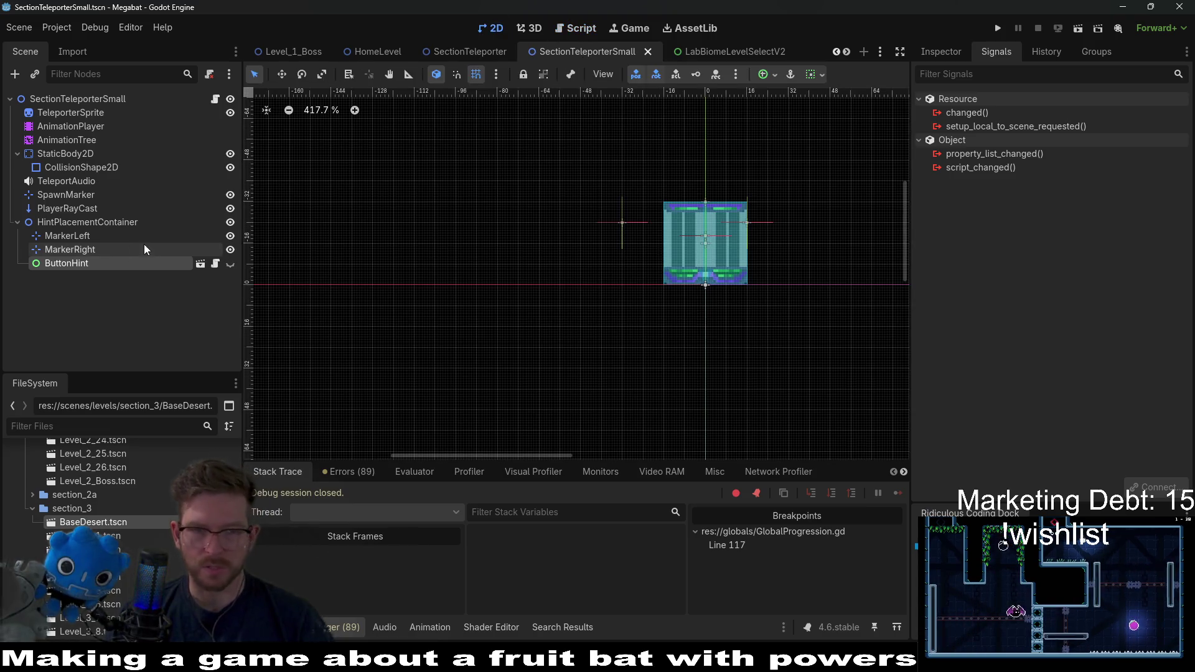
Step: Return to the SectionTeleporterSmall script and select its root node
{"action": "left_click", "coordinate": [215, 99]}
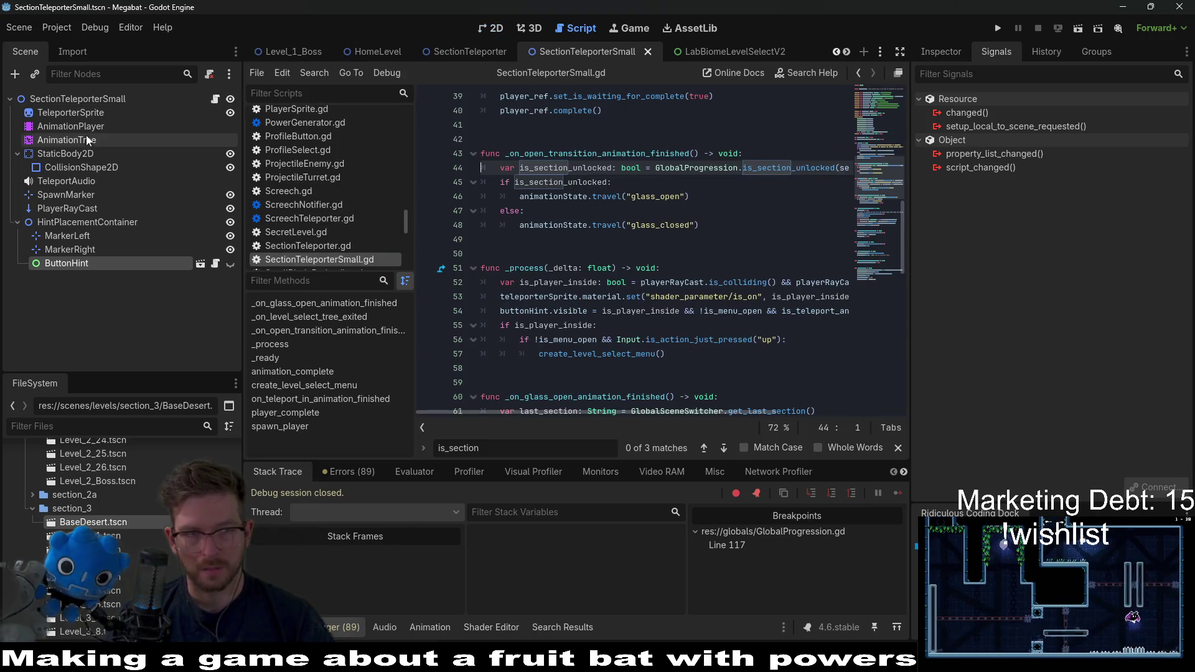
{"action": "left_click", "coordinate": [77, 99]}
{"action": "scroll", "coordinate": [390, 47], "scroll_direction": "up", "scroll_amount": 3}
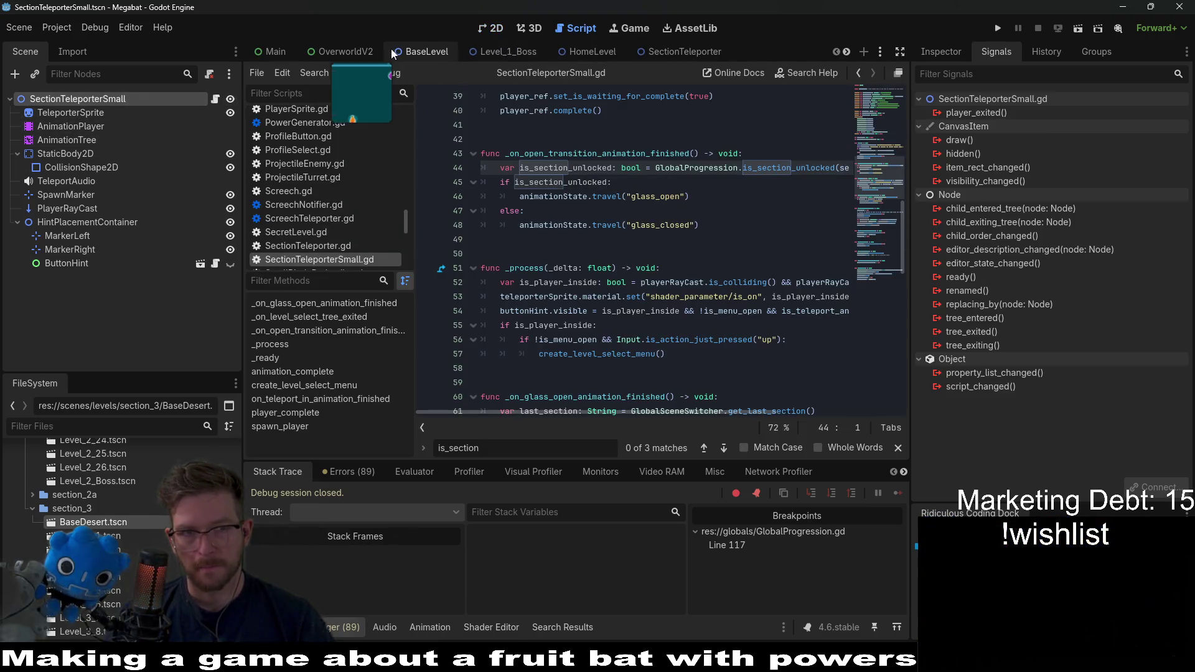
{"action": "scroll", "coordinate": [580, 51], "scroll_direction": "down", "scroll_amount": 4}
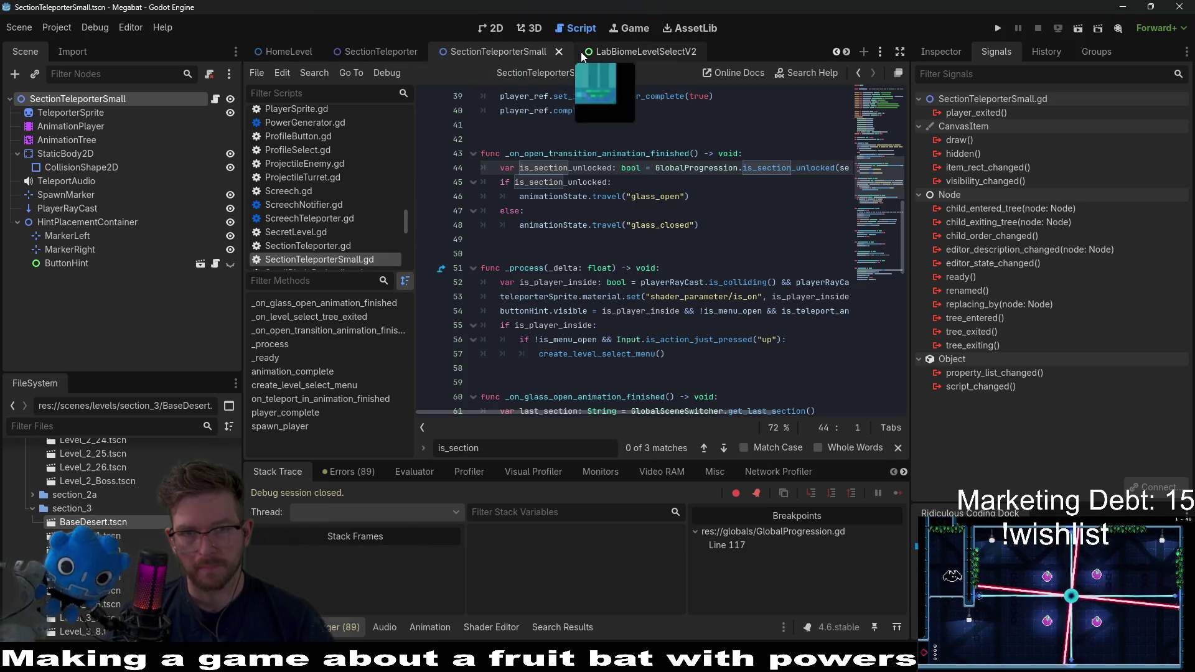
{"action": "scroll", "coordinate": [581, 51], "scroll_direction": "down", "scroll_amount": 3}
{"action": "scroll", "coordinate": [580, 51], "scroll_direction": "down", "scroll_amount": 3}
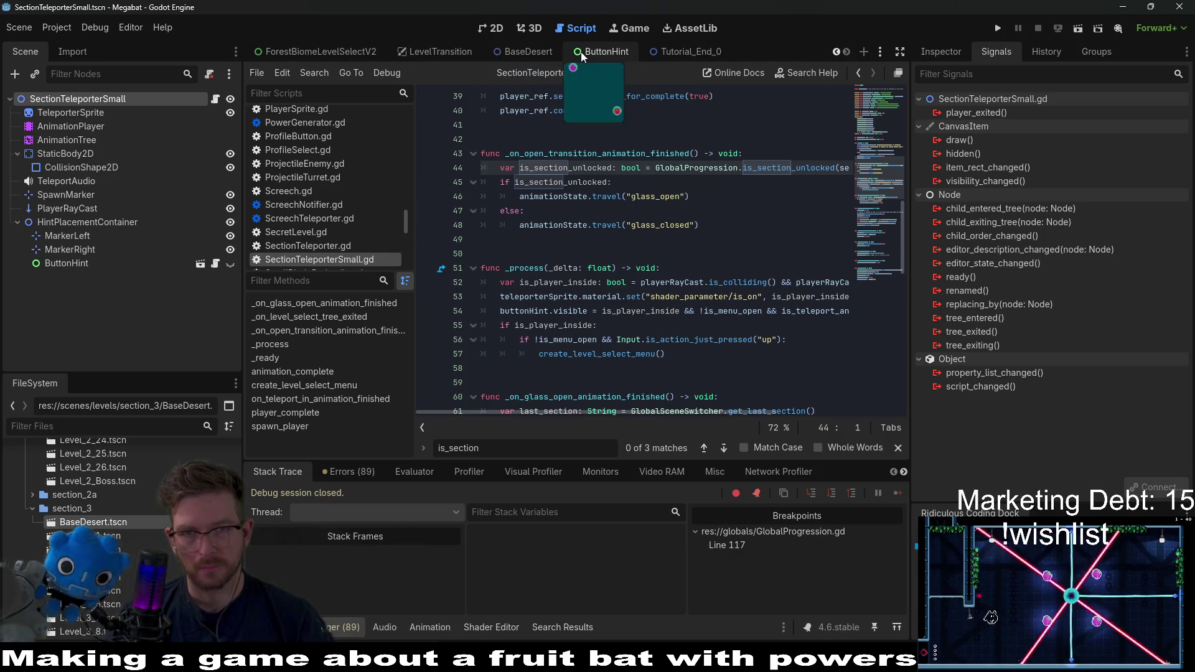
{"action": "scroll", "coordinate": [580, 51], "scroll_direction": "up", "scroll_amount": 8}
Step: Close the OverworldV2 and Level_1_Boss scenes and go back to SectionTeleporterSmall
{"action": "left_click", "coordinate": [352, 50]}
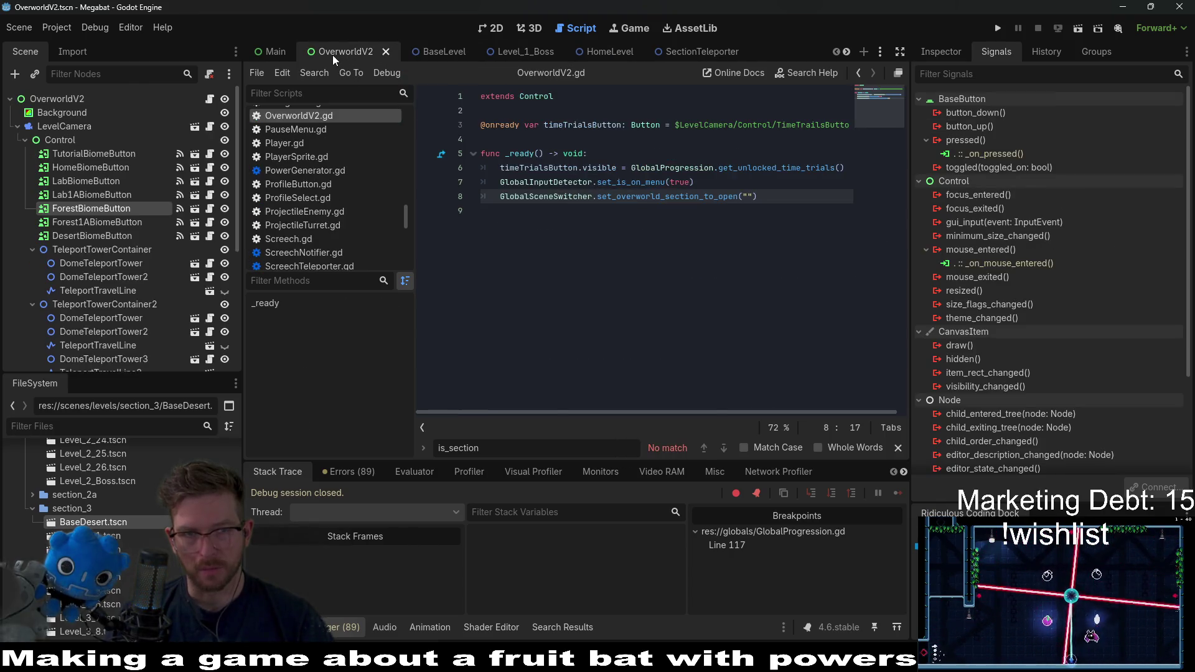
{"action": "middle_click", "coordinate": [332, 54]}
{"action": "left_click", "coordinate": [442, 51]}
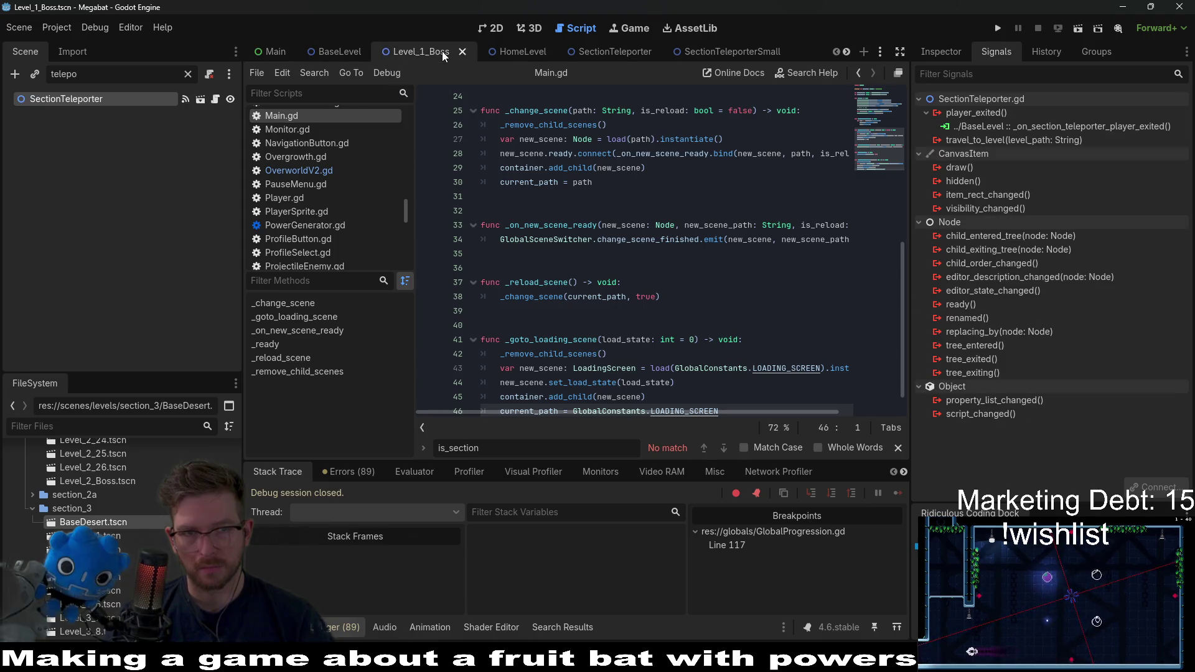
{"action": "middle_click", "coordinate": [442, 51]}
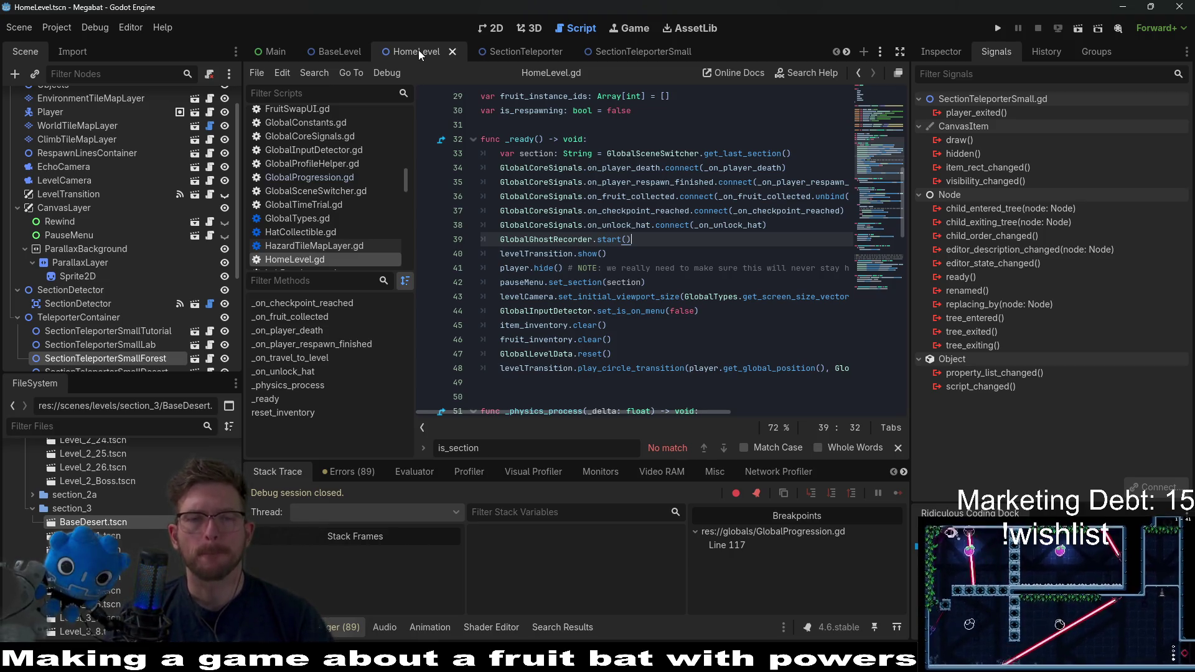
{"action": "left_click", "coordinate": [496, 50]}
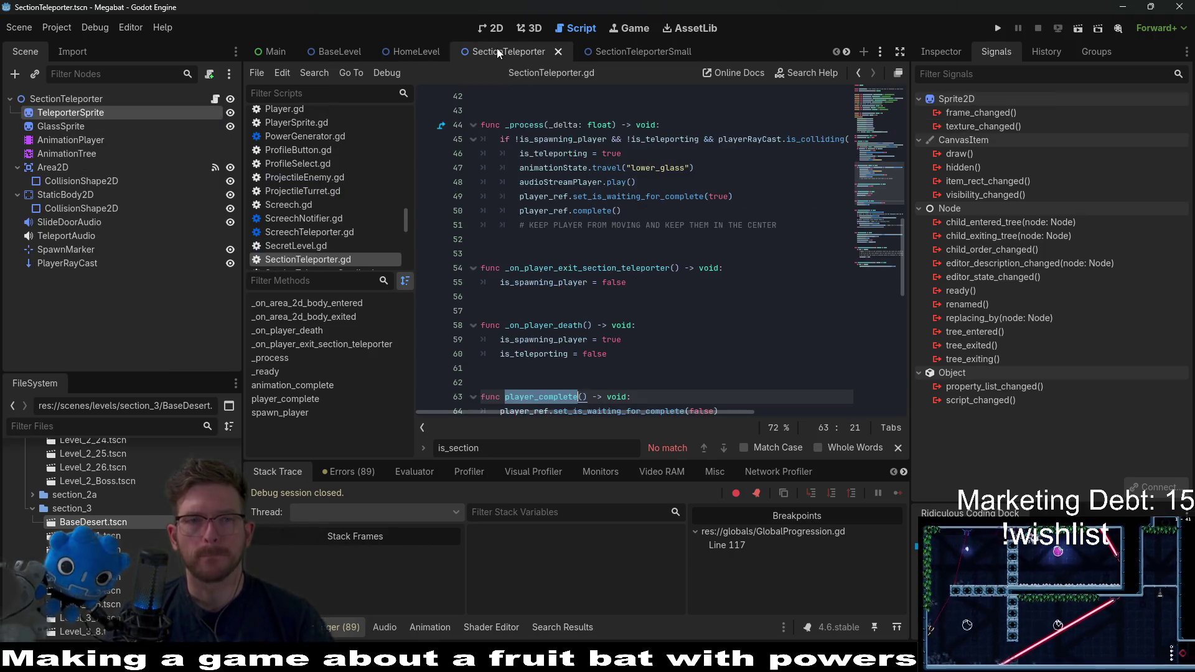
{"action": "left_click", "coordinate": [628, 49]}
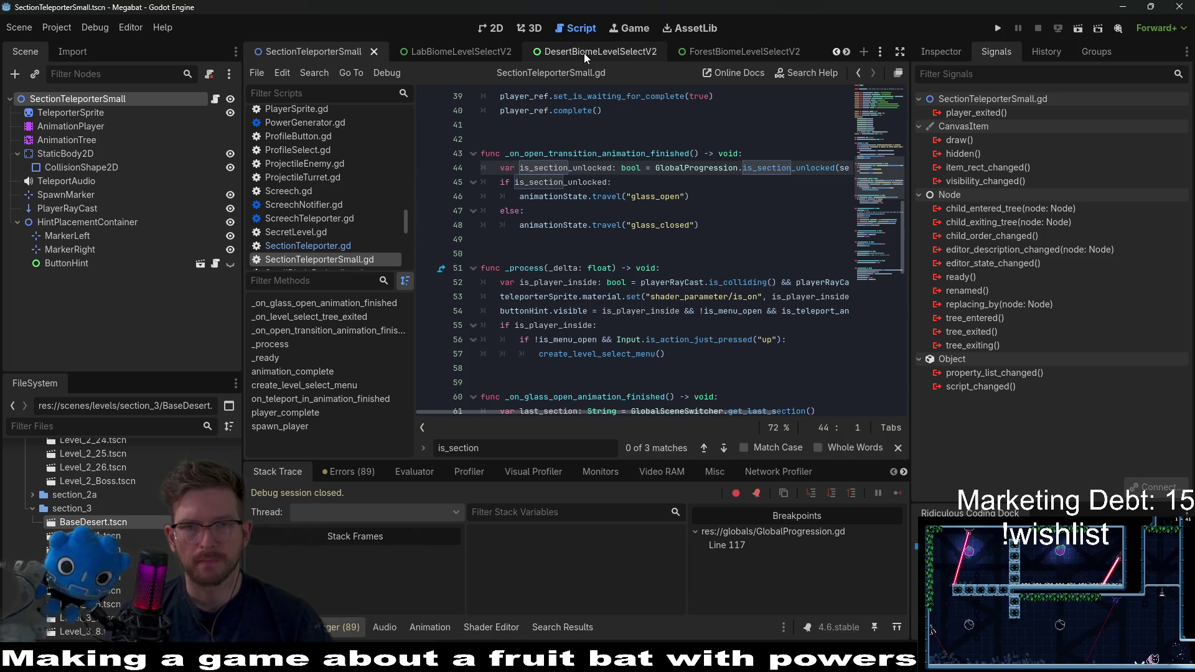
{"action": "scroll", "coordinate": [464, 50], "scroll_direction": "up", "scroll_amount": 2}
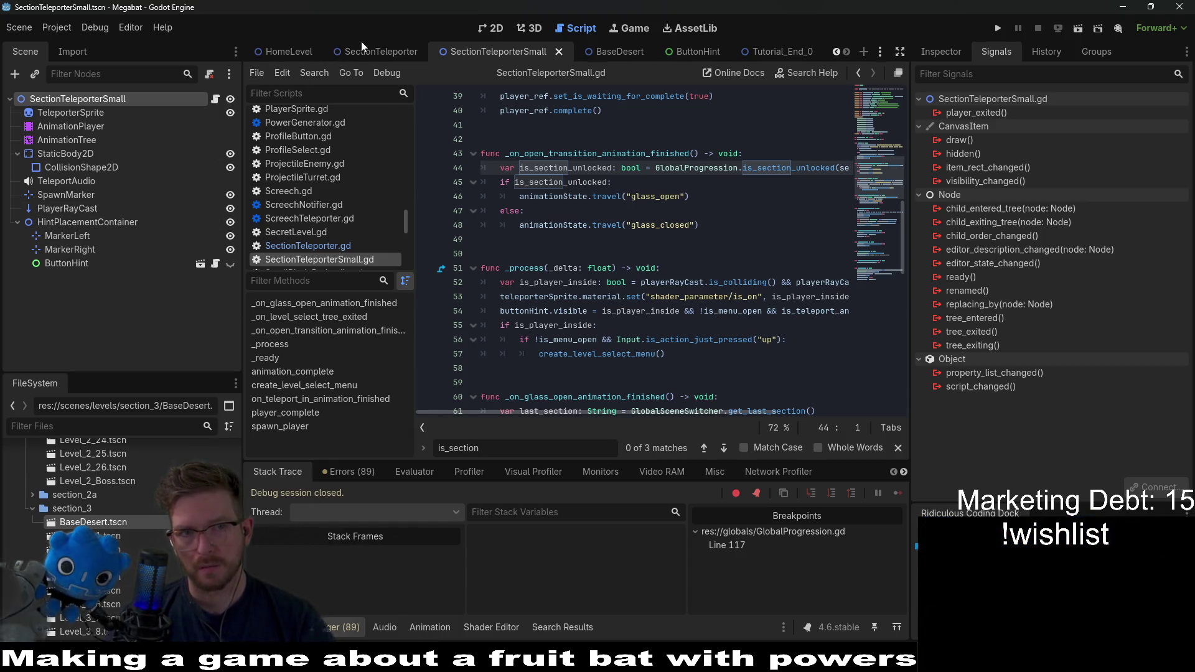
Step: Switch to the HomeLevel scene with its Tutorial, Lab and Forest teleporters
{"action": "scroll", "coordinate": [648, 52], "scroll_direction": "up", "scroll_amount": 2}
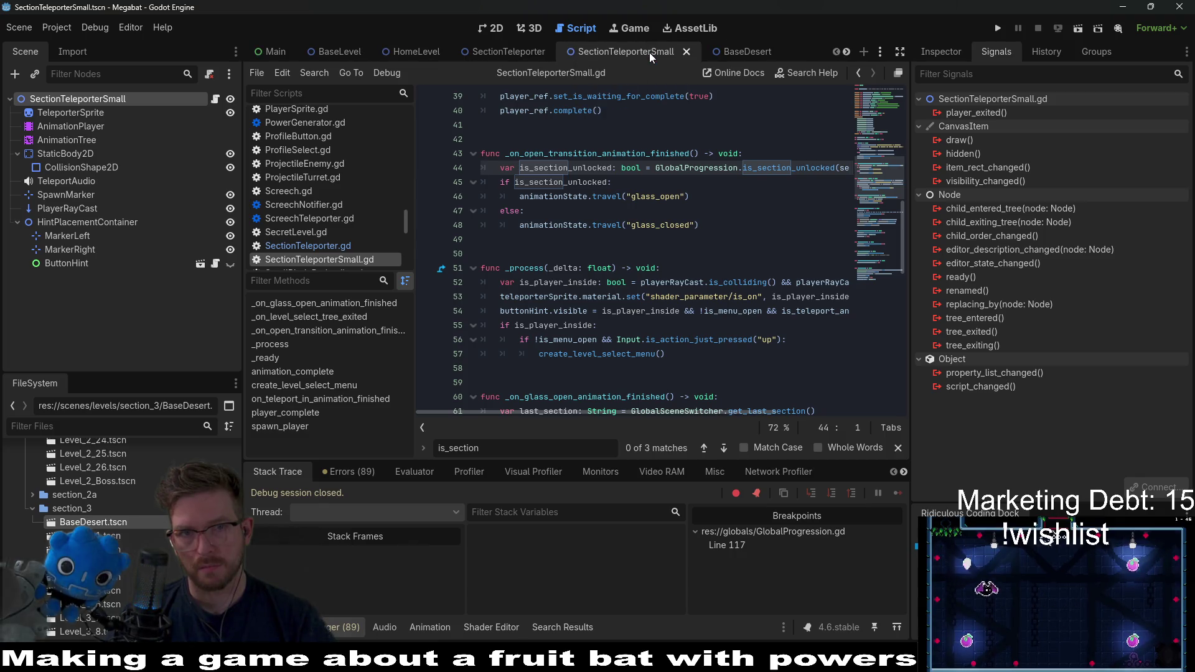
{"action": "left_click", "coordinate": [405, 51]}
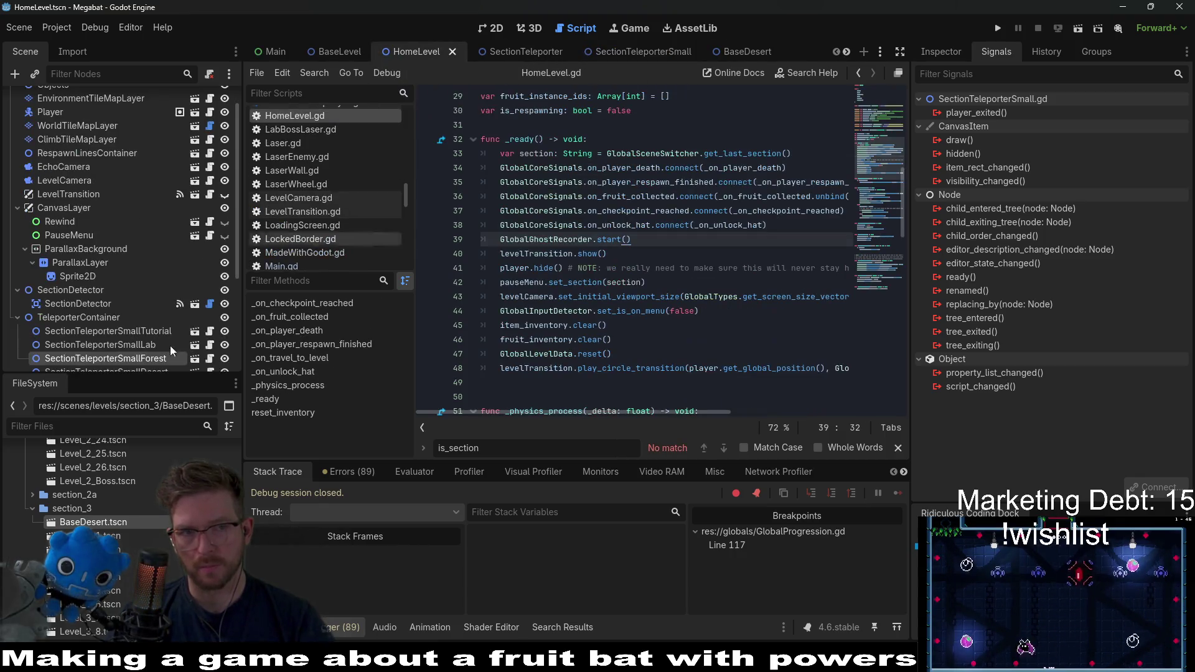
Step: View HomeLevel in 2D and open SectionTeleporterSmall.gd from the tutorial teleporter
{"action": "left_click", "coordinate": [487, 28]}
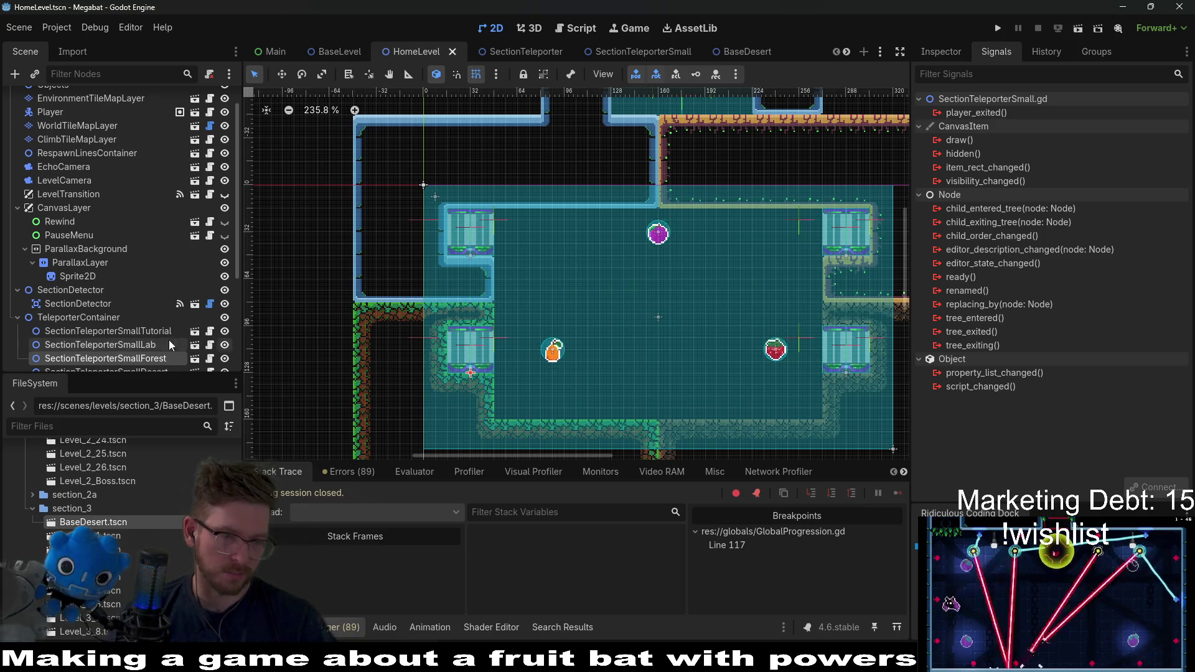
{"action": "left_click", "coordinate": [210, 331]}
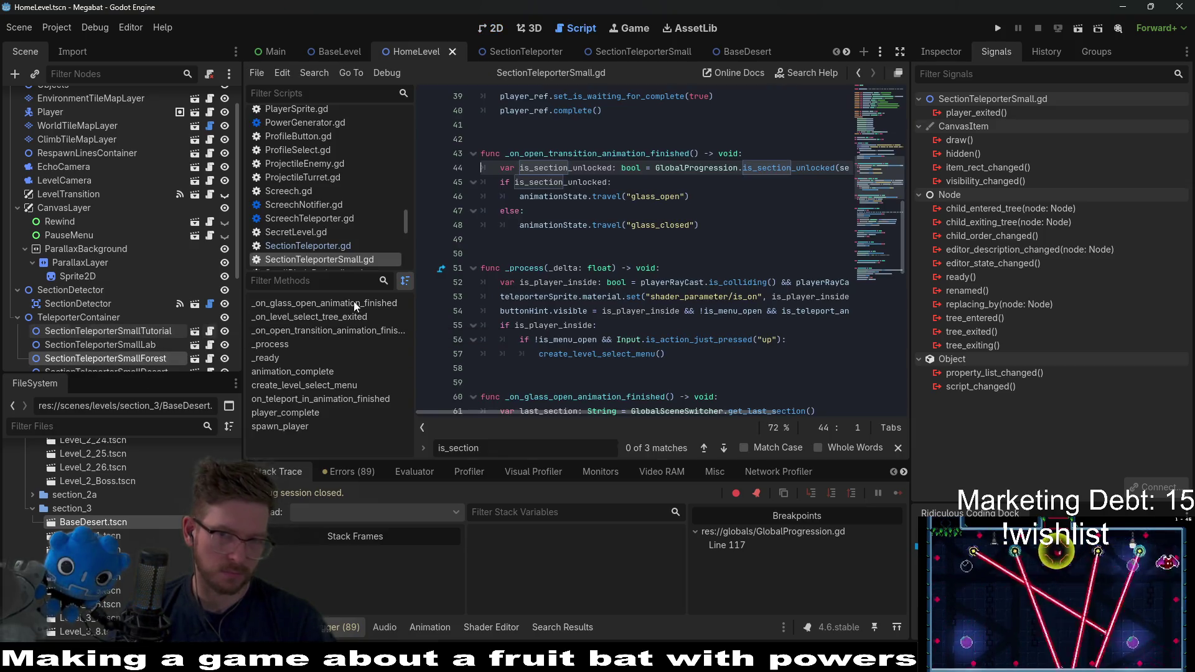
Step: Check the teleporter's Inspector properties, then jump from line 44's is_section_unlocked to its definition
{"action": "left_click", "coordinate": [941, 54]}
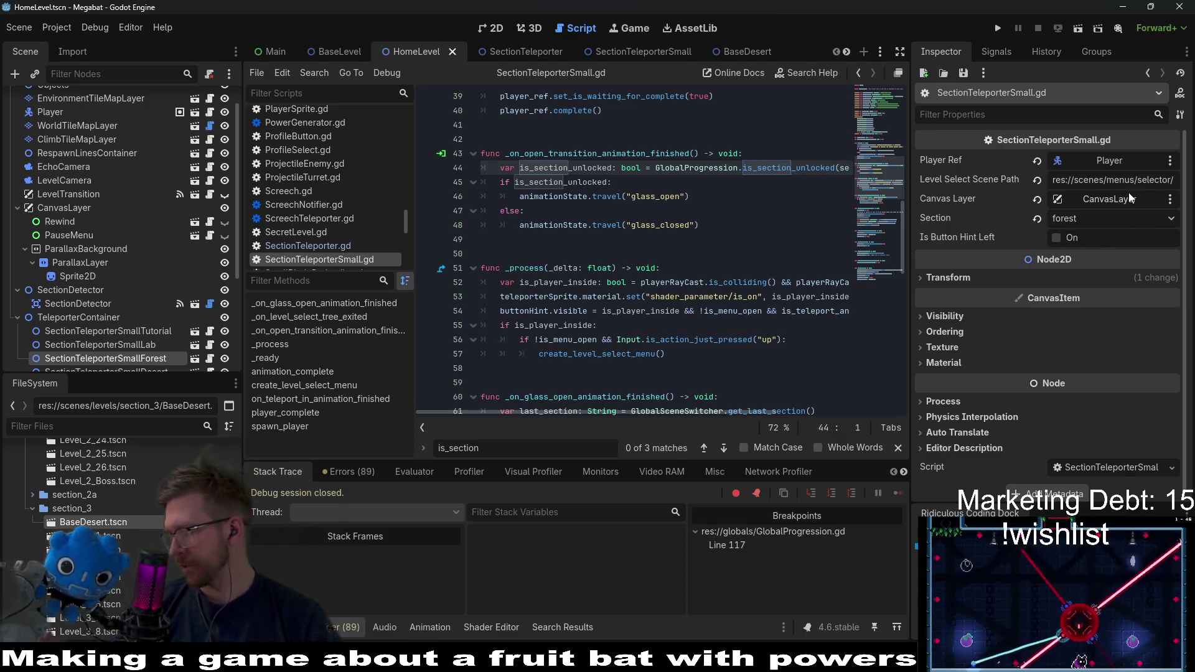
{"action": "mouse_move", "coordinate": [1129, 194]}
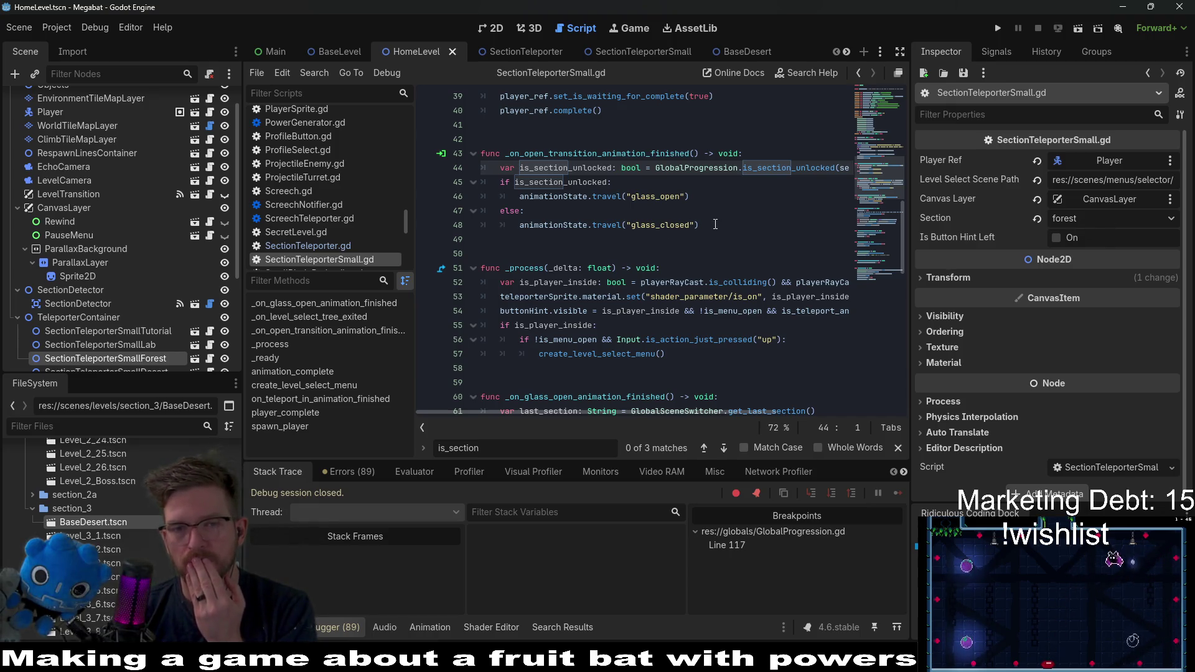
{"action": "double_click", "coordinate": [795, 169]}
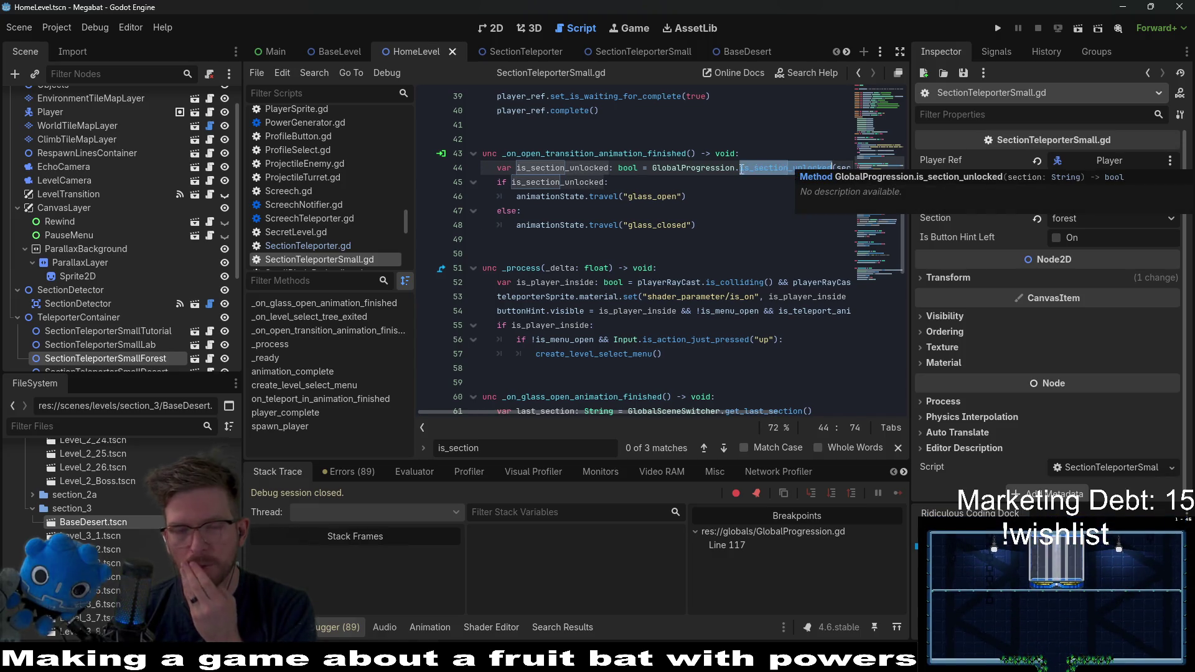
{"action": "double_click", "coordinate": [653, 197]}
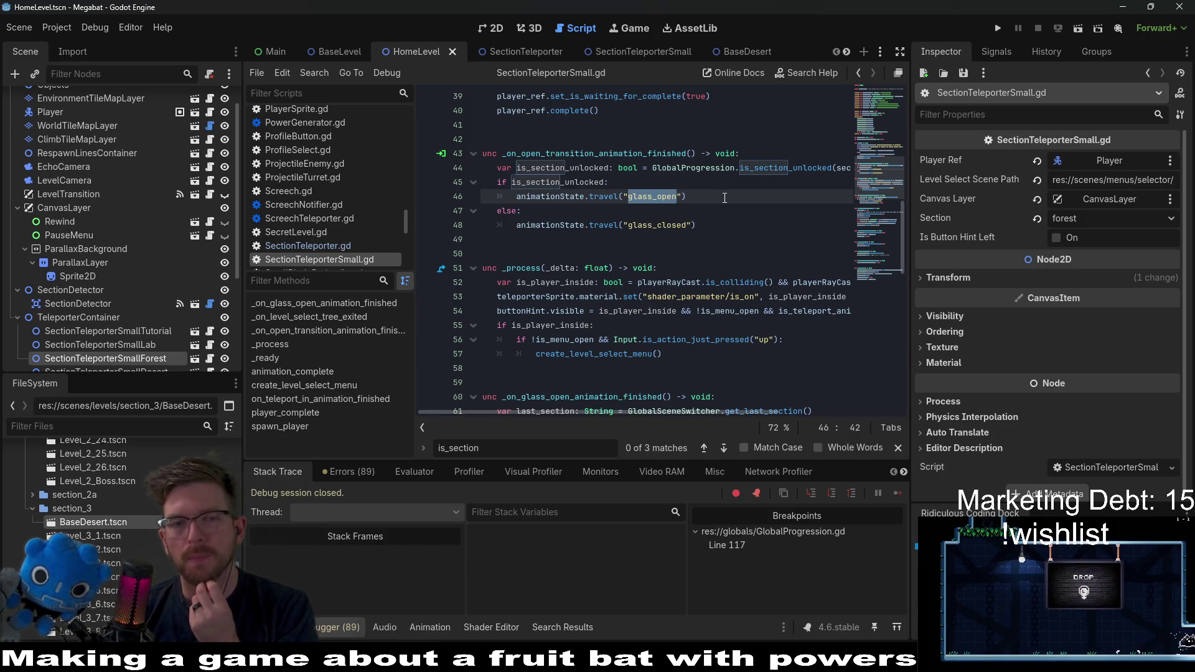
{"action": "double_click", "coordinate": [800, 169]}
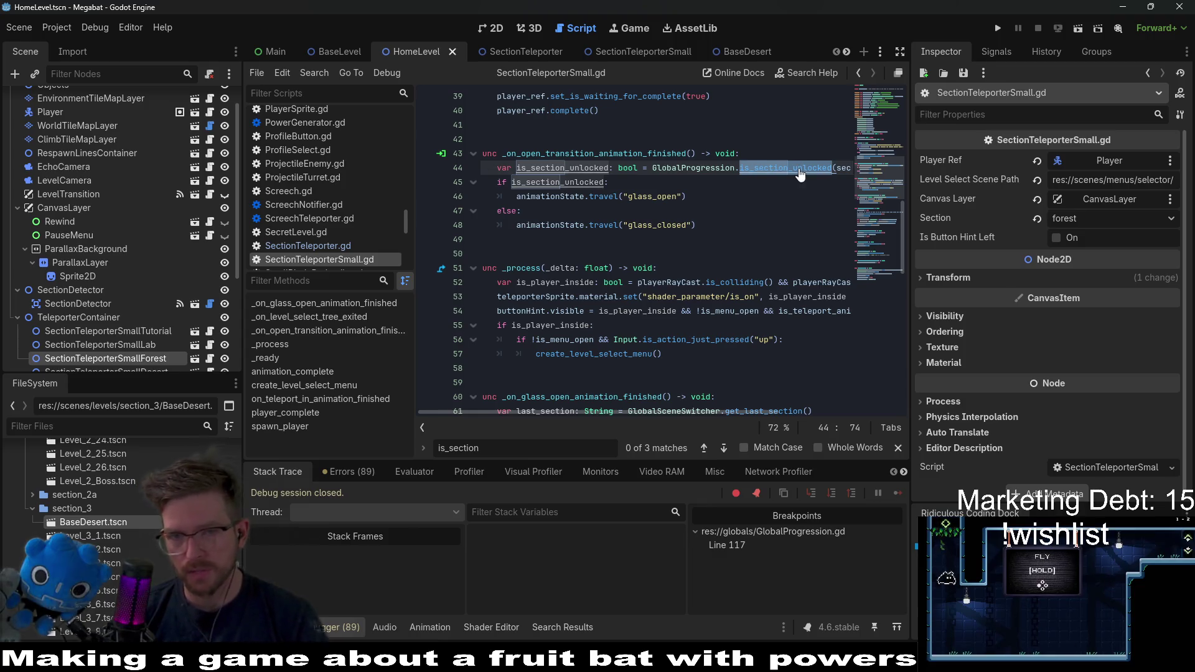
{"action": "left_click", "coordinate": [799, 169], "text": "ctrl"}
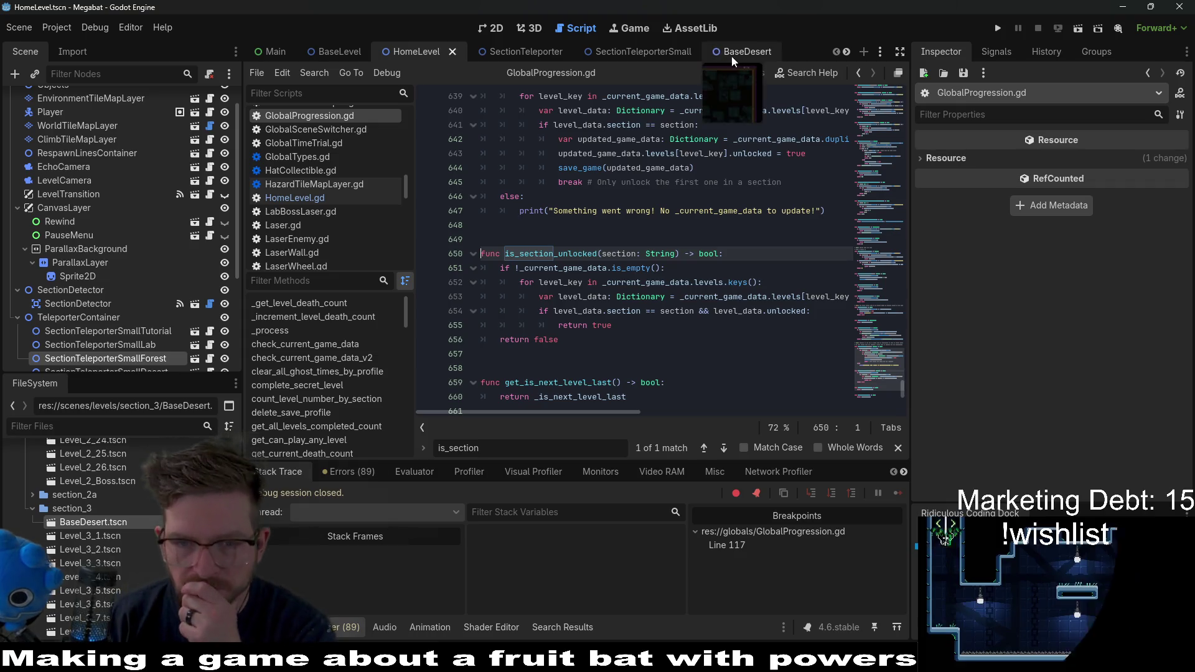
Step: Open the SectionTeleporter scene and view its root node in 2D
{"action": "mouse_move", "coordinate": [601, 408]}
{"action": "left_mouse_down"}
{"action": "mouse_move", "coordinate": [678, 412]}
{"action": "mouse_move", "coordinate": [601, 409]}
{"action": "left_mouse_up"}
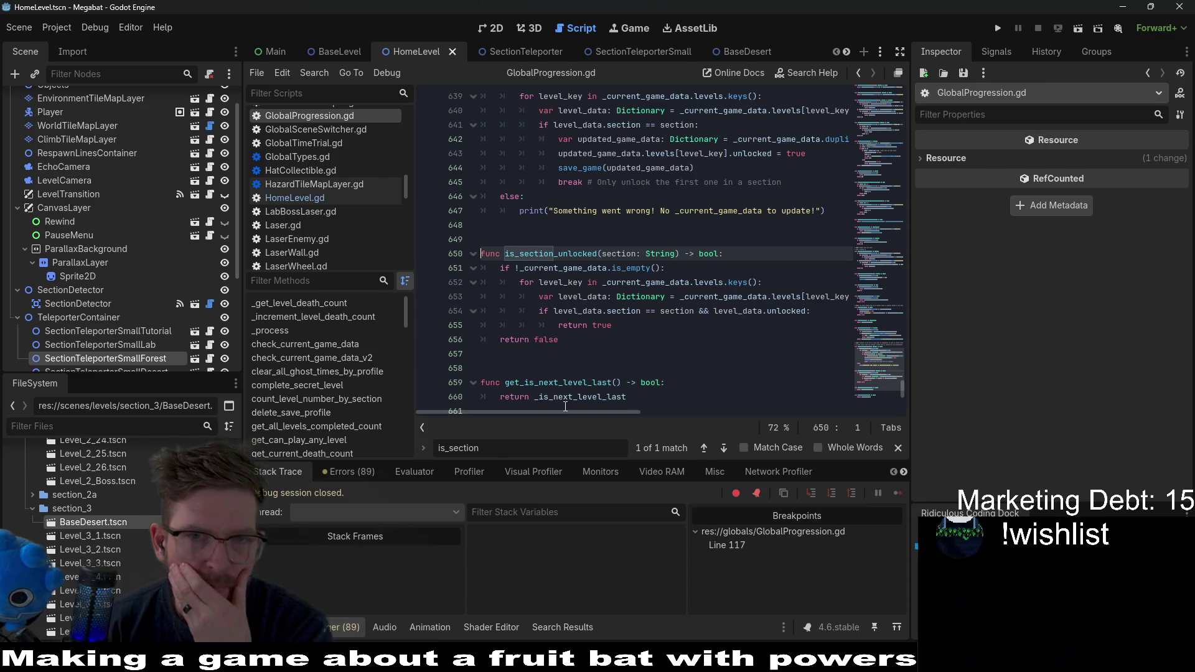
{"action": "left_click", "coordinate": [518, 54]}
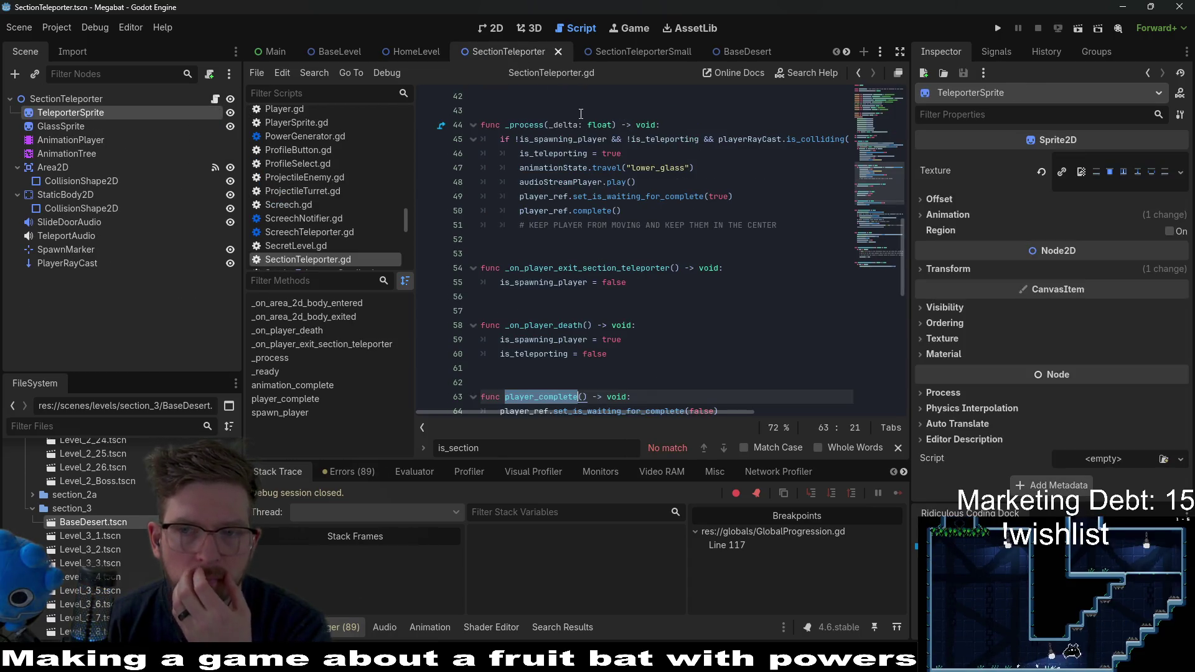
{"action": "left_click", "coordinate": [119, 101]}
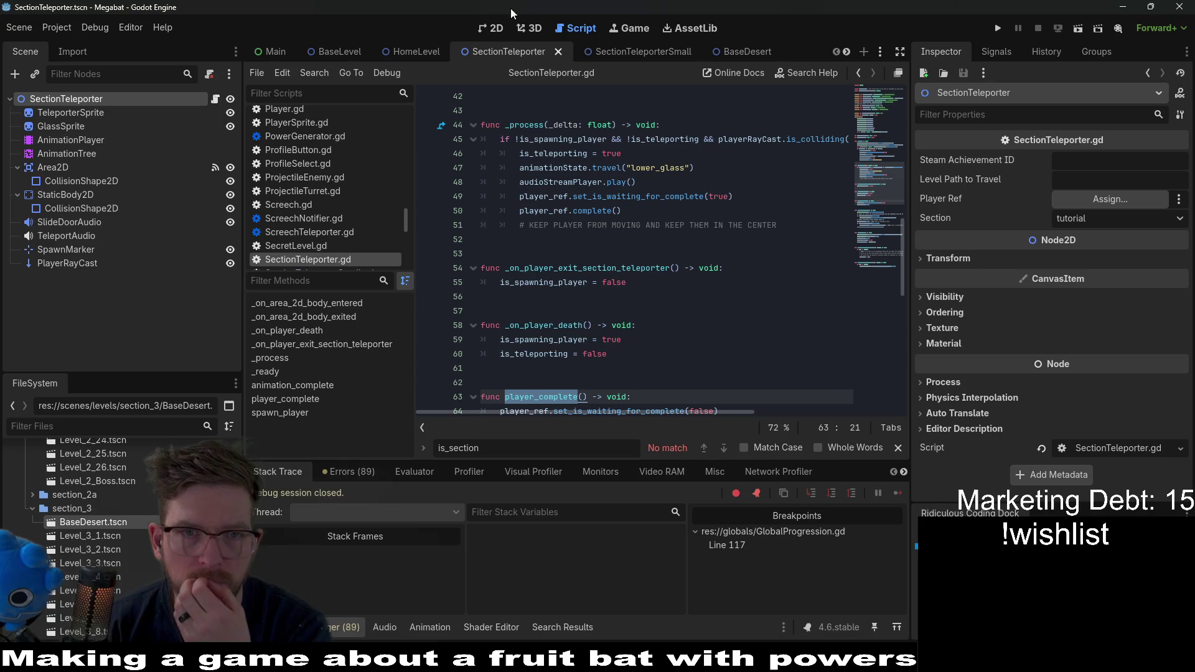
{"action": "left_click", "coordinate": [496, 29]}
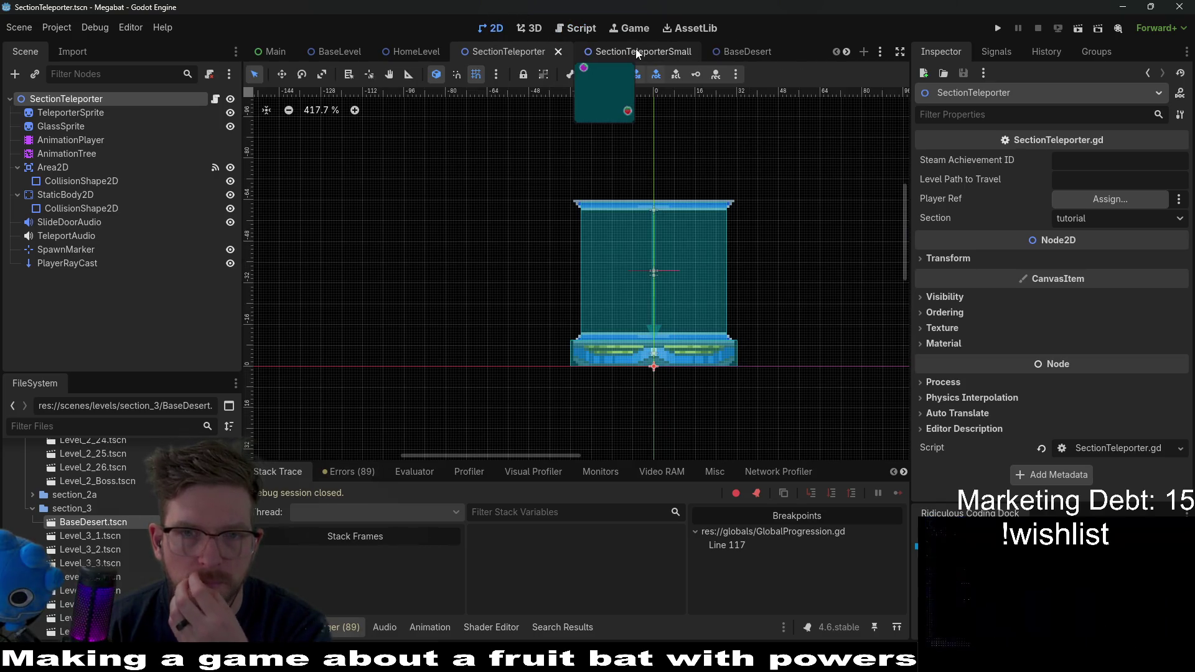
Step: Switch to SectionTeleporterSmall, open its script, then open SectionTeleporter.gd from the script list
{"action": "left_click", "coordinate": [636, 49]}
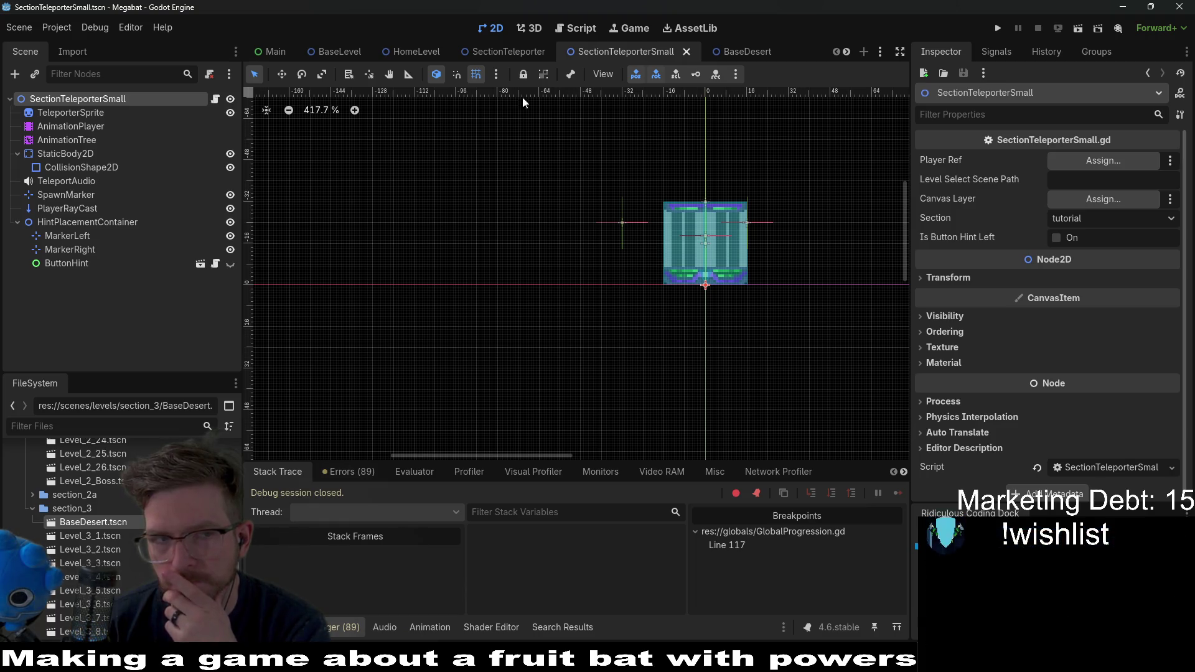
{"action": "left_click", "coordinate": [215, 100]}
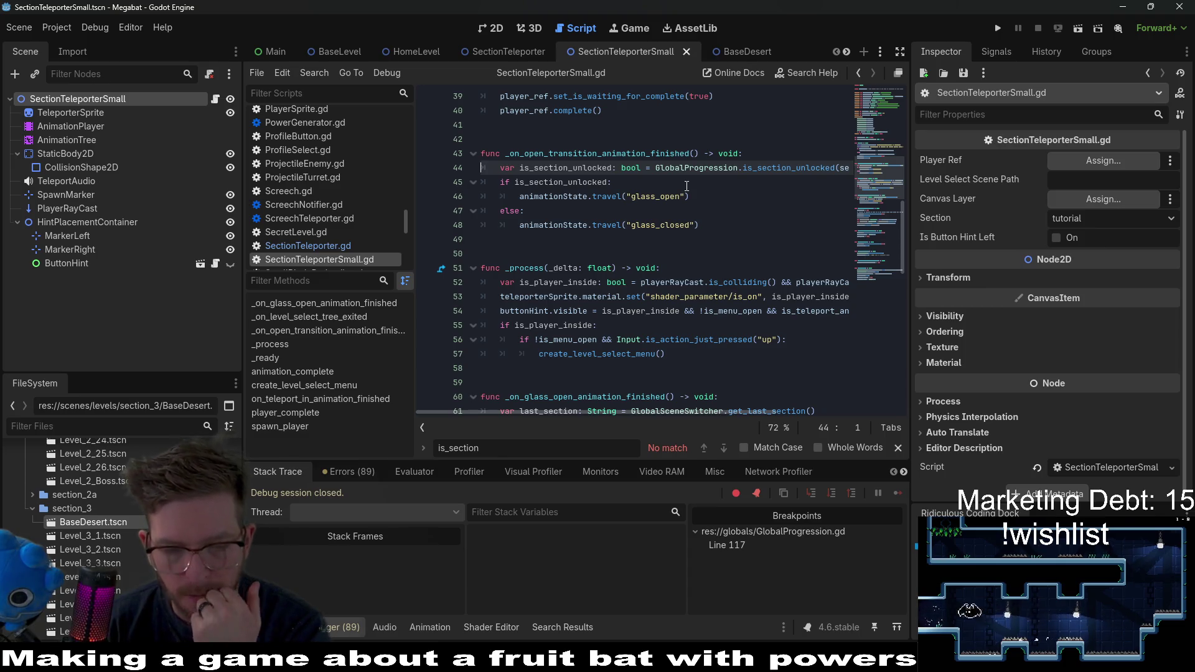
{"action": "scroll", "coordinate": [772, 229], "scroll_direction": "down", "scroll_amount": 2}
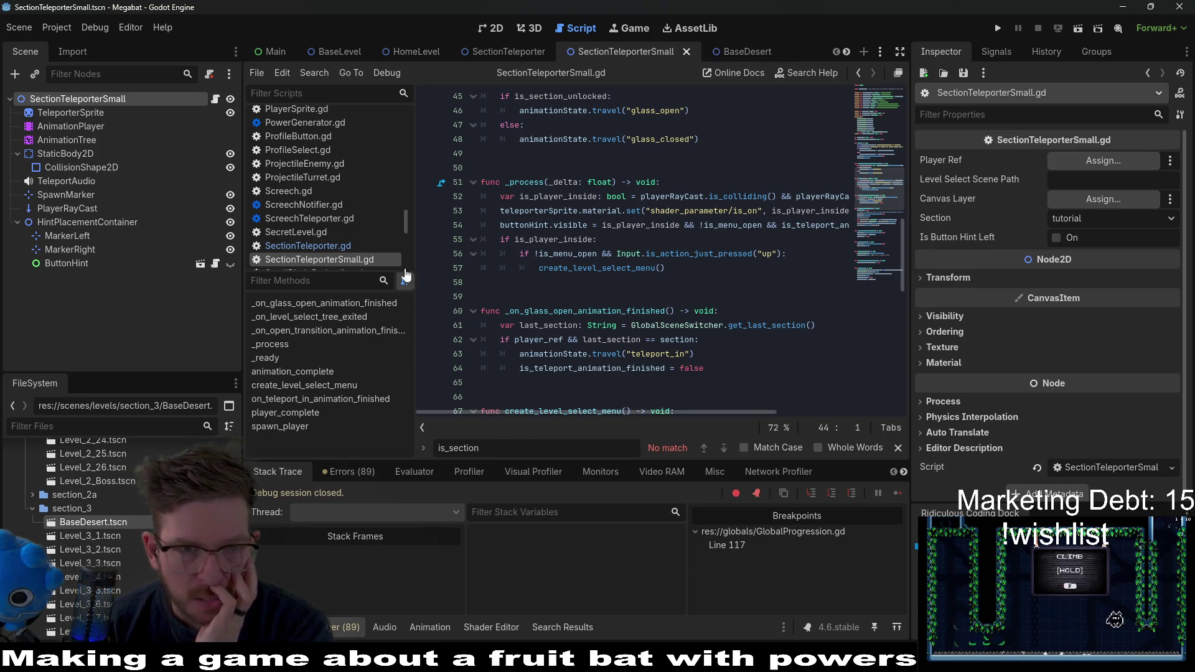
{"action": "left_click", "coordinate": [308, 245]}
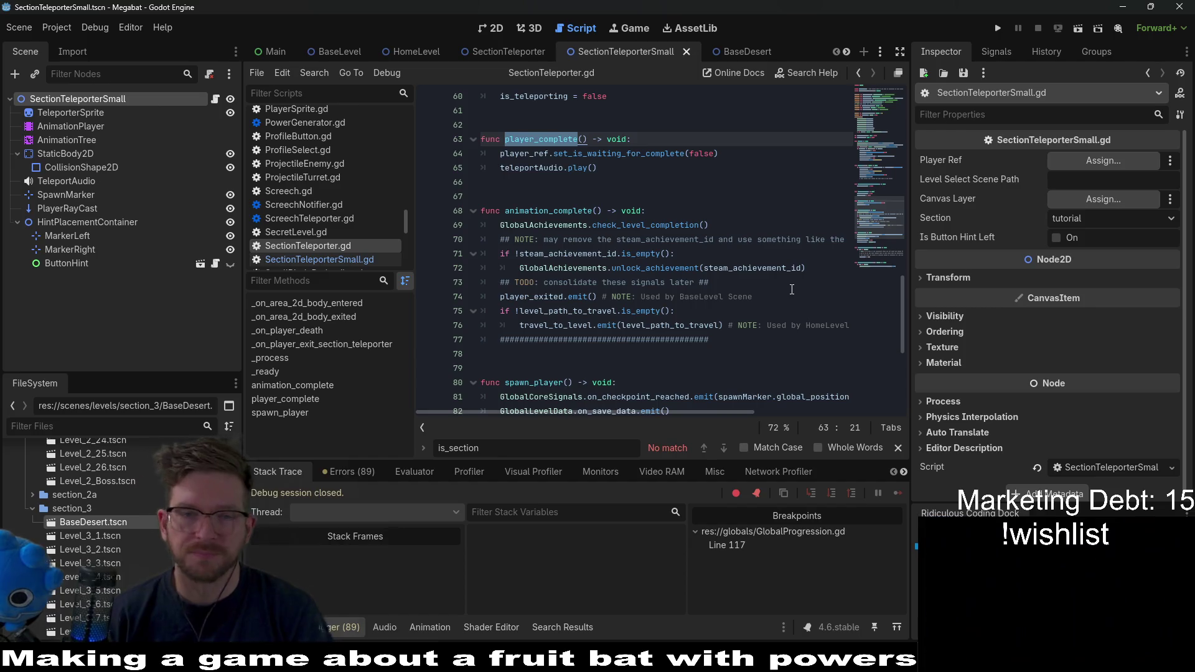
Step: Review the level_path_to_travel empty check in SectionTeleporter.gd's animation_complete
{"action": "left_click", "coordinate": [654, 210]}
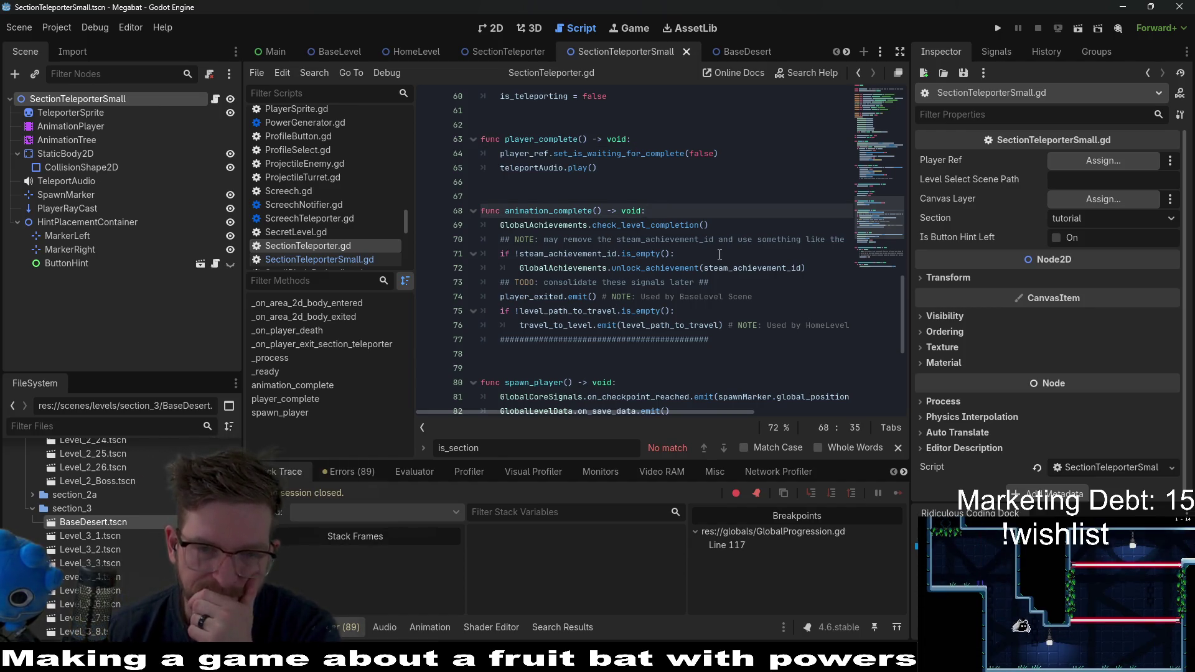
{"action": "scroll", "coordinate": [752, 233], "scroll_direction": "down", "scroll_amount": 2}
{"action": "left_click", "coordinate": [762, 220]}
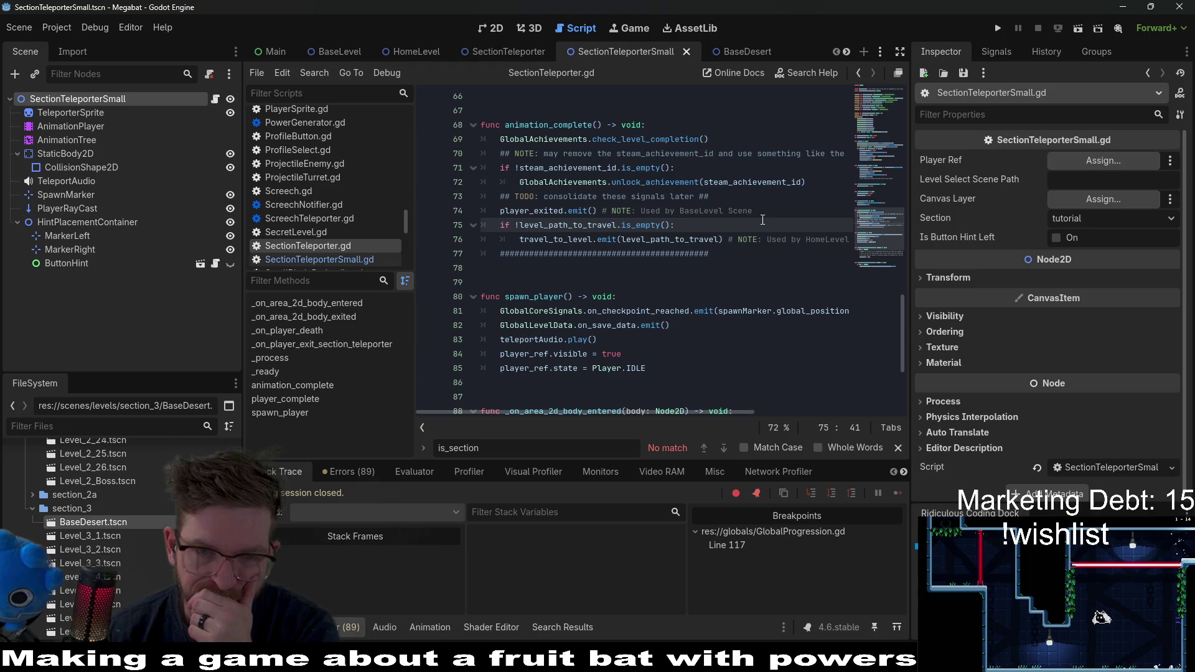
{"action": "left_click", "coordinate": [630, 224]}
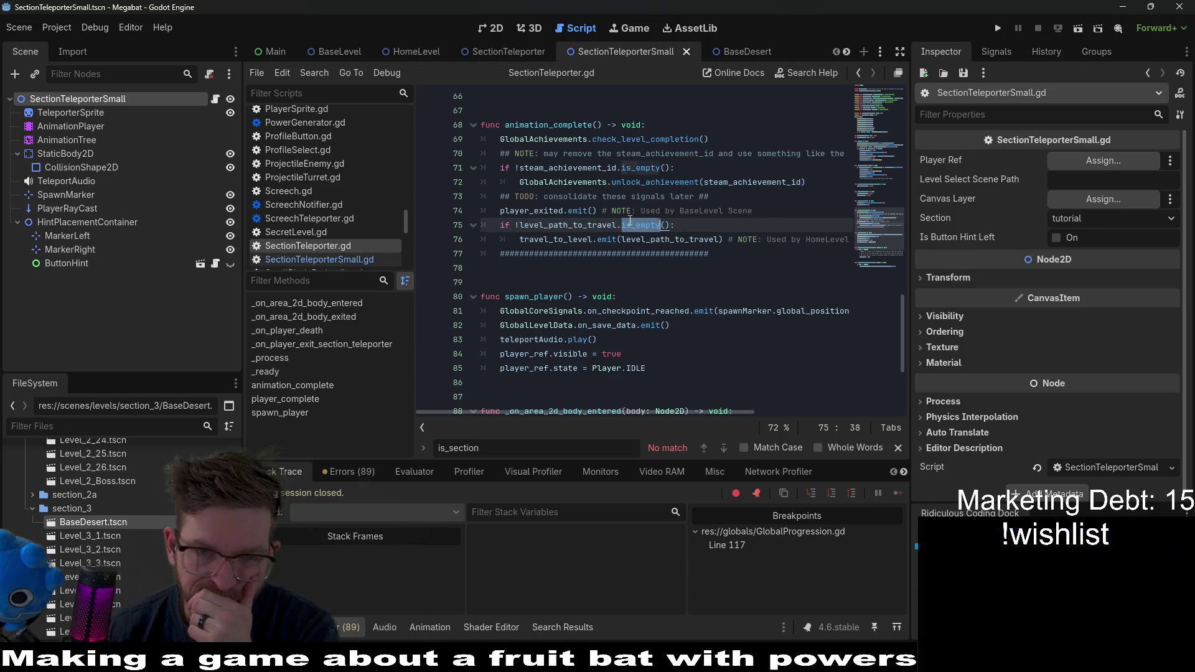
{"action": "double_click", "coordinate": [670, 238]}
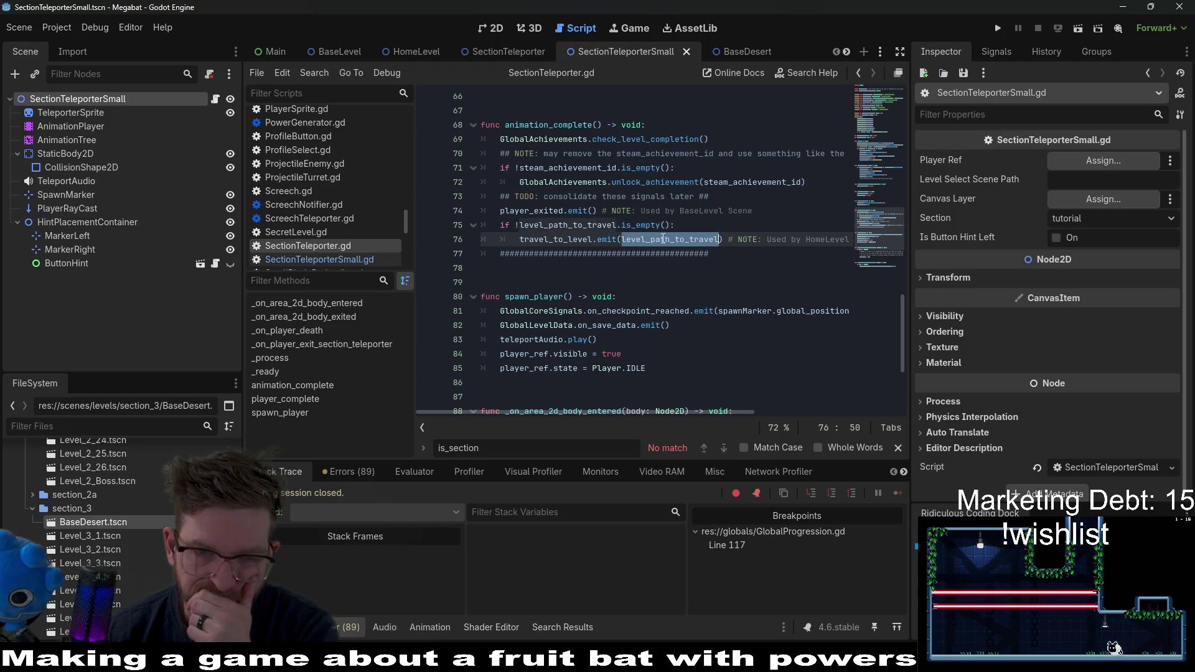
{"action": "left_click", "coordinate": [750, 225]}
Step: Add a blank line after the section declaration, undo it, and save
{"action": "scroll", "coordinate": [750, 224], "scroll_direction": "up", "scroll_amount": 15}
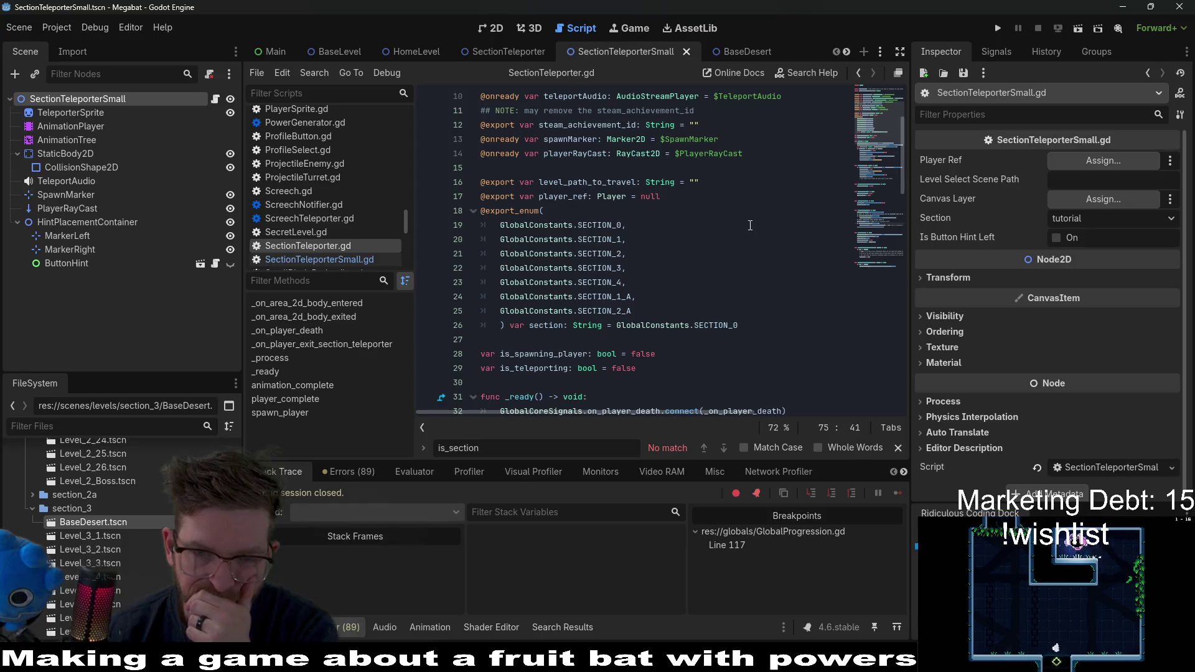
{"action": "double_click", "coordinate": [542, 328]}
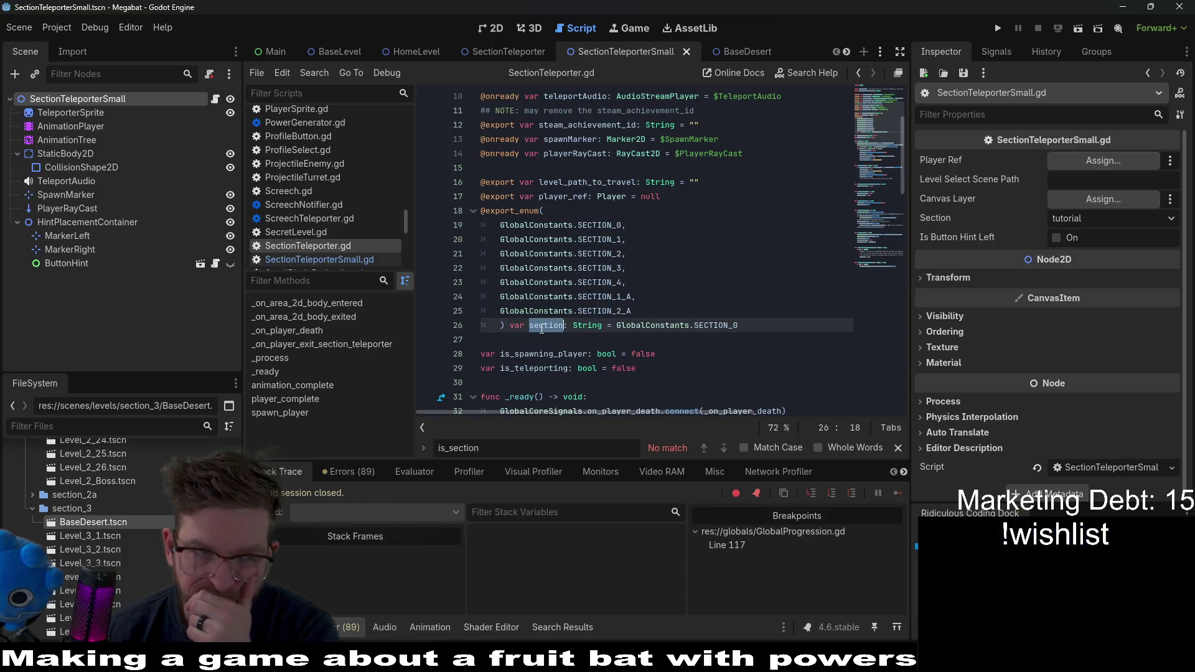
{"action": "mouse_move", "coordinate": [624, 264]}
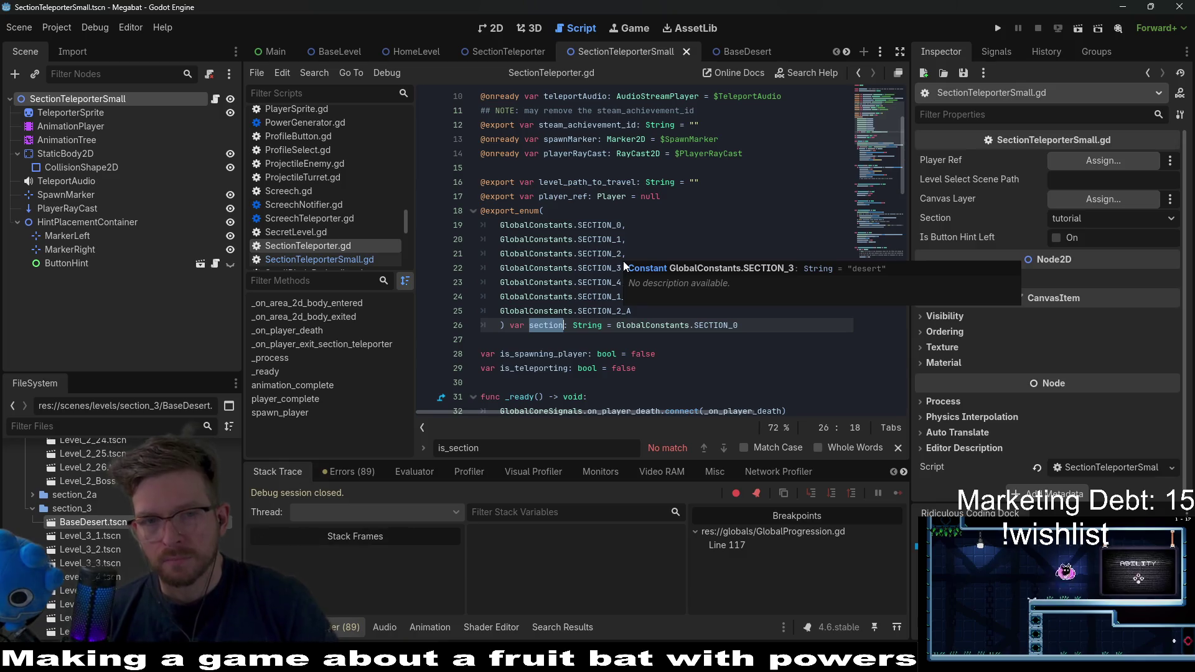
{"action": "left_click", "coordinate": [762, 325]}
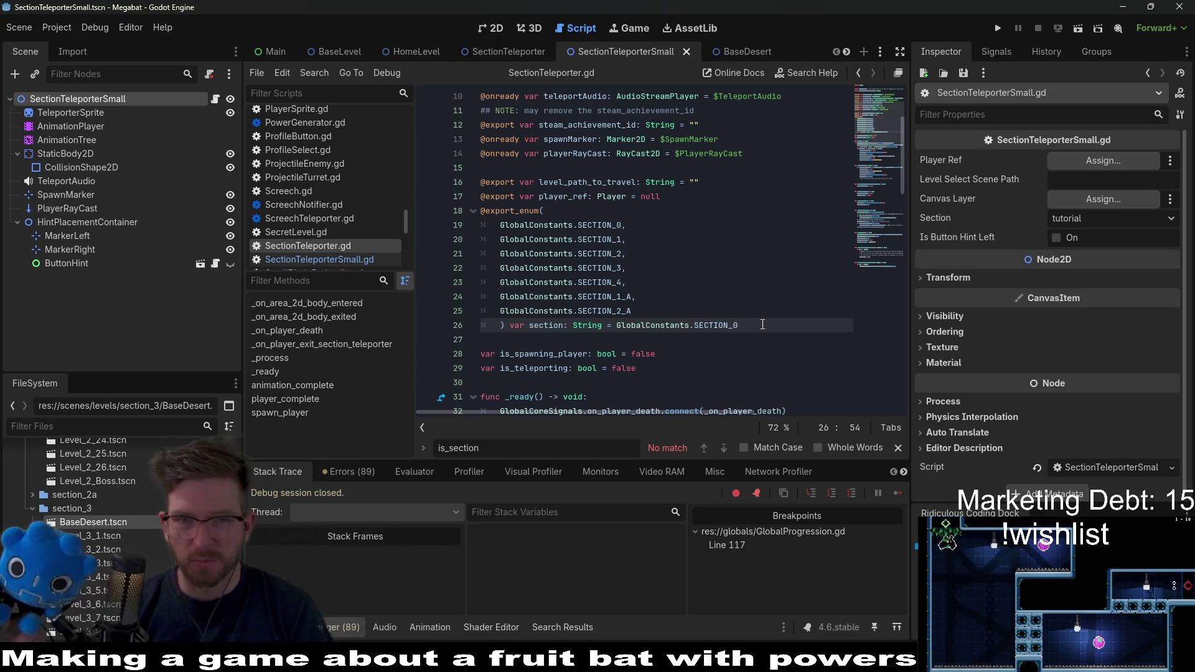
{"action": "key", "text": "Return"}
{"action": "key", "text": "BackSpace"}
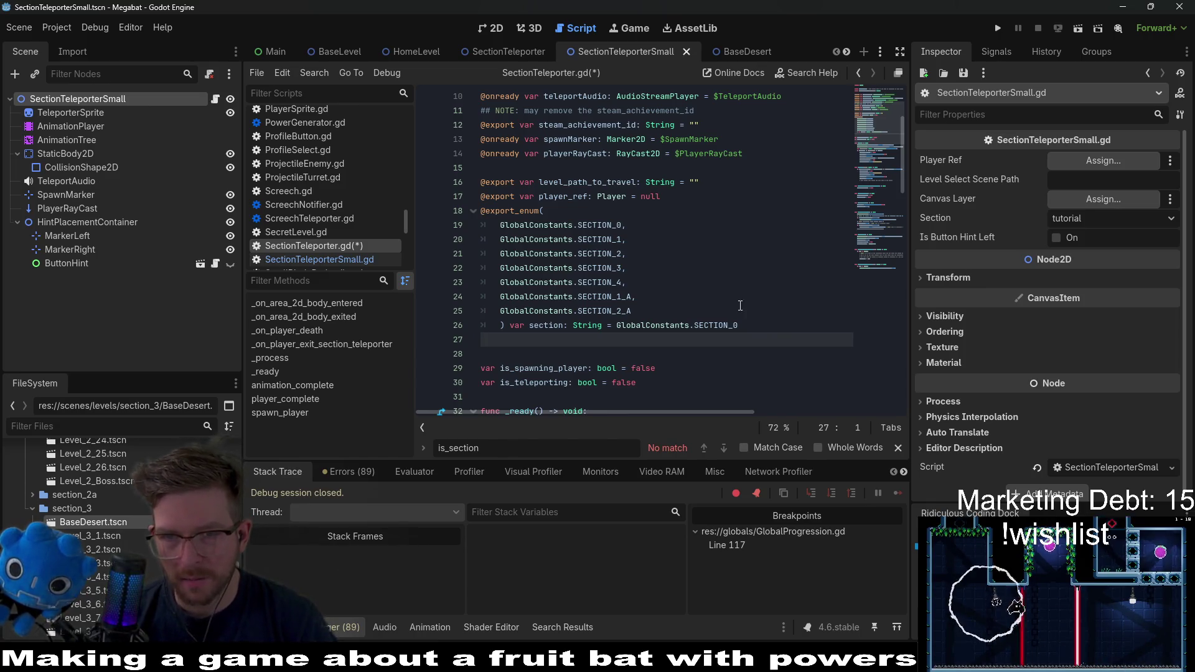
{"action": "double_click", "coordinate": [588, 181]}
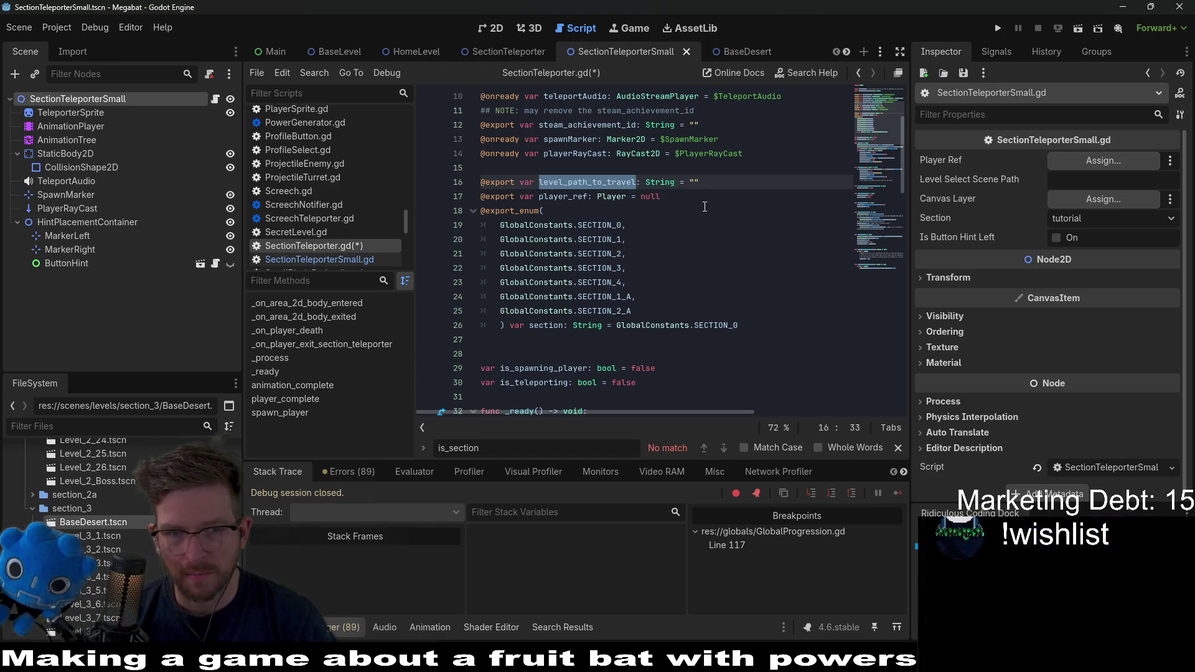
{"action": "key", "text": "ctrl+z"}
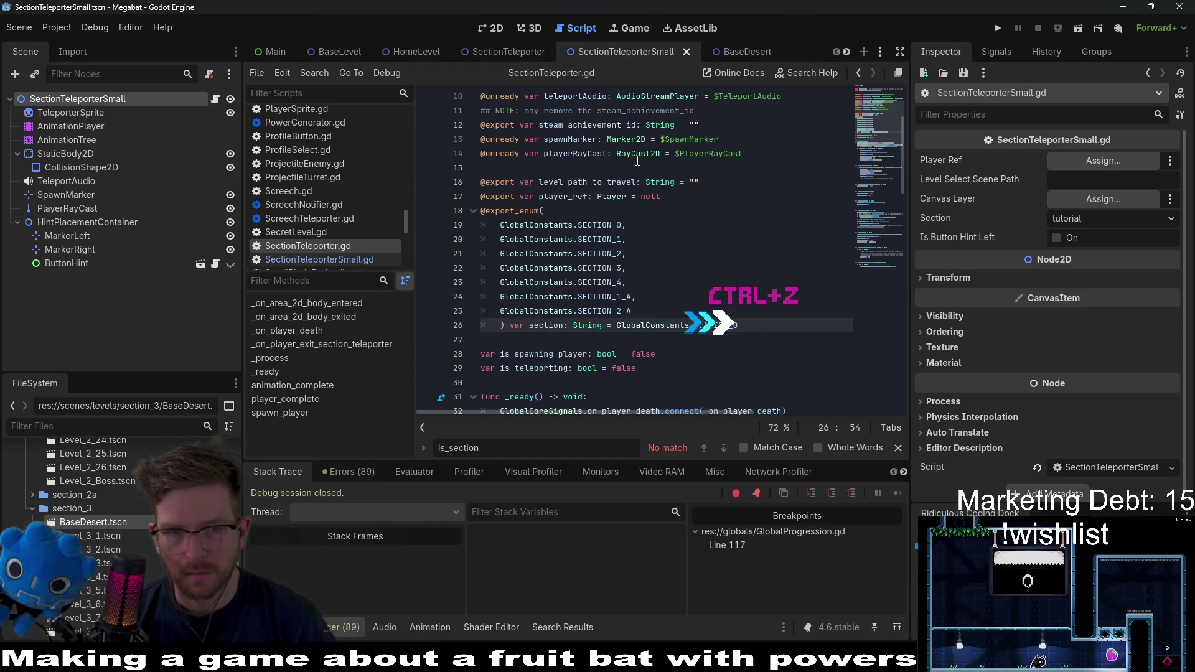
{"action": "double_click", "coordinate": [603, 177]}
{"action": "key", "text": "ctrl+s"}
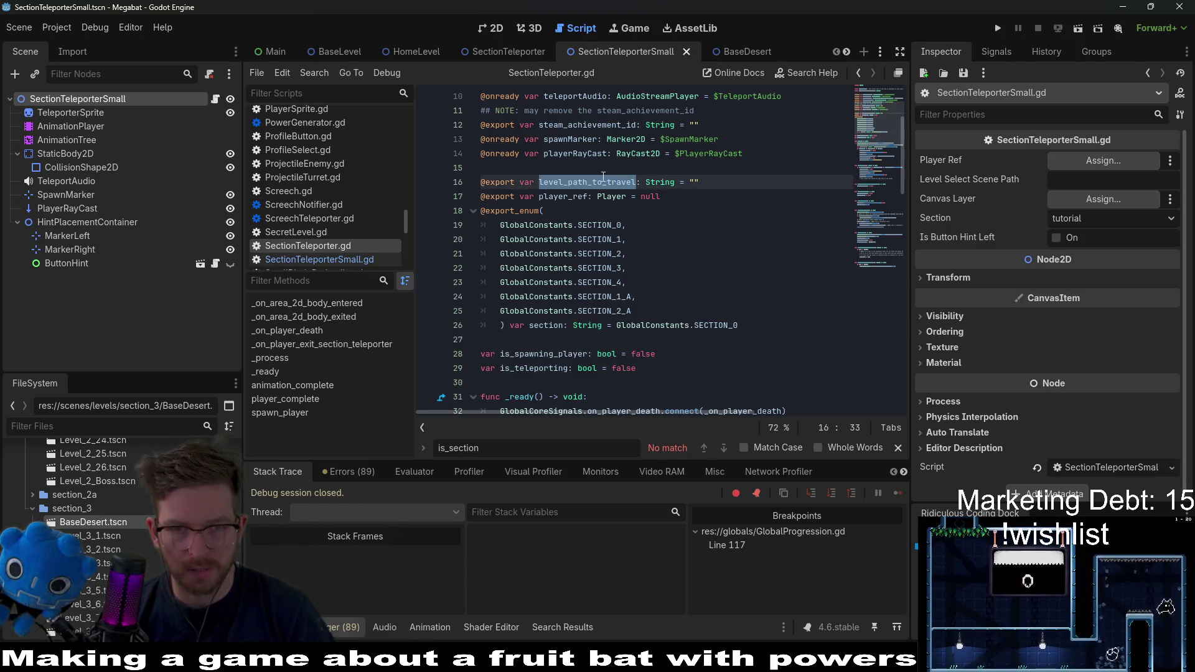
Step: Search for level_path_to_travel, then return to SectionTeleporterSmall.gd's export variables
{"action": "key", "text": "ctrl+f"}
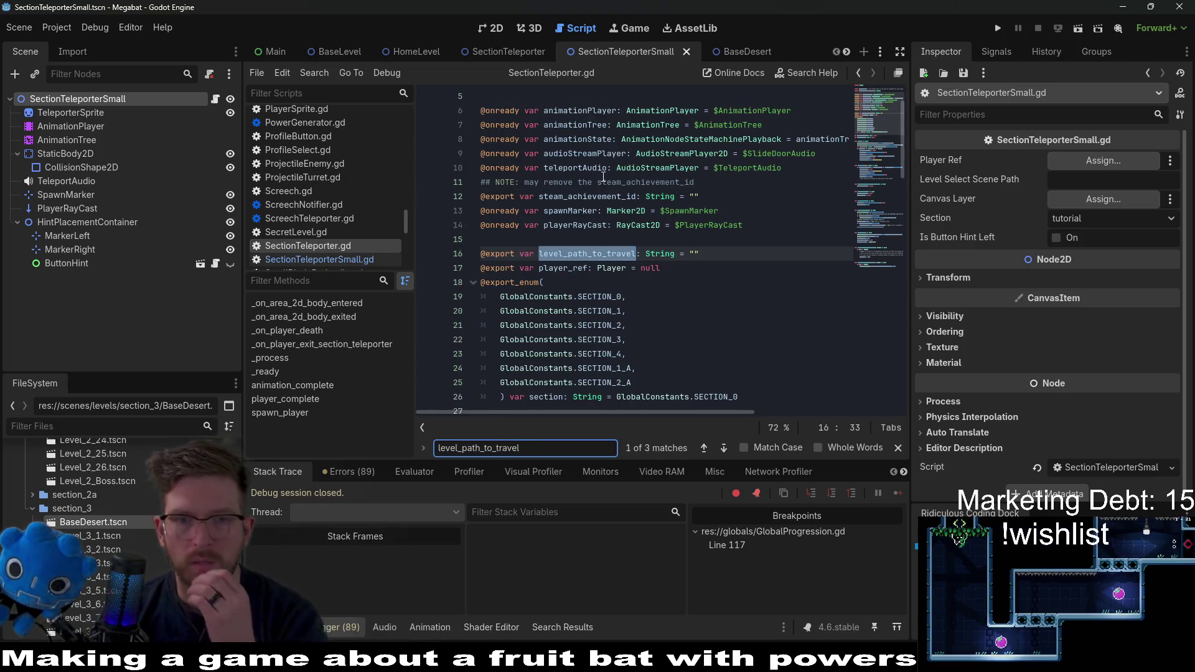
{"action": "key", "text": "Return"}
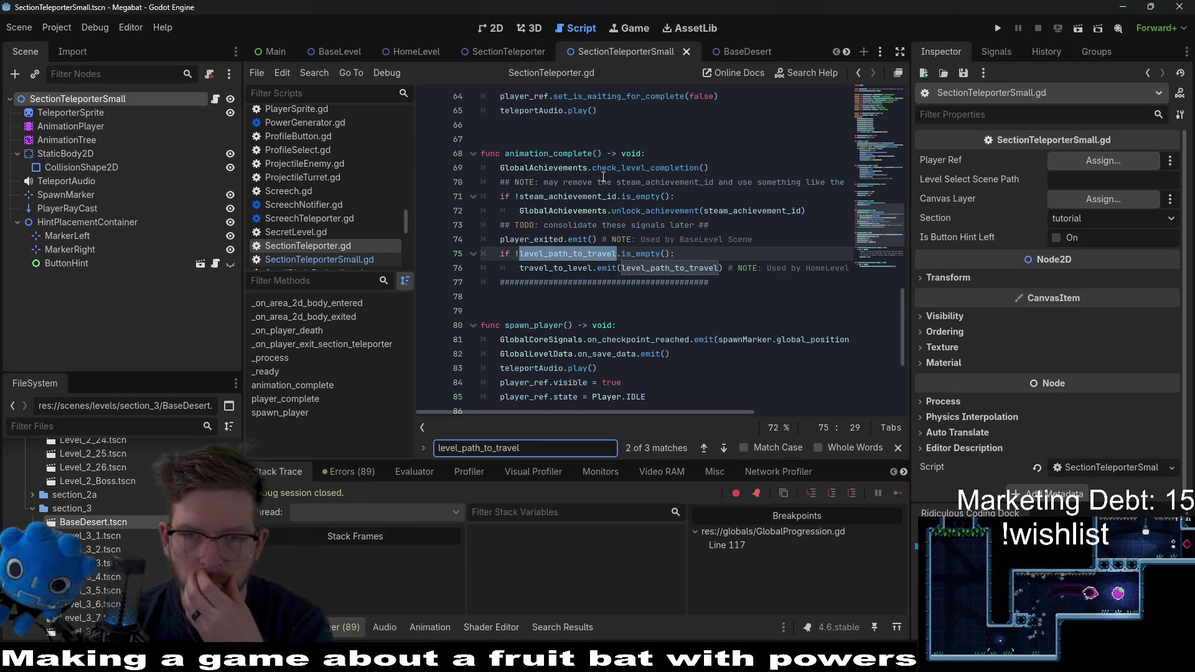
{"action": "mouse_move", "coordinate": [613, 196]}
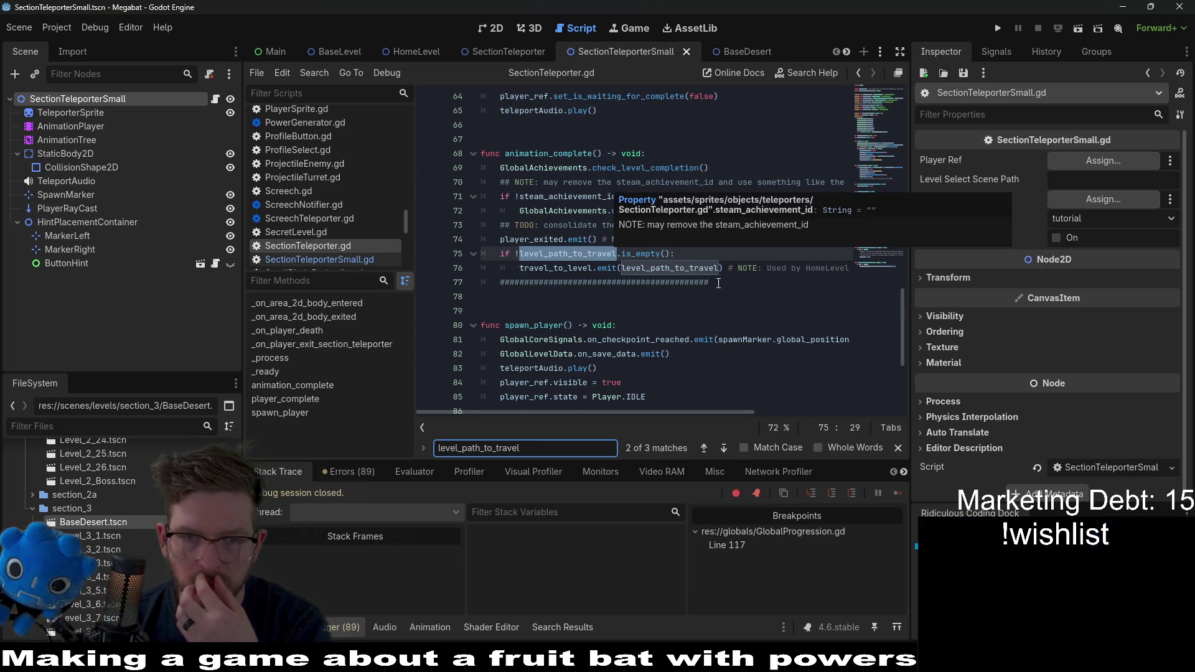
{"action": "mouse_move", "coordinate": [674, 412]}
{"action": "left_mouse_down"}
{"action": "mouse_move", "coordinate": [708, 409]}
{"action": "mouse_move", "coordinate": [643, 402]}
{"action": "left_mouse_up"}
{"action": "mouse_move", "coordinate": [643, 401]}
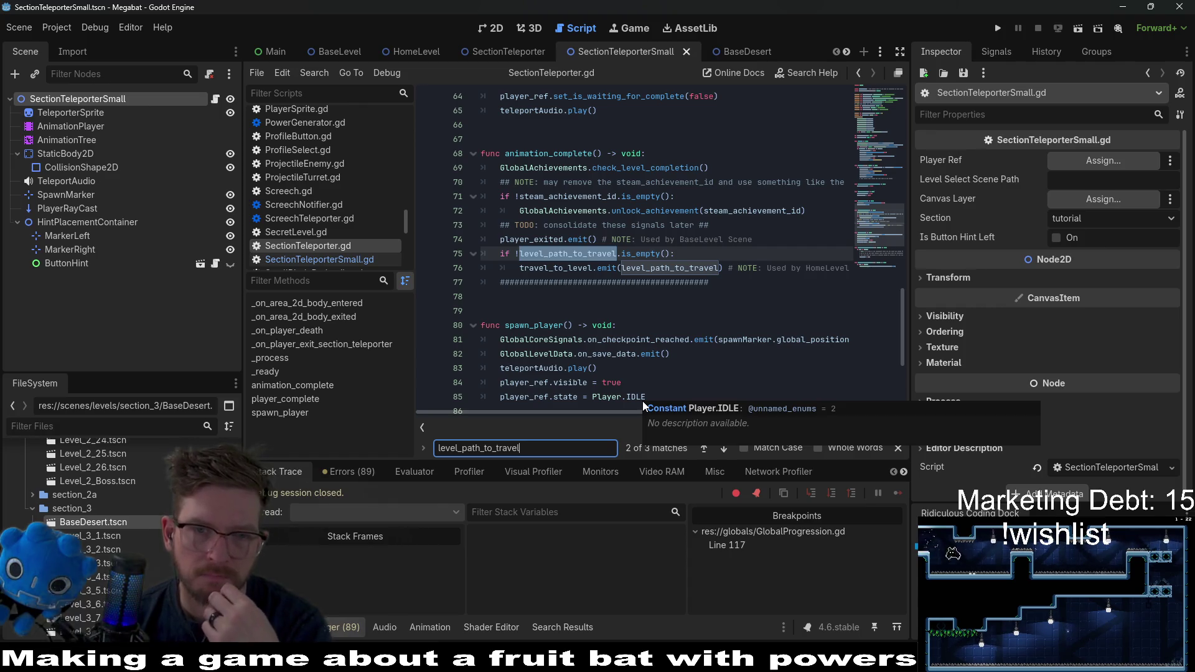
{"action": "left_click", "coordinate": [359, 264]}
{"action": "scroll", "coordinate": [595, 235], "scroll_direction": "up", "scroll_amount": 5}
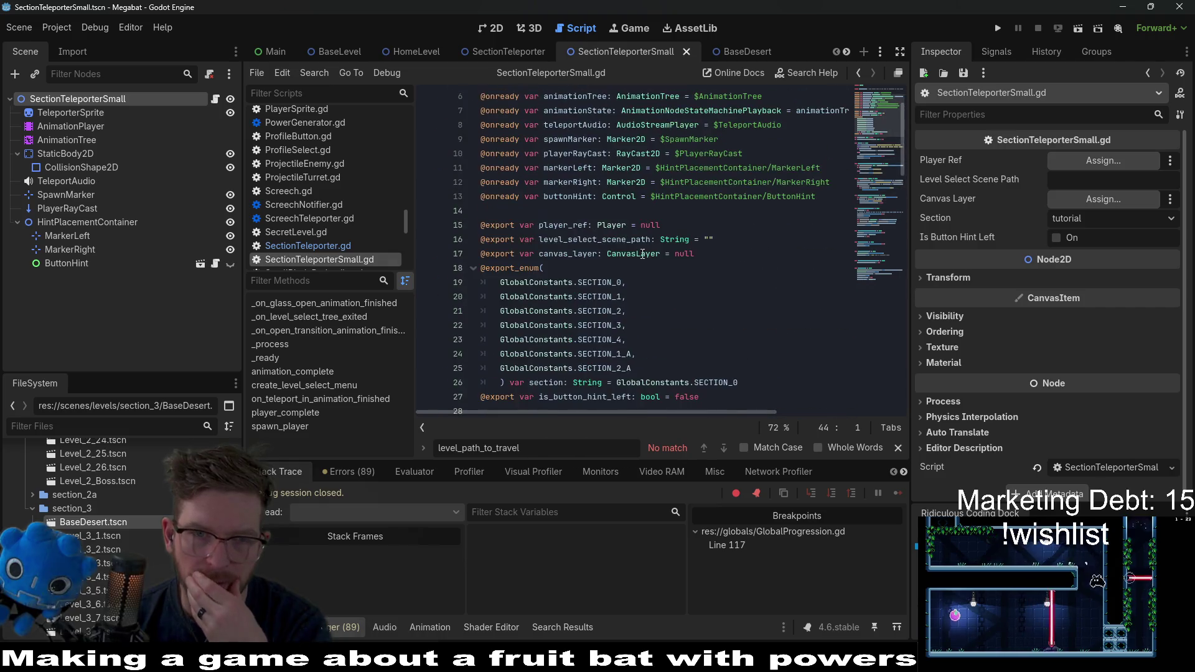
{"action": "left_click", "coordinate": [728, 271]}
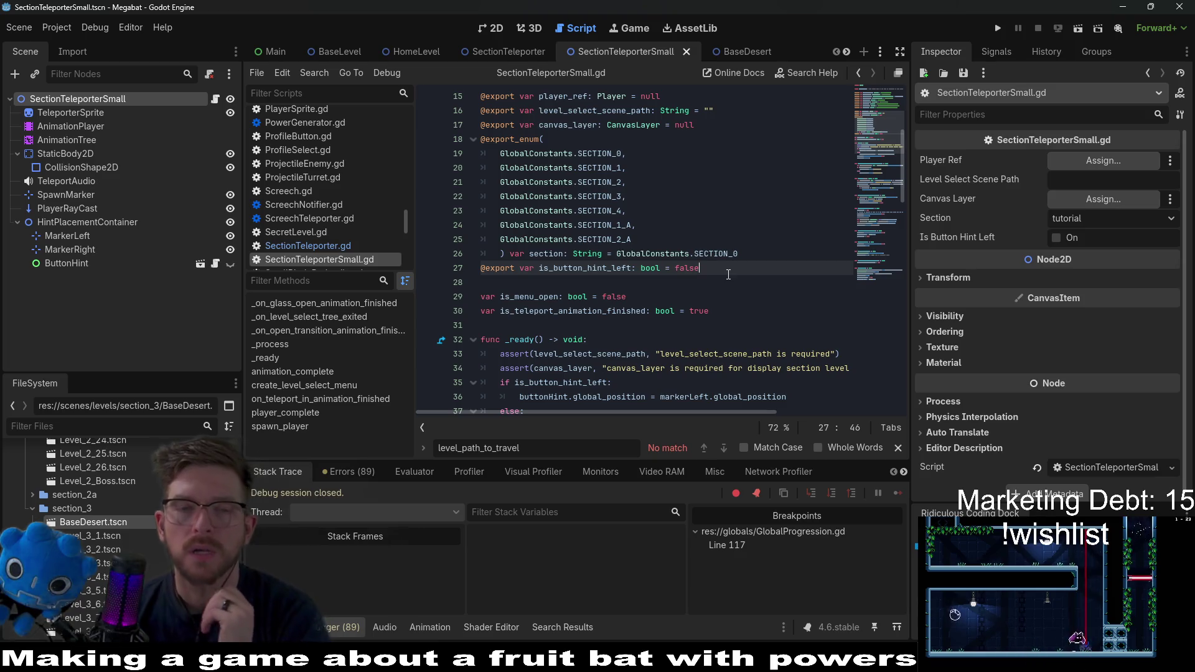
{"action": "key", "text": "Up"}
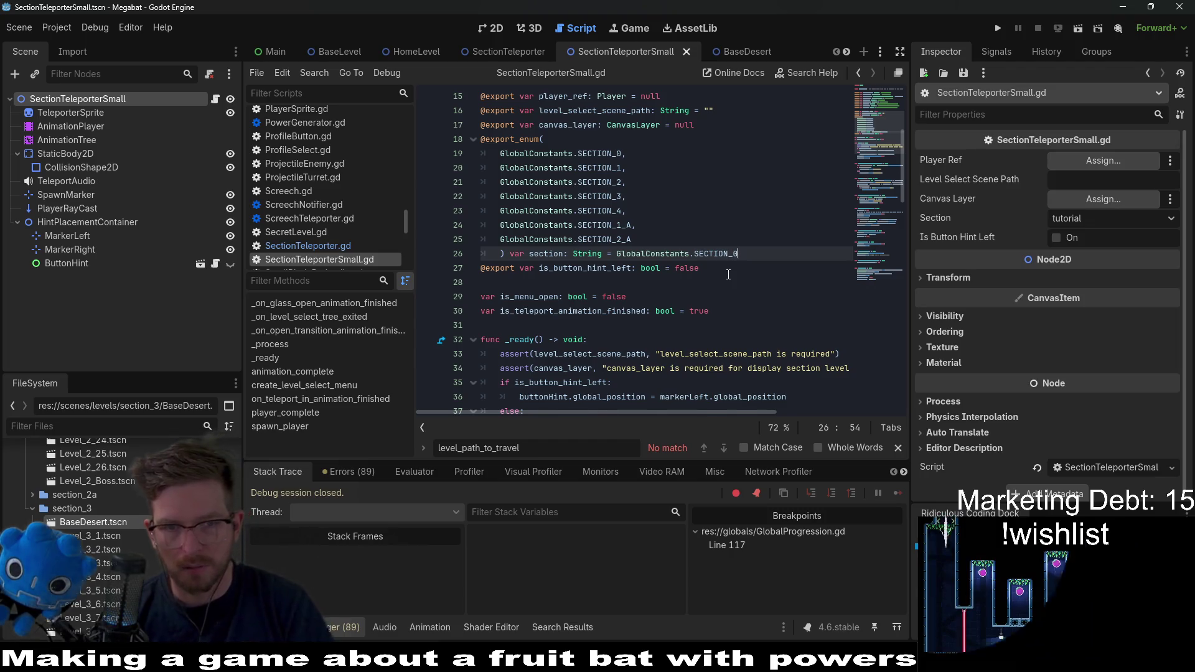
{"action": "key", "text": "Return"}
{"action": "key", "text": "BackSpace"}
{"action": "type", "text": "@export var s"}
{"action": "key", "text": "BackSpace"}
{"action": "type", "text": "level_to_s"}
{"action": "key", "text": "BackSpace"}
{"action": "type", "text": "un"}
{"action": "type", "text": ":"}
{"action": "key", "text": "BackSpace"}
{"action": "key", "text": "BackSpace"}
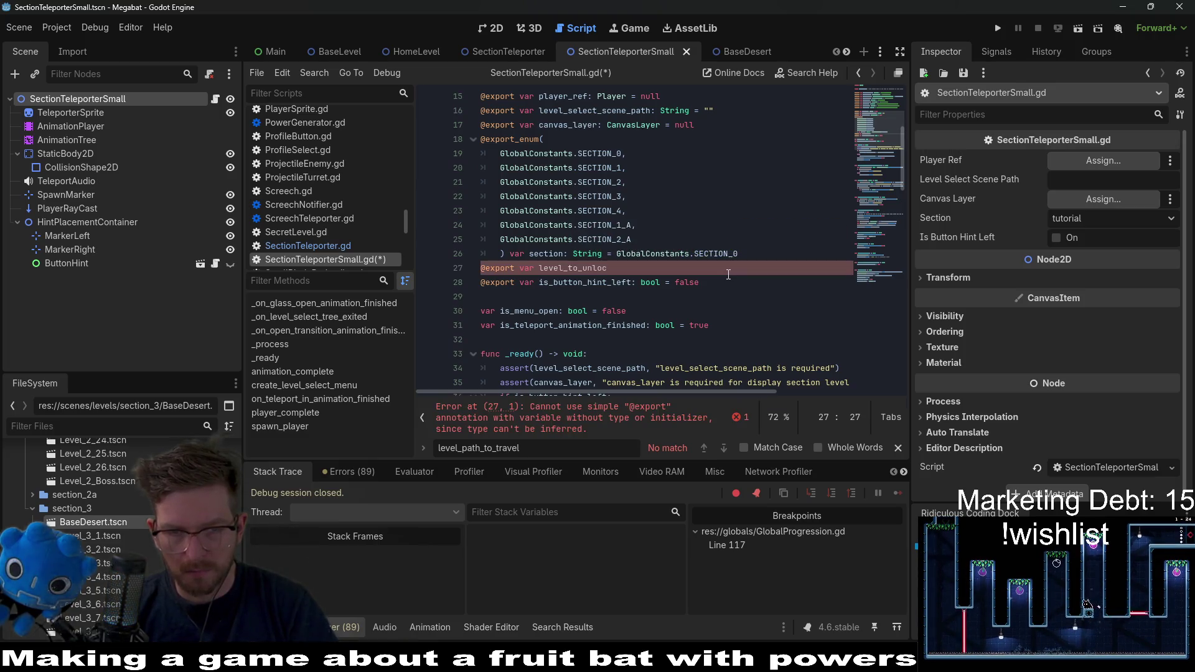
{"action": "key", "text": "BackSpace"}
{"action": "key", "text": "BackSpace"}
{"action": "key", "text": "BackSpace"}
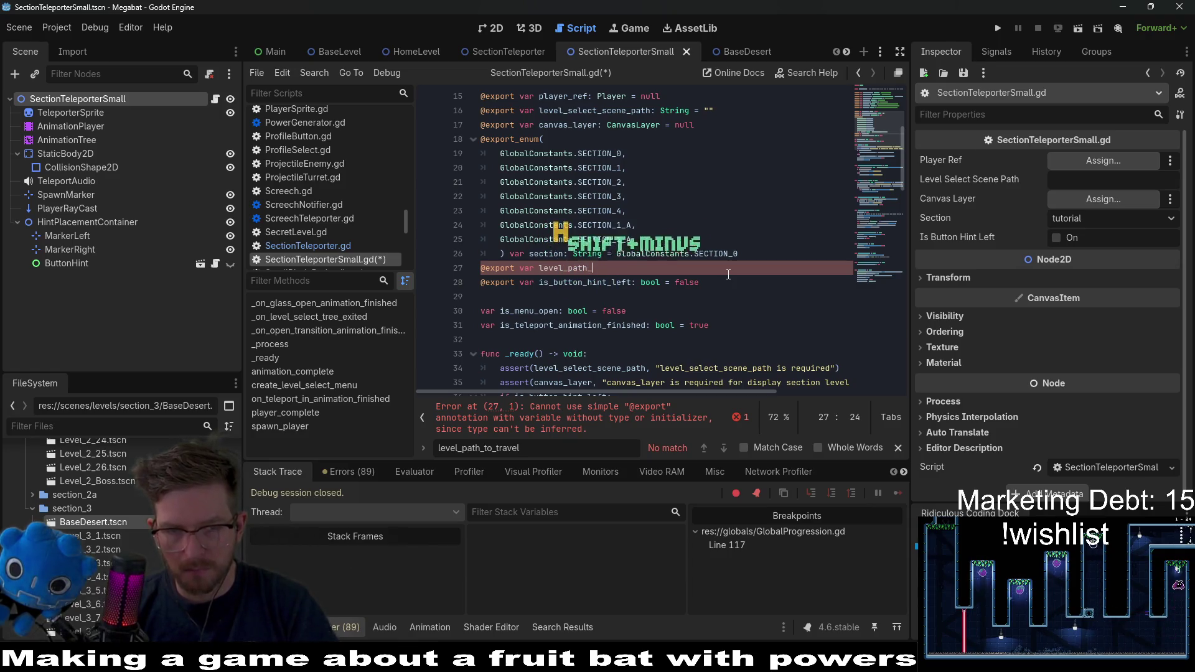
{"action": "type", "text": "by"}
{"action": "key", "text": "BackSpace"}
{"action": "key", "text": "BackSpace"}
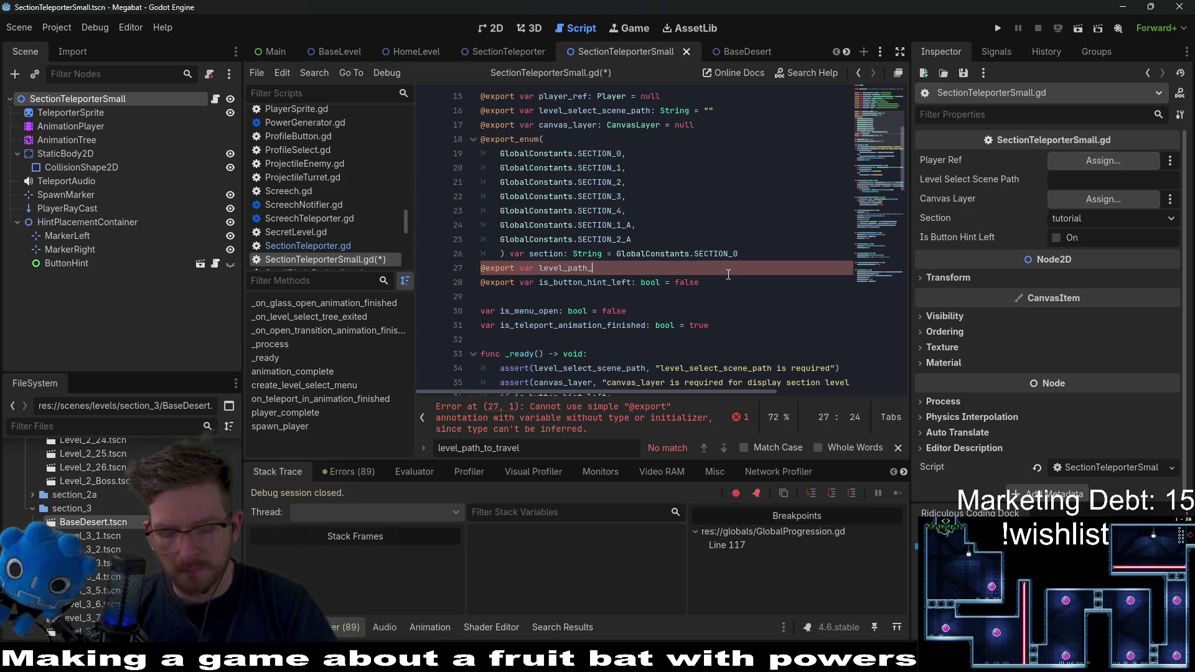
{"action": "type", "text": "_unlock"}
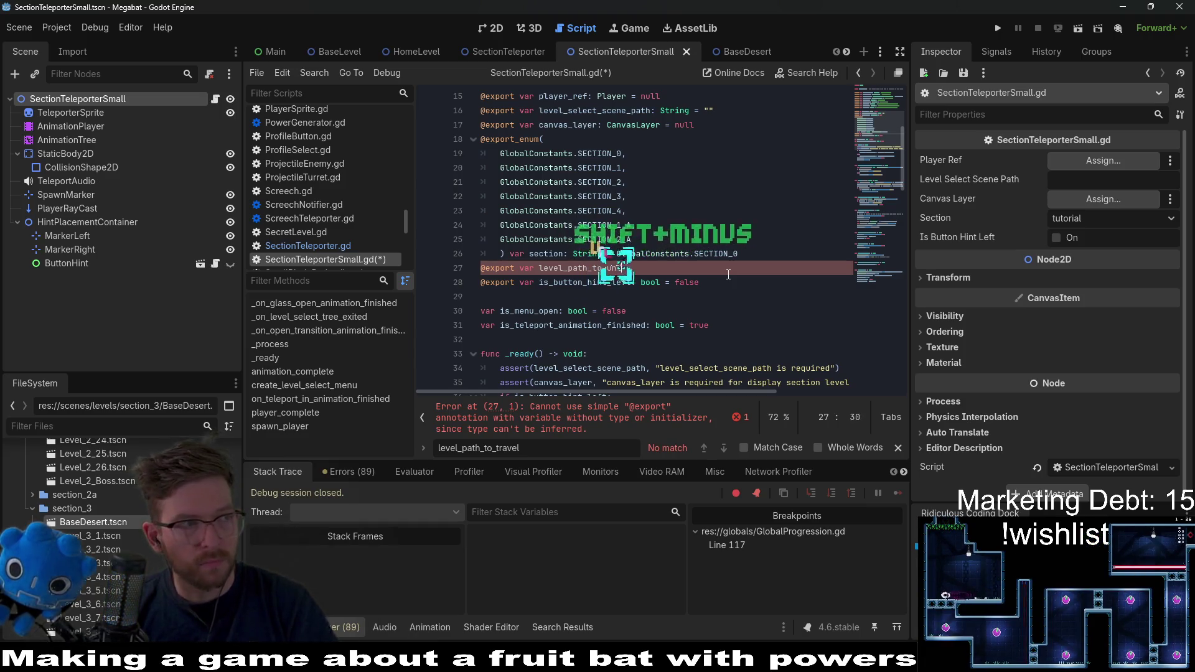
{"action": "type", "text": ": bool"}
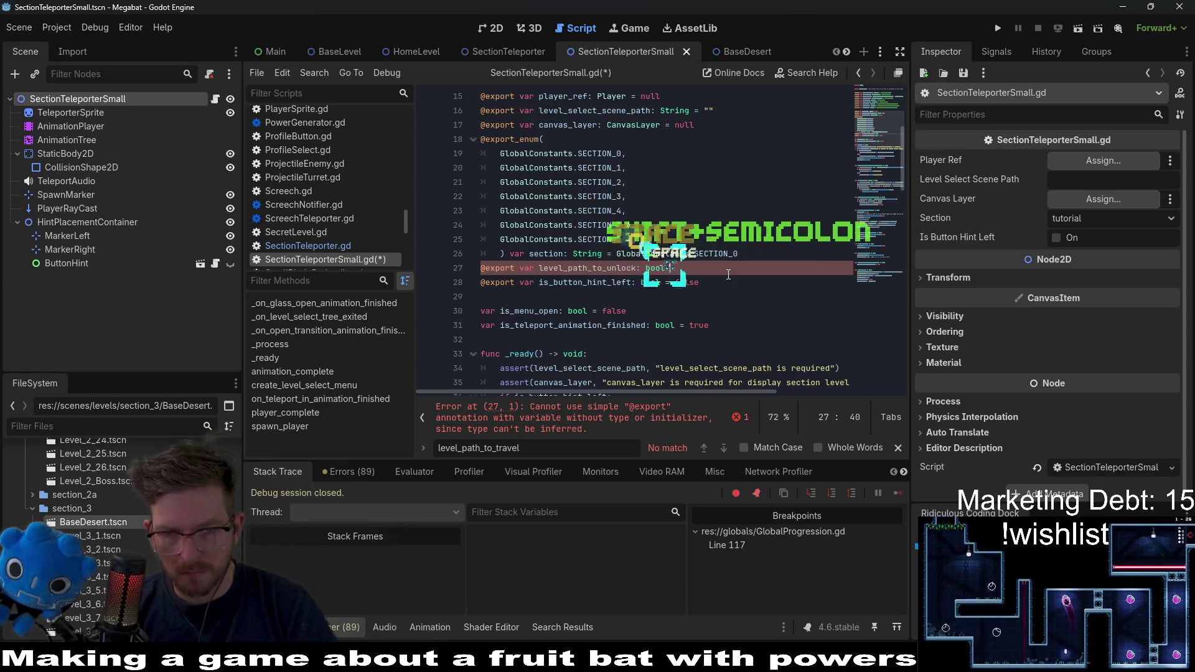
{"action": "key", "text": "BackSpace"}
{"action": "key", "text": "BackSpace"}
{"action": "key", "text": "BackSpace"}
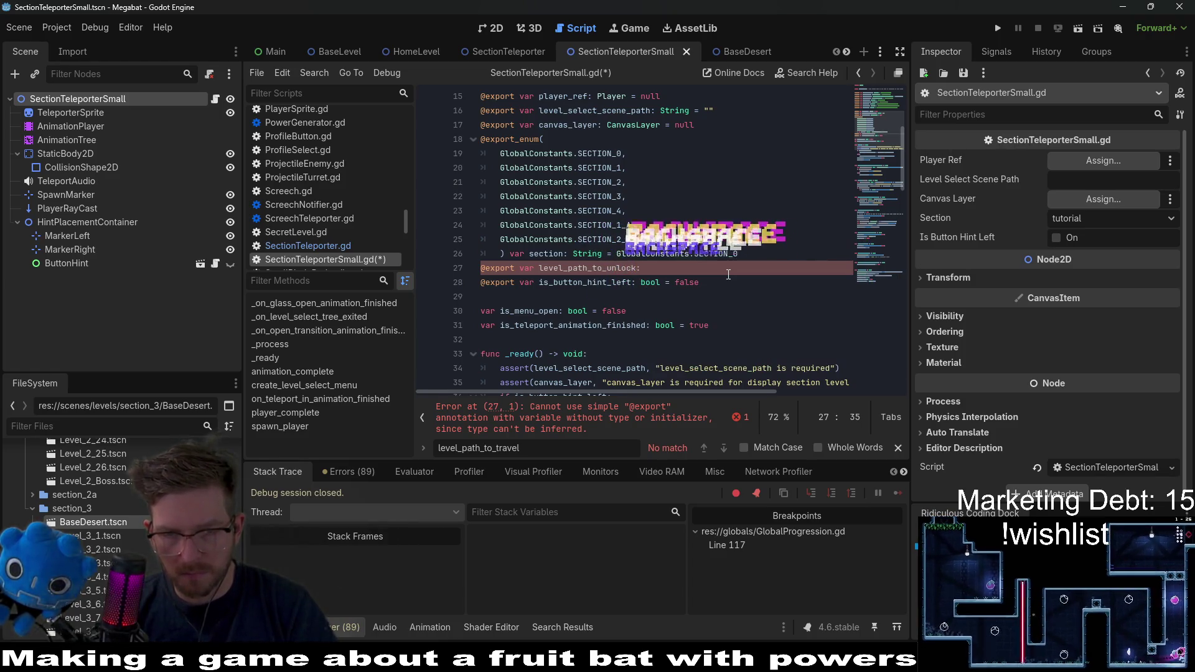
{"action": "type", "text": "String = \"\""}
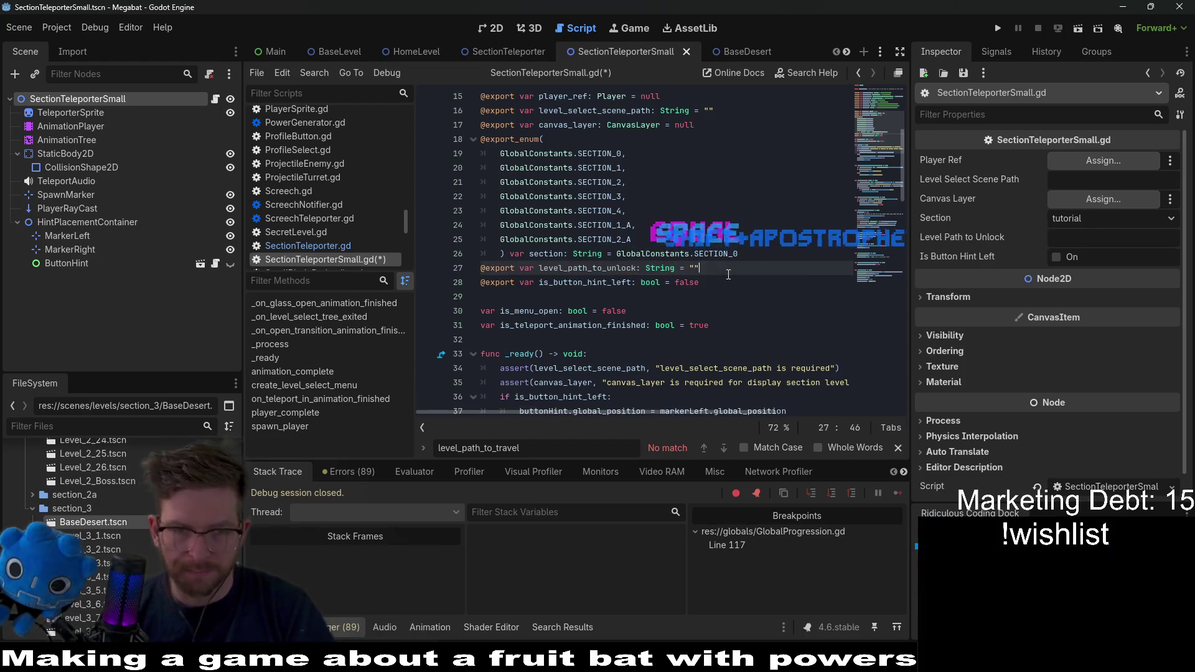
{"action": "left_click", "coordinate": [591, 267]}
{"action": "double_click", "coordinate": [591, 268]}
{"action": "key", "text": "ctrl+c"}
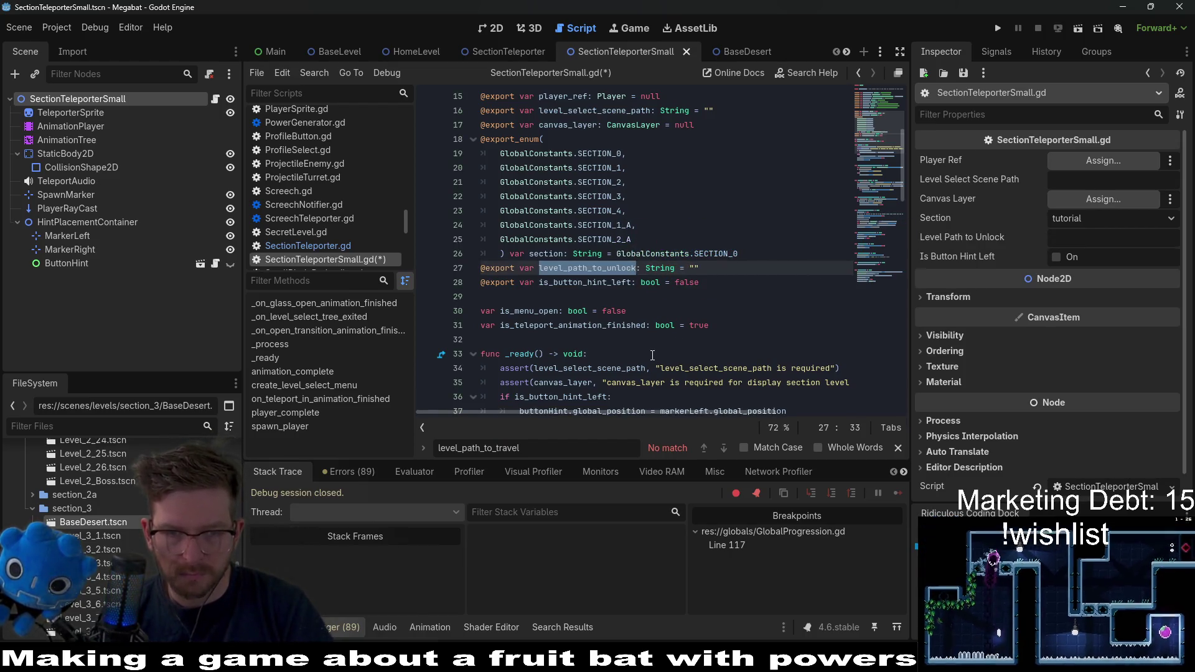
Step: Add assert(level_path_to_unlock, "level_path_to_unlock is required") before the button-hint check in _ready and save
{"action": "left_click", "coordinate": [656, 354]}
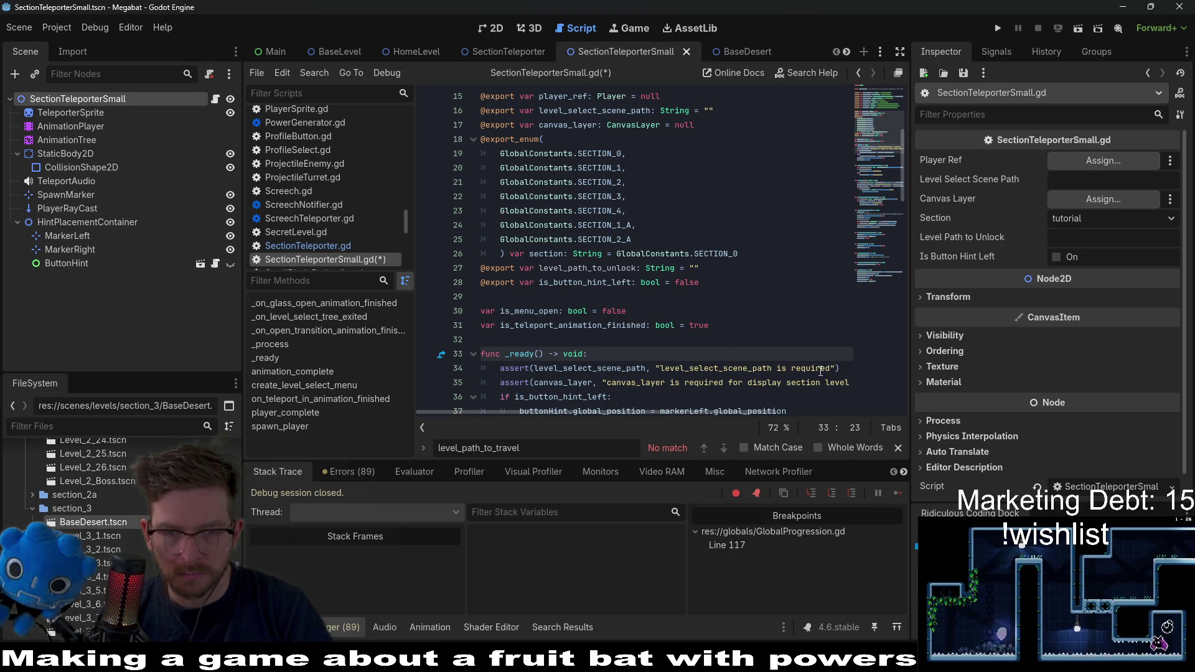
{"action": "left_click", "coordinate": [850, 374]}
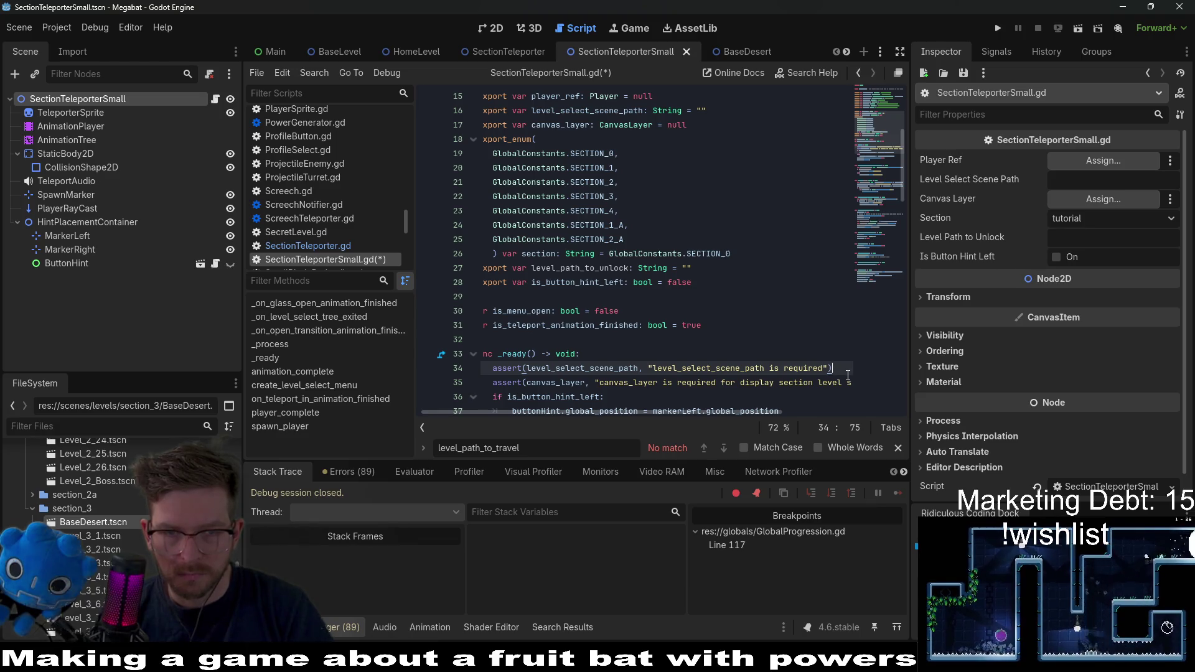
{"action": "left_click_drag", "start_coordinate": [526, 397], "coordinate": [480, 397]}
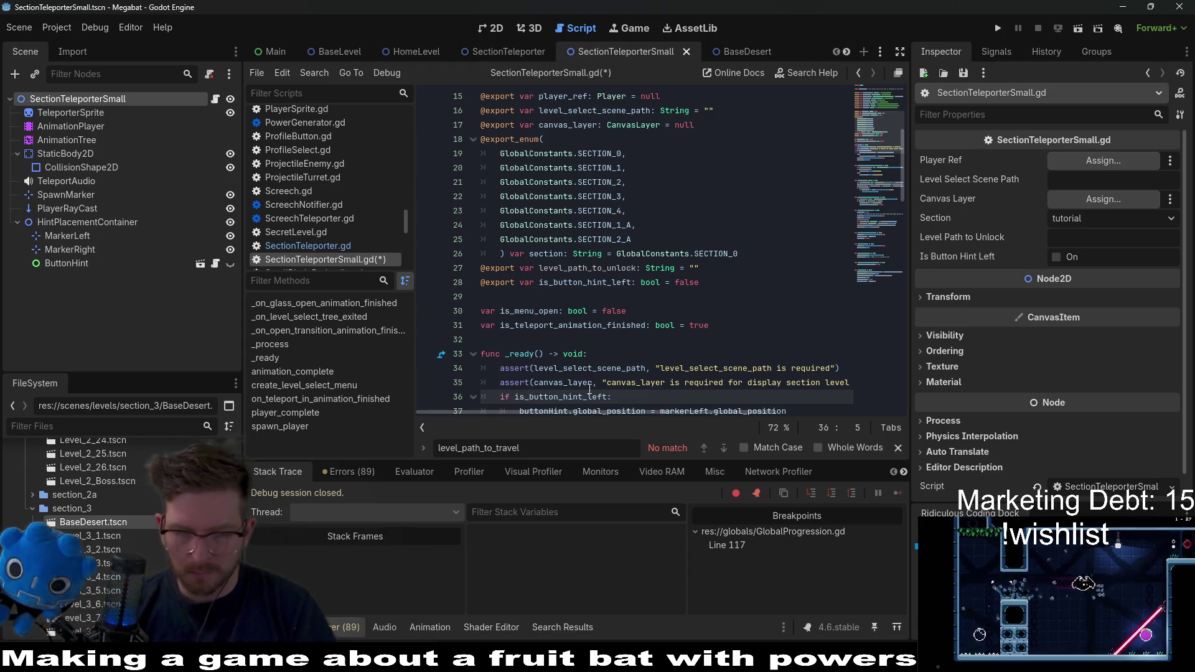
{"action": "key", "text": "Return"}
{"action": "key", "text": "Up"}
{"action": "type", "text": "assert(level_path_to_unlock"}
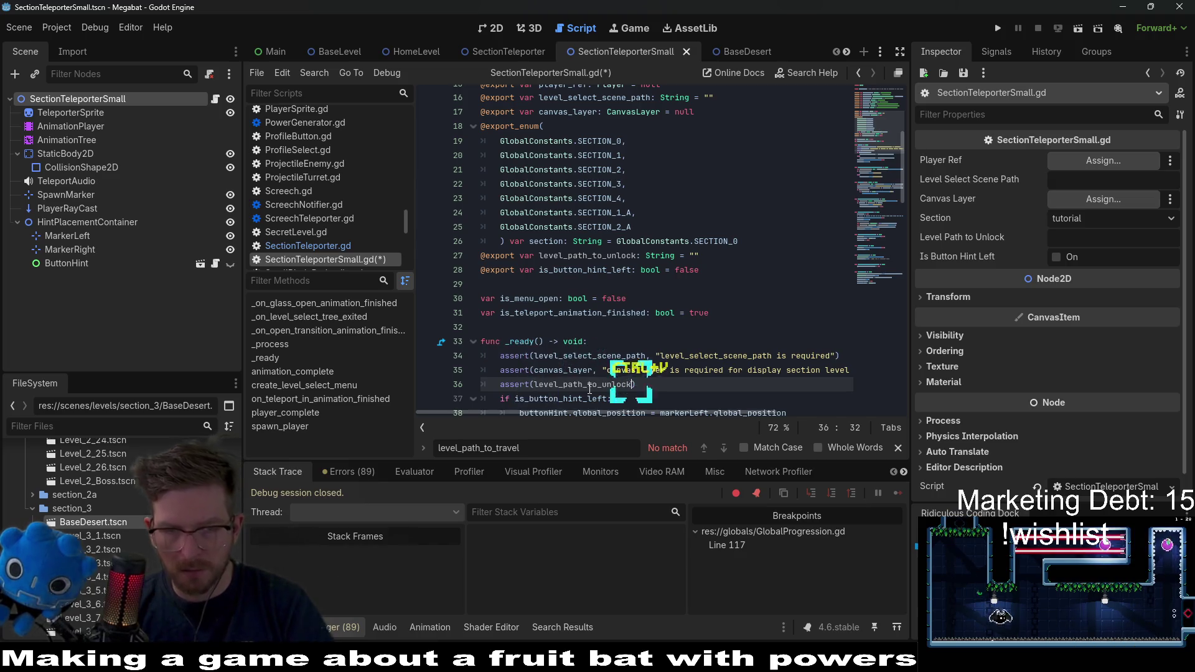
{"action": "key", "text": "ctrl+v"}
{"action": "type", "text": ", \""}
{"action": "type", "text": "level_to"}
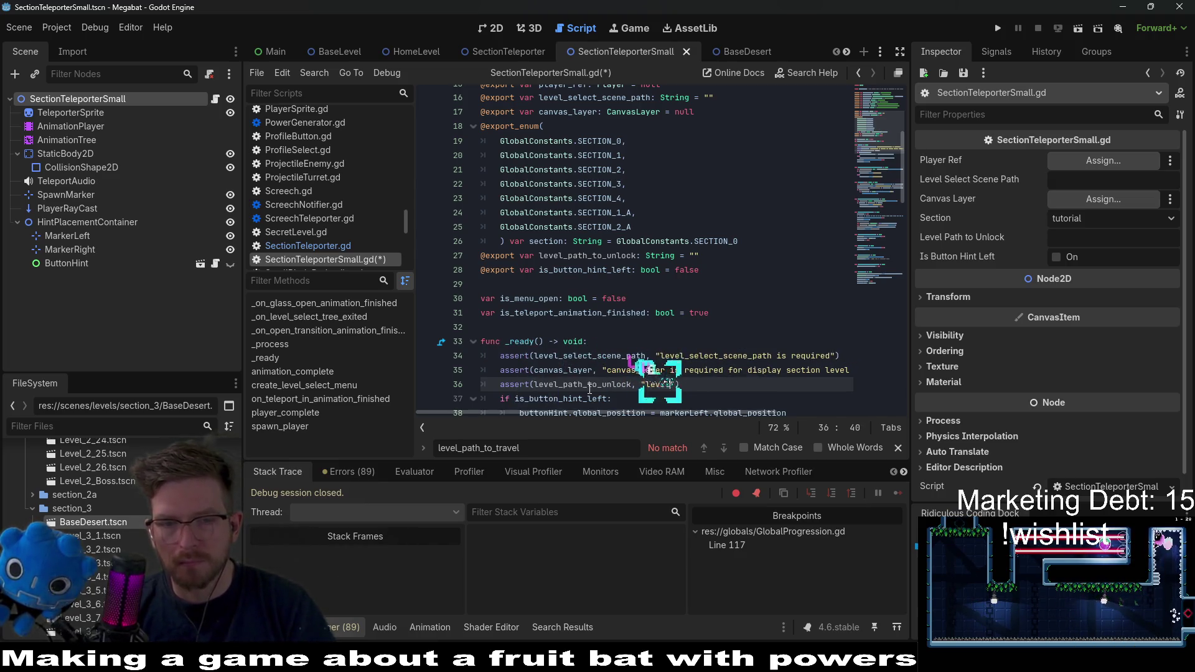
{"action": "key", "text": "BackSpace"}
{"action": "key", "text": "BackSpace"}
{"action": "type", "text": "path_to_unlock"}
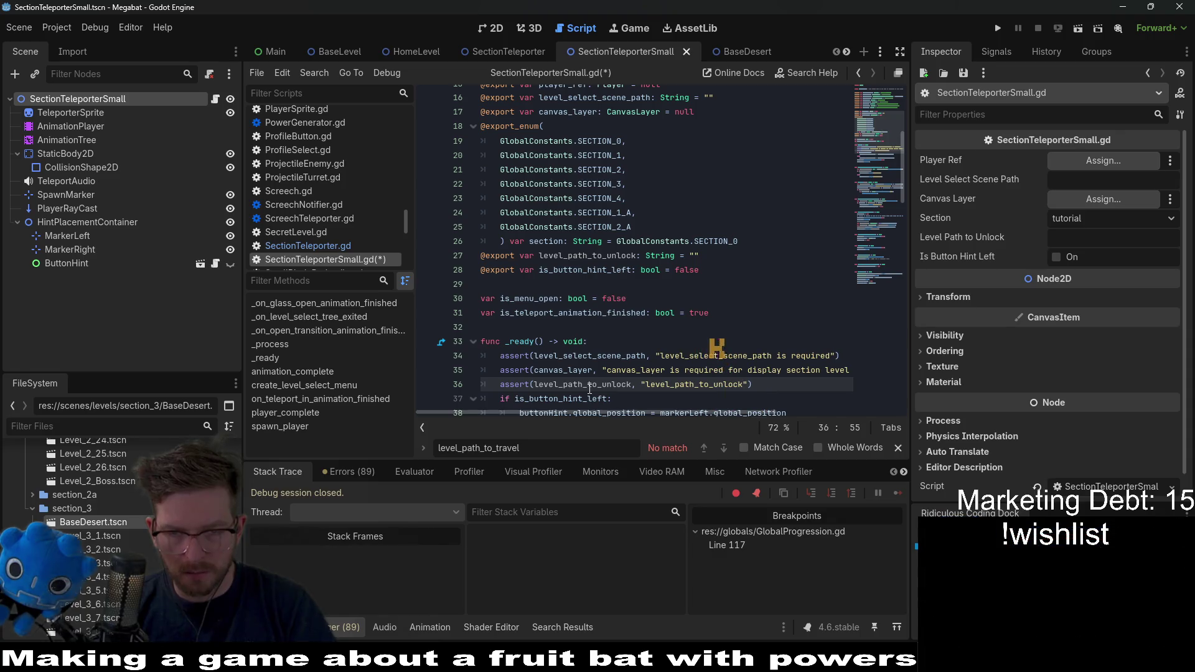
{"action": "type", "text": " is required"}
{"action": "key", "text": "ctrl+s"}
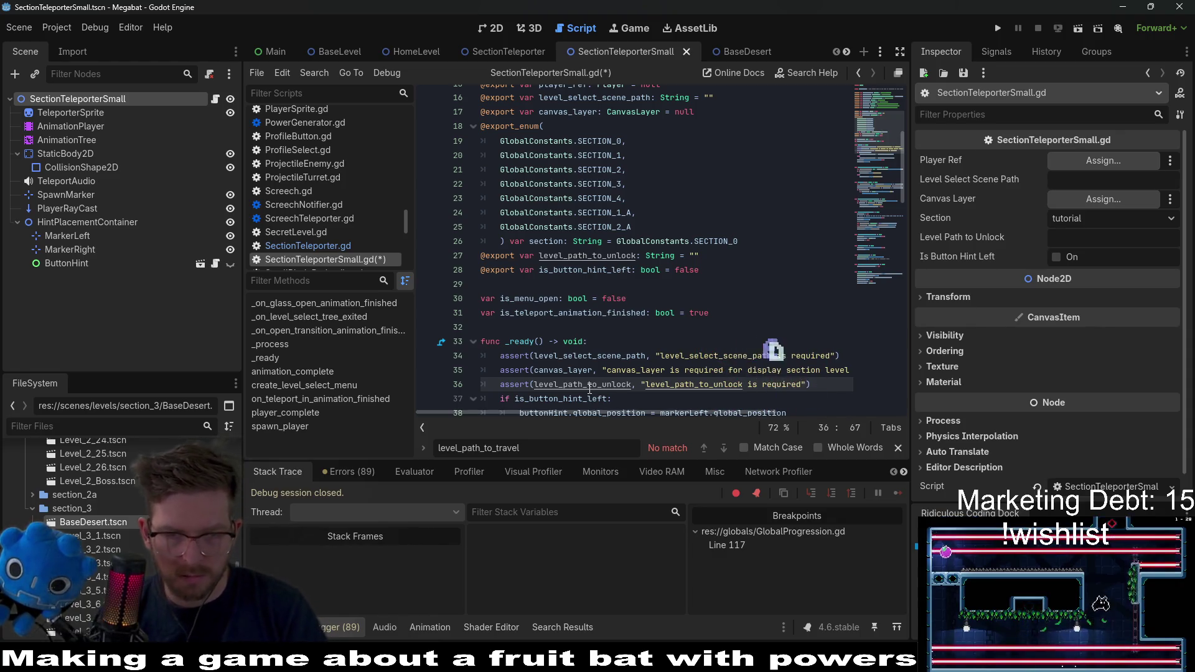
{"action": "double_click", "coordinate": [585, 384]}
{"action": "scroll", "coordinate": [646, 295], "scroll_direction": "down", "scroll_amount": 3}
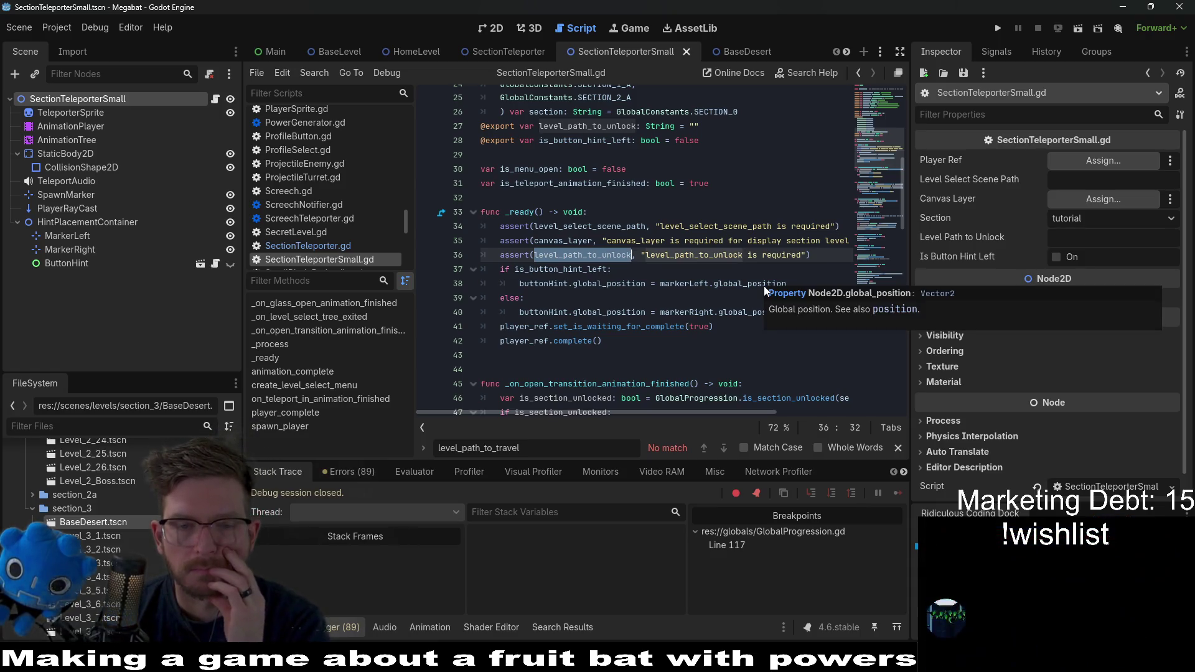
{"action": "scroll", "coordinate": [765, 285], "scroll_direction": "down", "scroll_amount": 8}
{"action": "scroll", "coordinate": [686, 348], "scroll_direction": "down", "scroll_amount": 5}
{"action": "scroll", "coordinate": [571, 181], "scroll_direction": "up", "scroll_amount": 11}
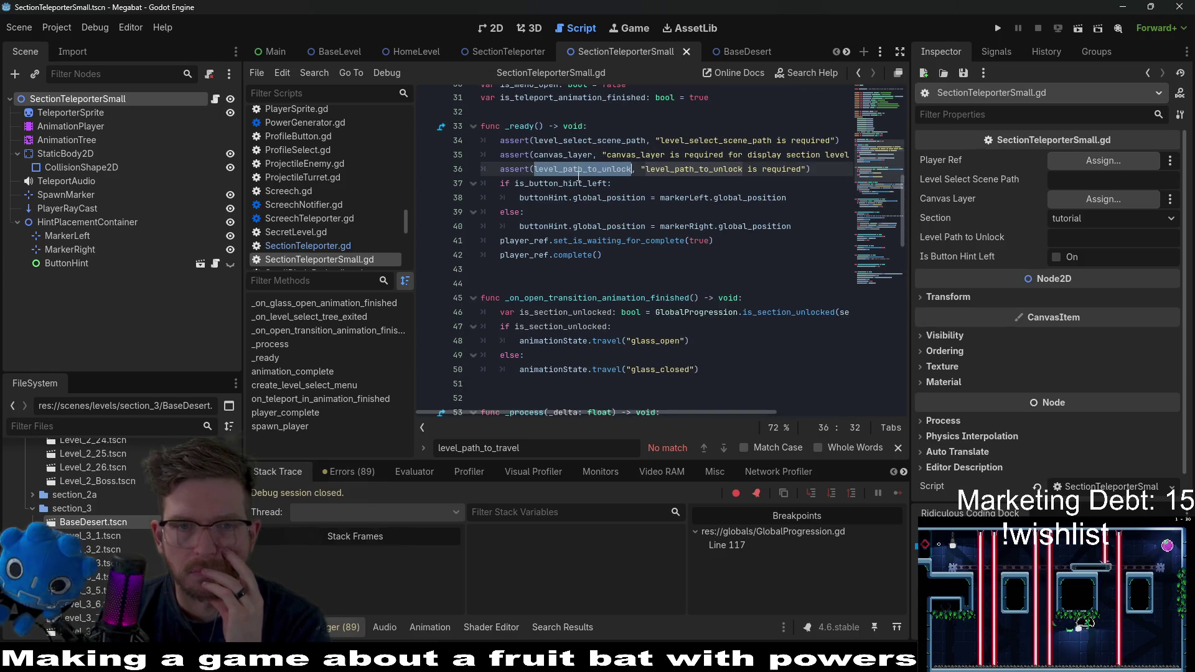
{"action": "scroll", "coordinate": [613, 222], "scroll_direction": "down", "scroll_amount": 2}
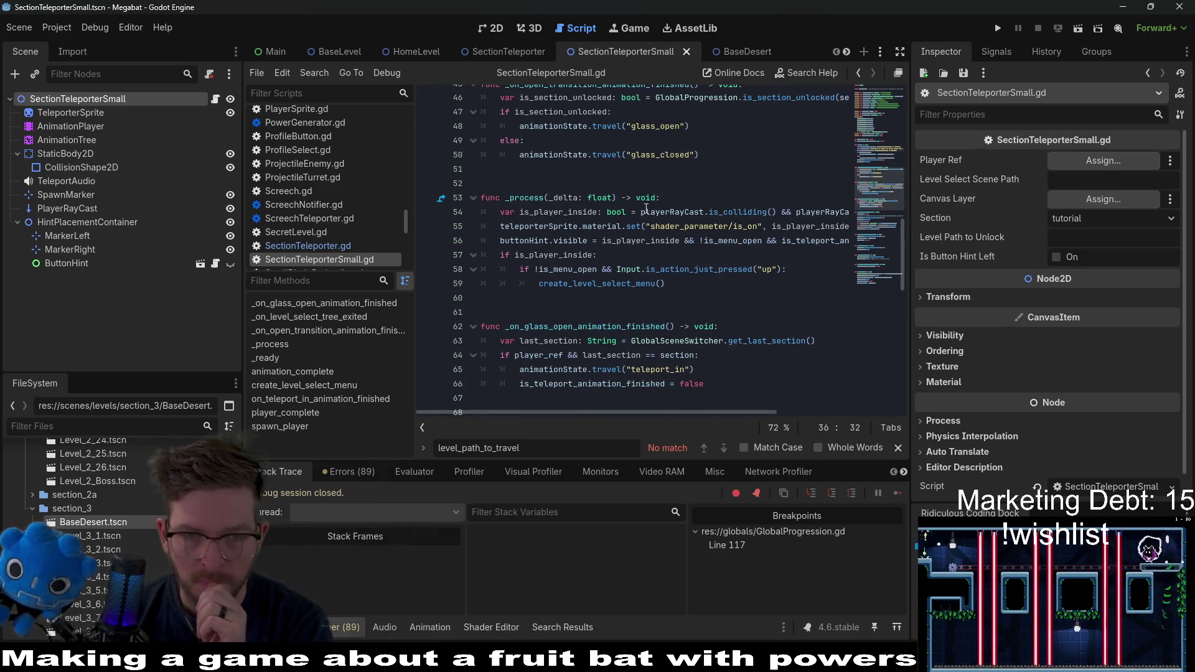
{"action": "mouse_move", "coordinate": [617, 272]}
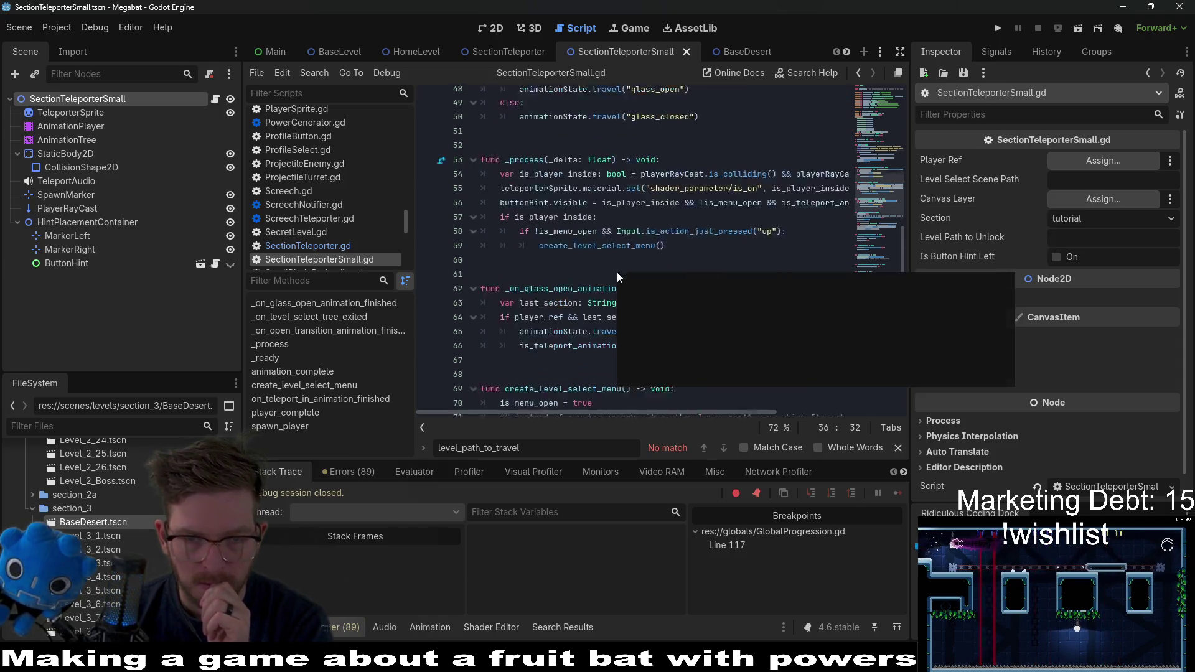
{"action": "scroll", "coordinate": [617, 271], "scroll_direction": "down", "scroll_amount": 2}
{"action": "scroll", "coordinate": [601, 275], "scroll_direction": "down", "scroll_amount": 1}
{"action": "scroll", "coordinate": [601, 275], "scroll_direction": "down", "scroll_amount": 3}
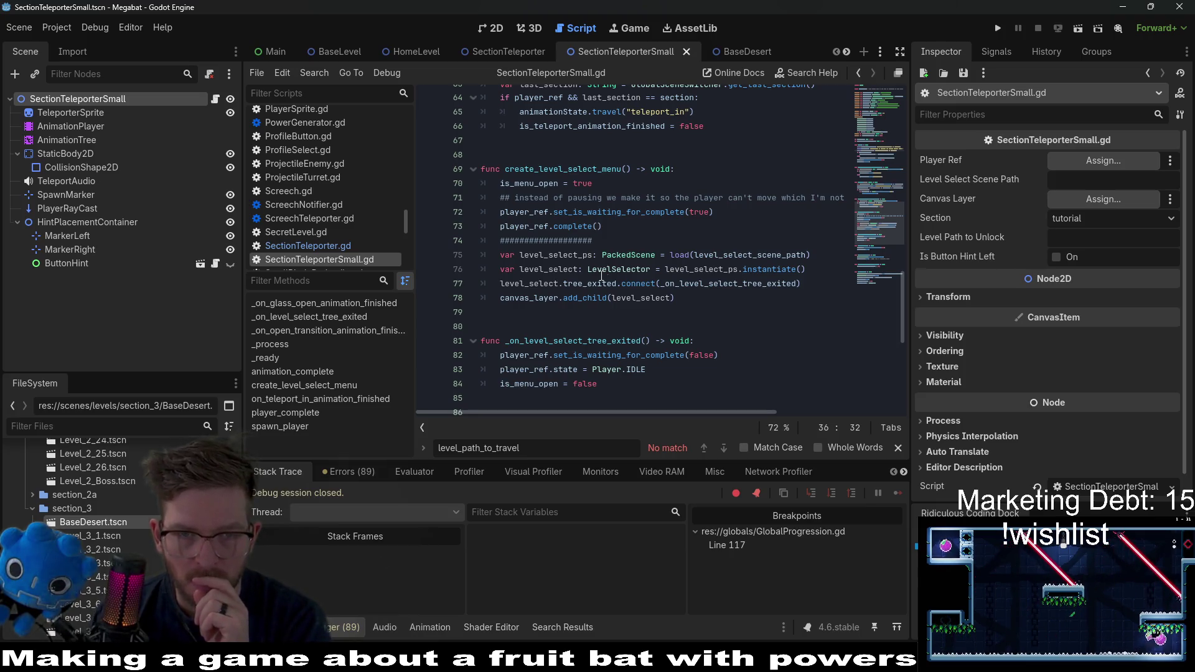
{"action": "scroll", "coordinate": [693, 171], "scroll_direction": "up", "scroll_amount": 9}
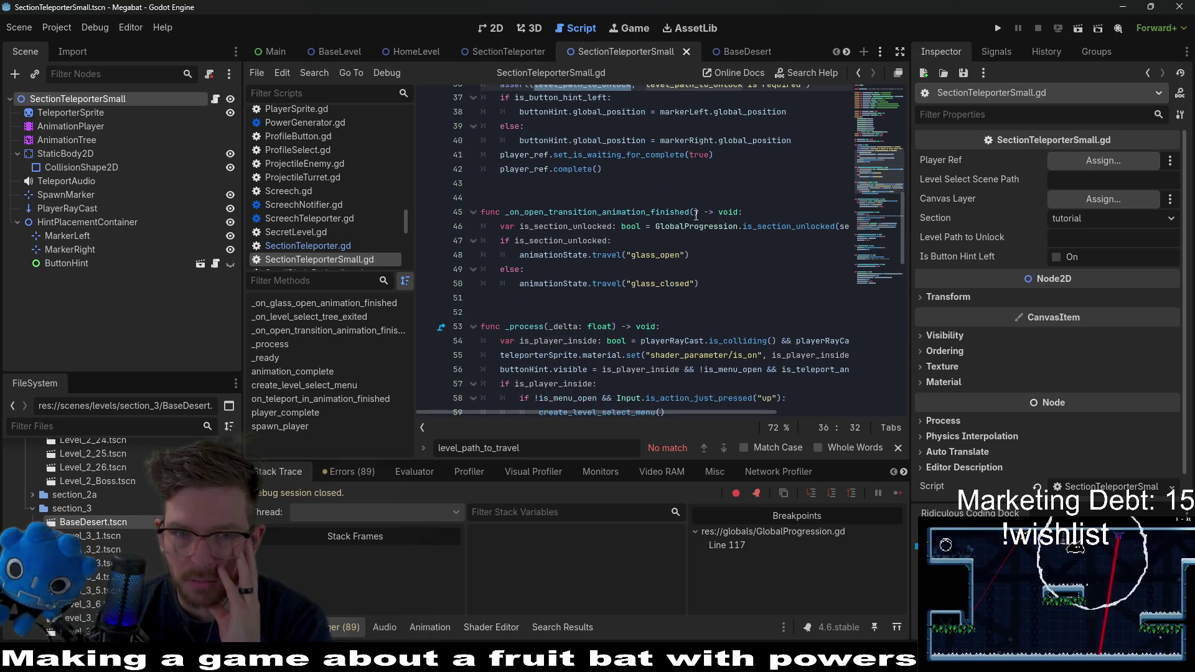
{"action": "scroll", "coordinate": [696, 215], "scroll_direction": "up", "scroll_amount": 2}
{"action": "scroll", "coordinate": [695, 215], "scroll_direction": "down", "scroll_amount": 6}
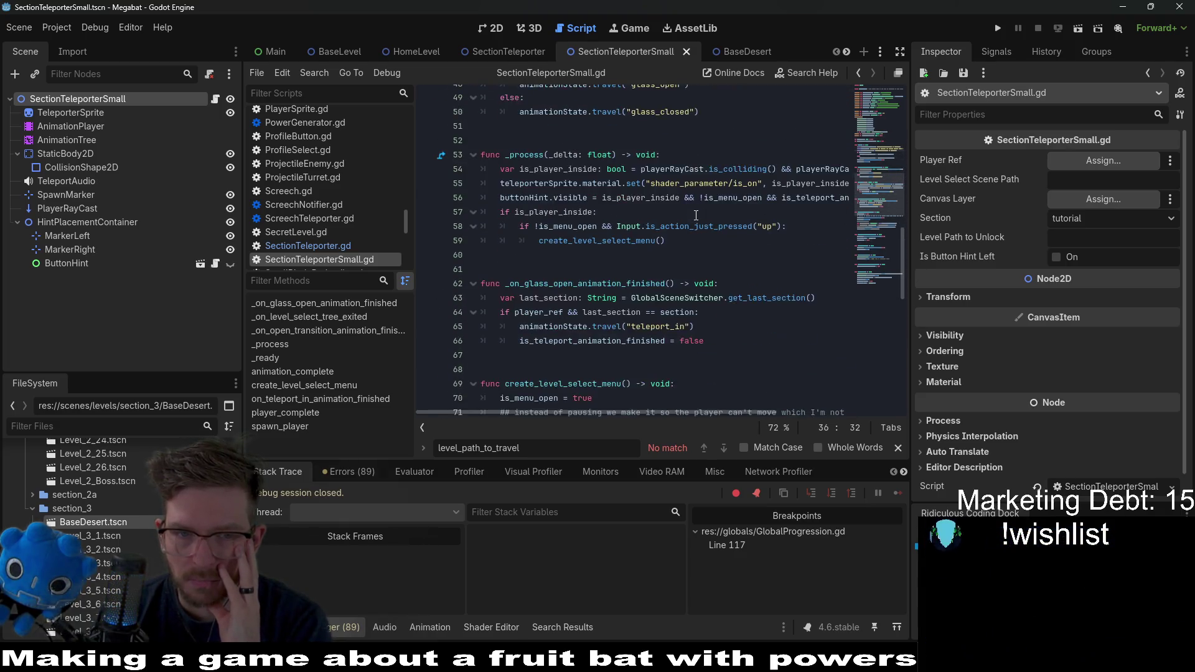
{"action": "scroll", "coordinate": [696, 215], "scroll_direction": "down", "scroll_amount": 2}
{"action": "left_click", "coordinate": [611, 273]}
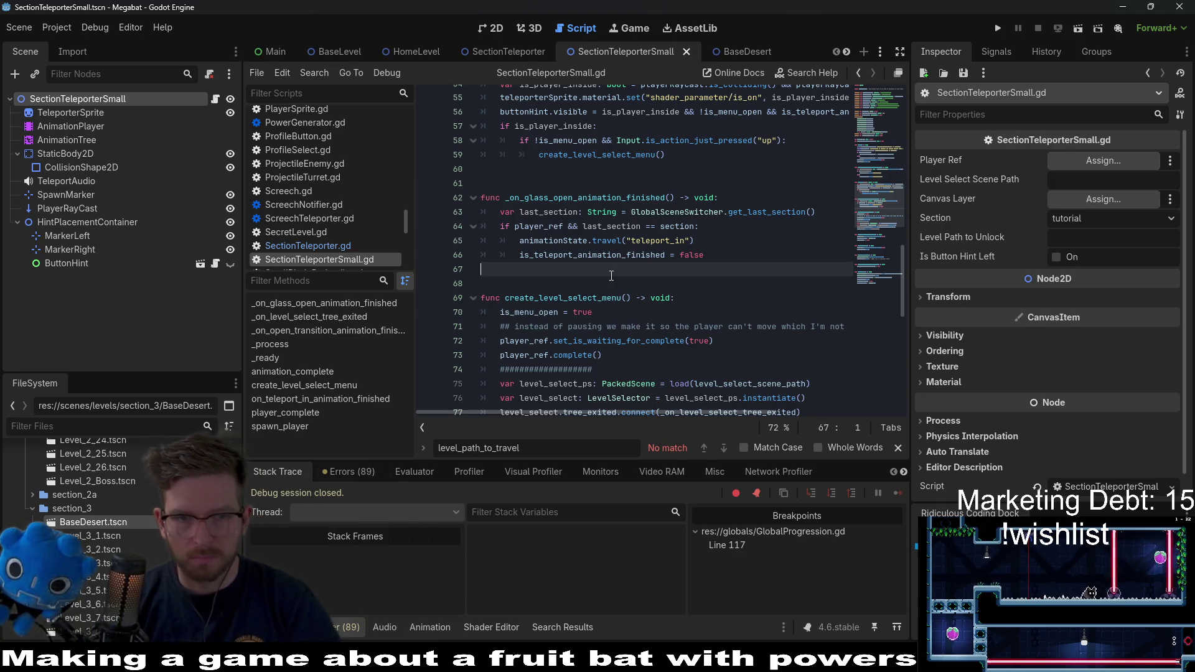
Step: Create a new function unlock_level_by_path with a placeholder pass body
{"action": "key", "text": "Return"}
{"action": "key", "text": "Return"}
{"action": "key", "text": "Return"}
{"action": "key", "text": "Up"}
{"action": "type", "text": "func "}
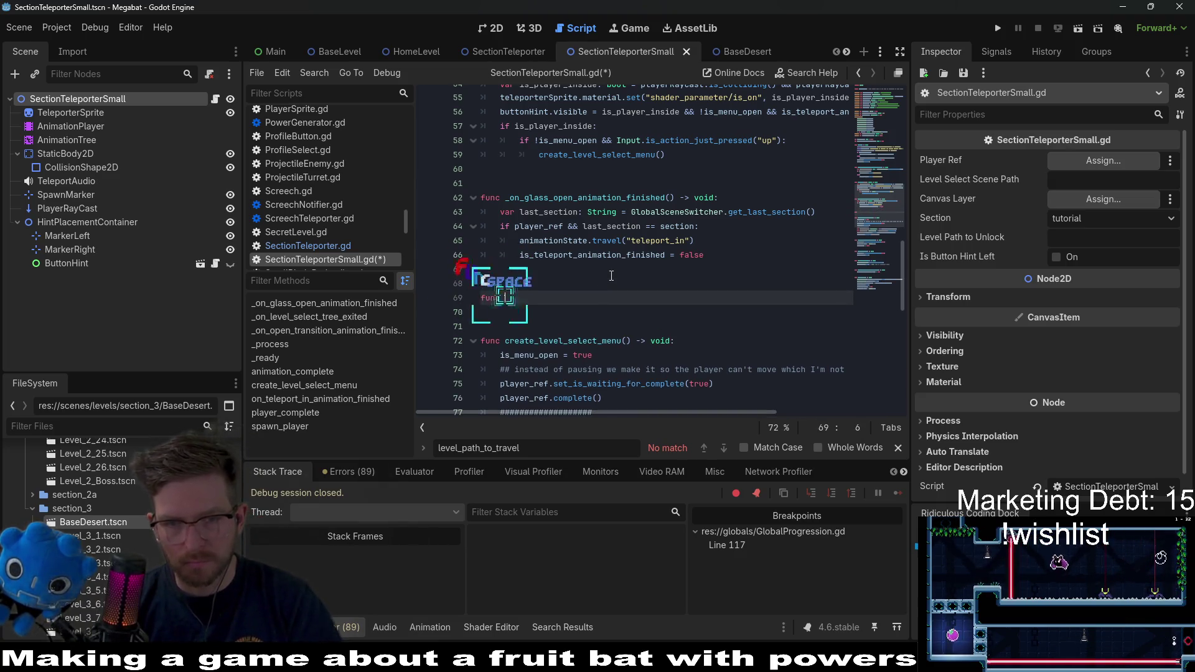
{"action": "type", "text": "unlock"}
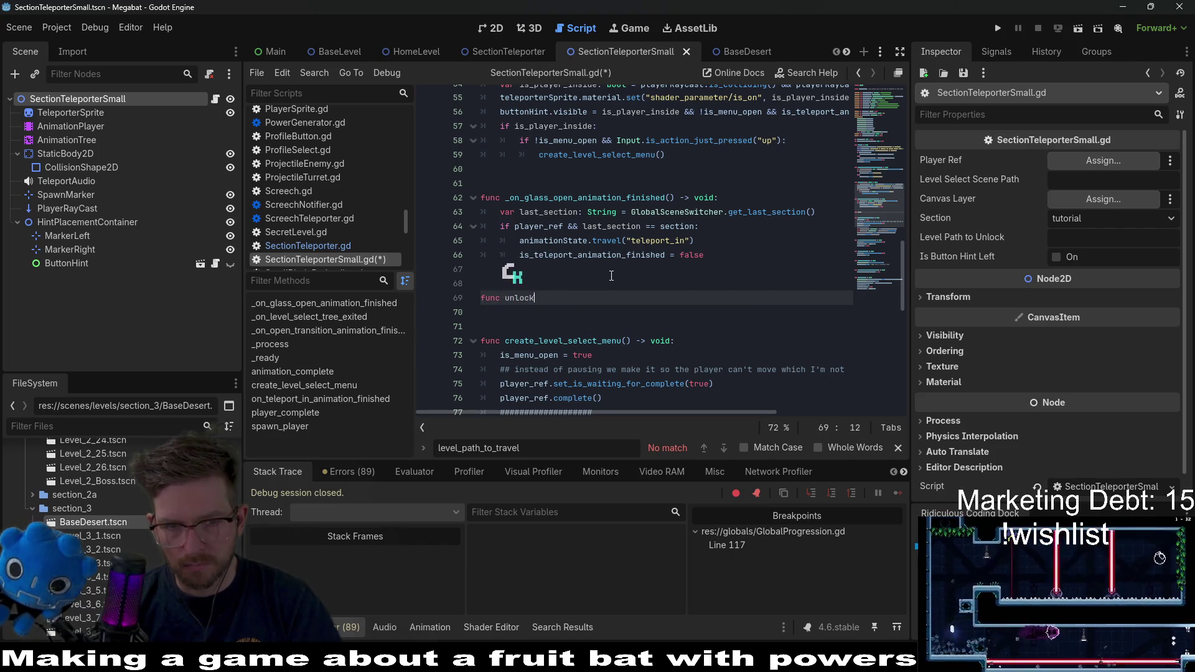
{"action": "type", "text": "evel_"}
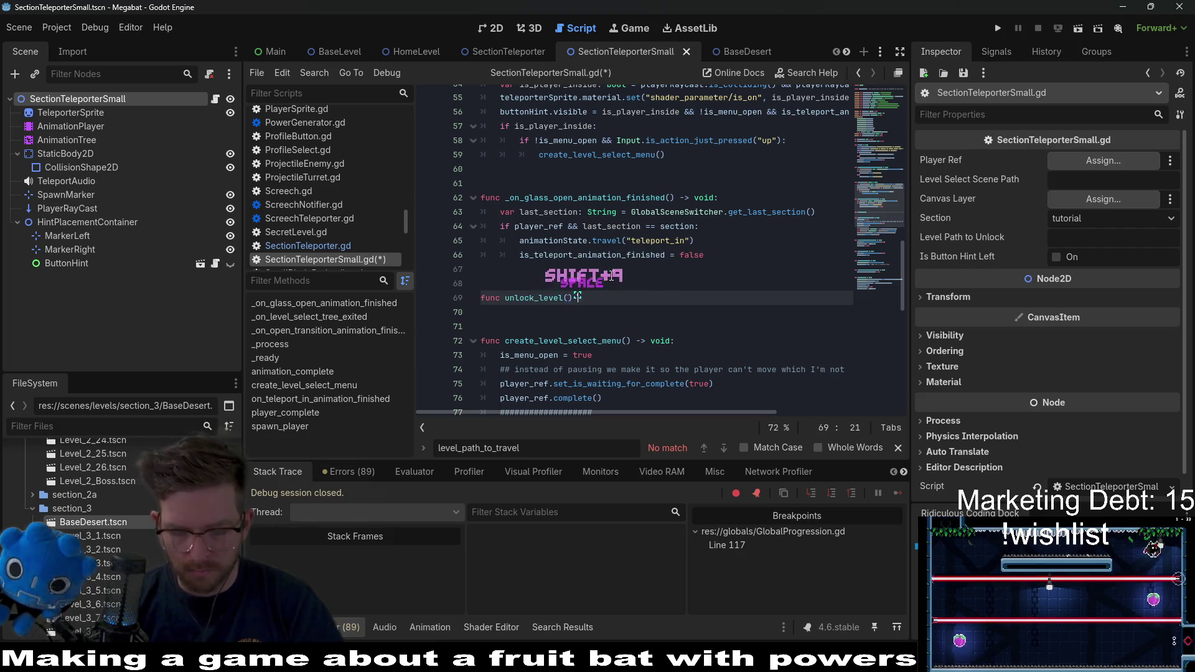
{"action": "type", "text": ":"}
{"action": "key", "text": "Return"}
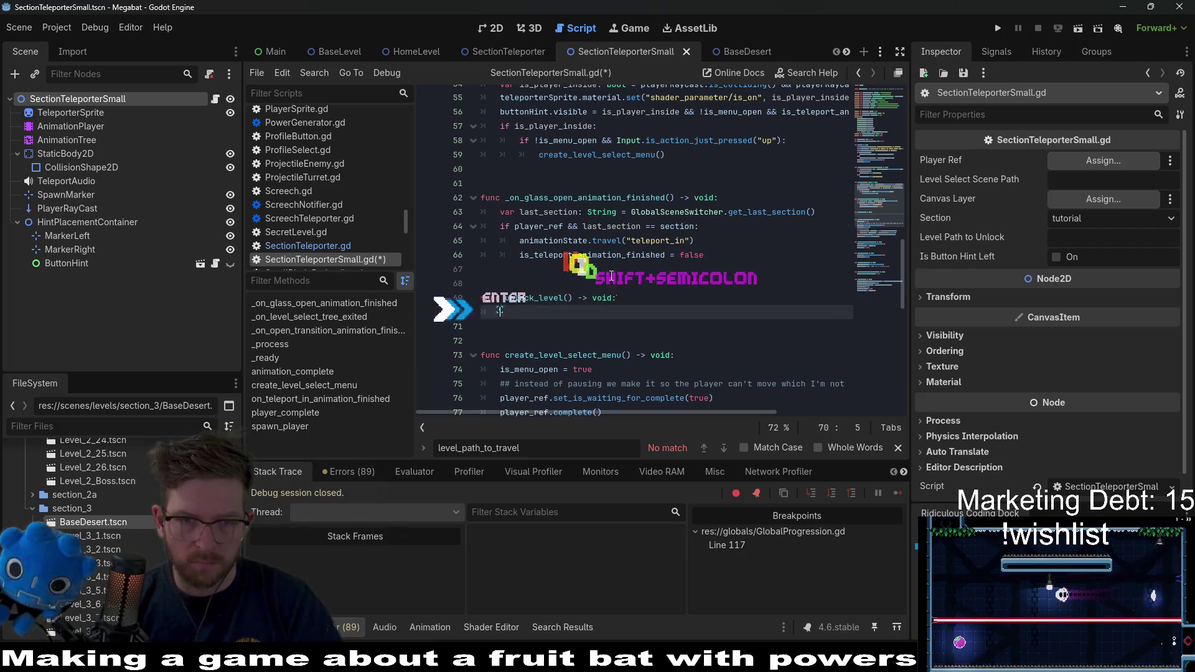
{"action": "type", "text": "pass"}
{"action": "key", "text": "Up"}
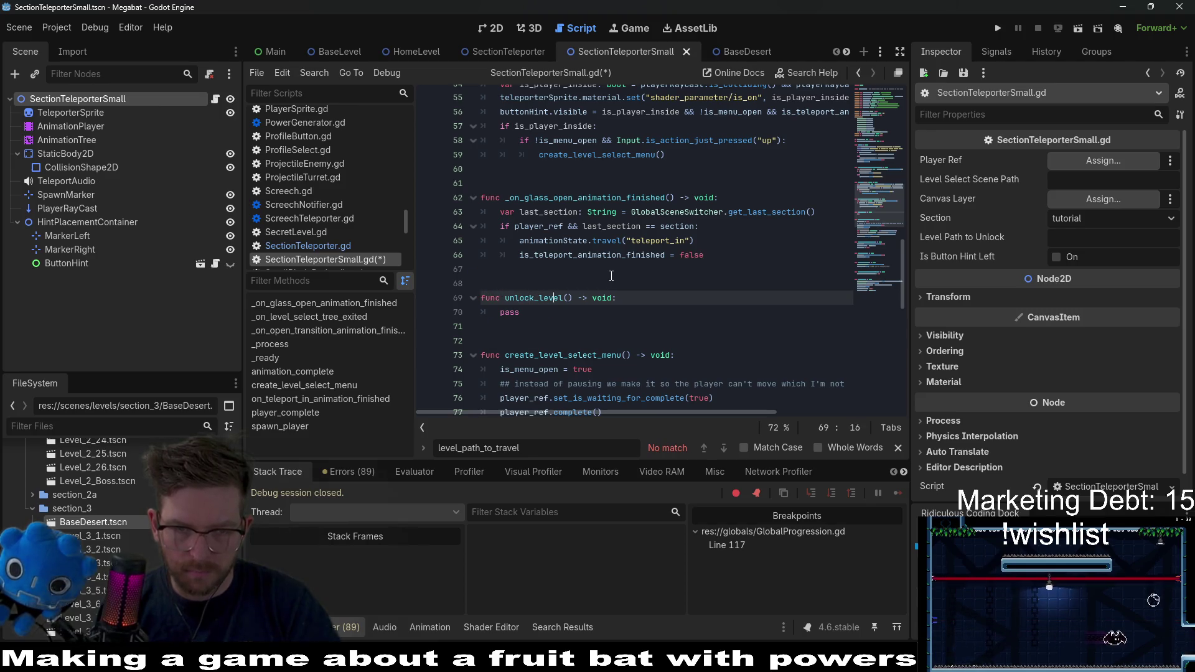
{"action": "type", "text": "by"}
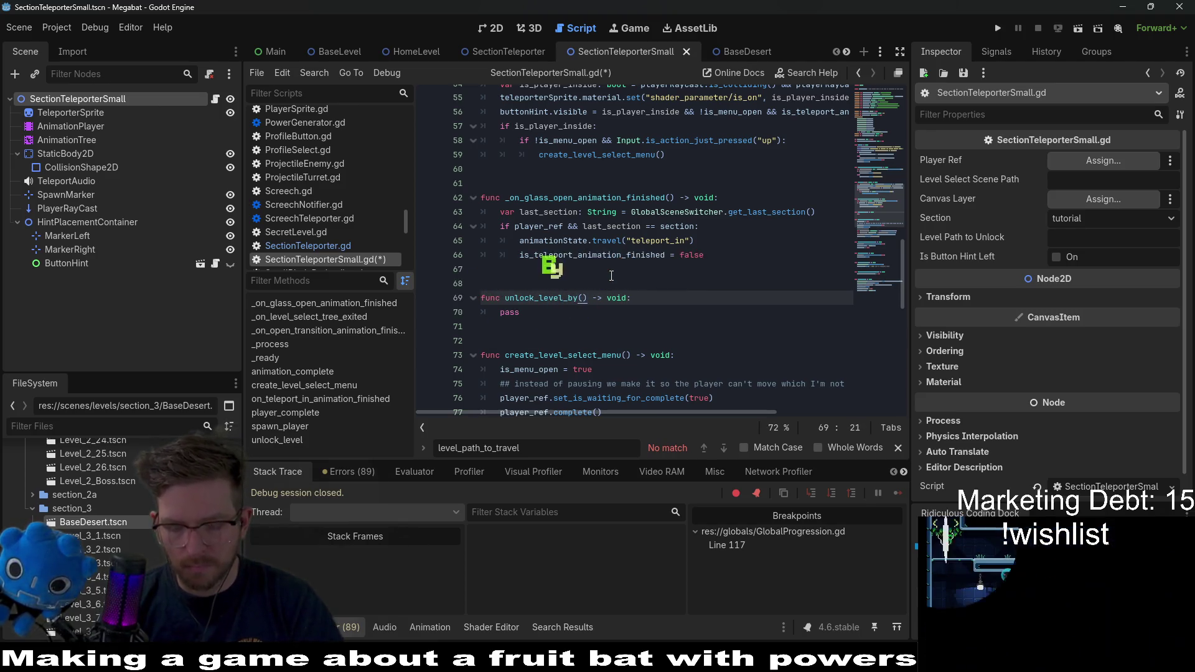
{"action": "type", "text": "__"}
Step: Make the body an if level_path_to_unlock: block calling GlobalProgression.unlock_section
{"action": "key", "text": "Down"}
{"action": "key", "text": "Down"}
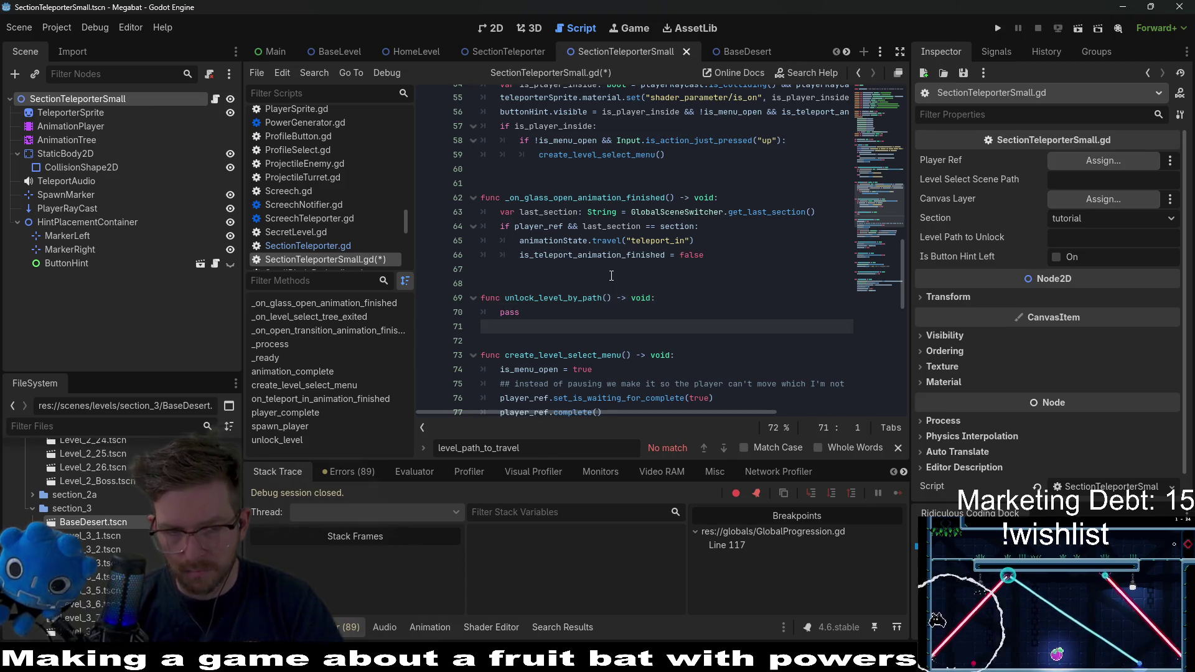
{"action": "key", "text": "Up"}
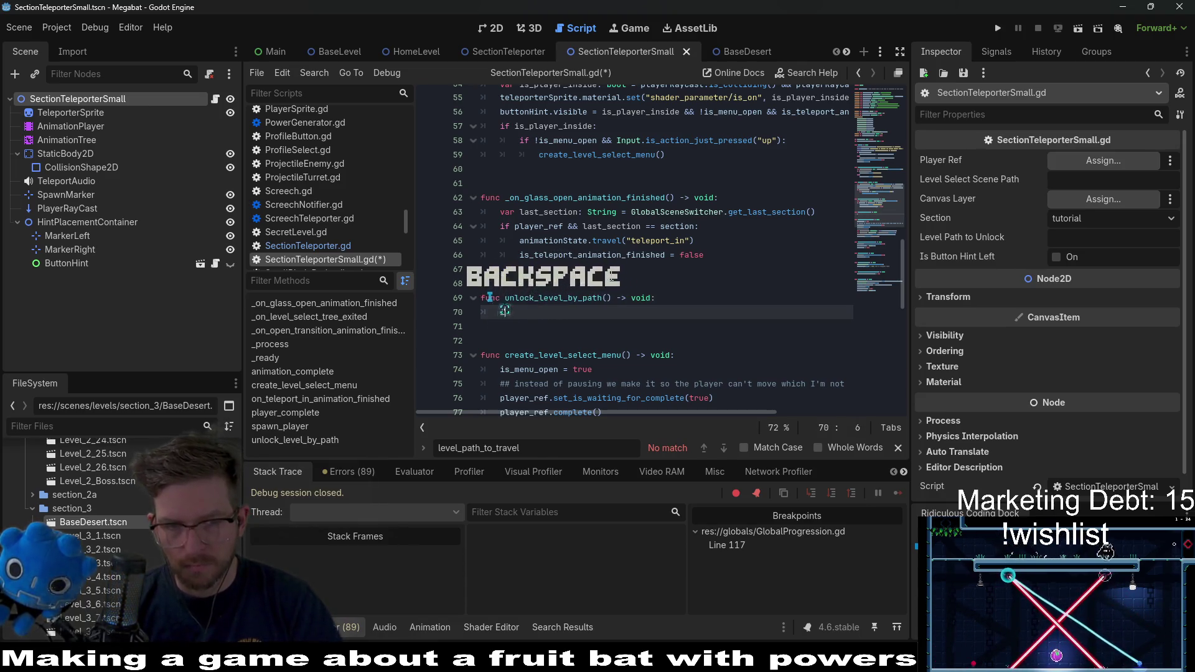
{"action": "type", "text": ":"}
{"action": "key", "text": "Return"}
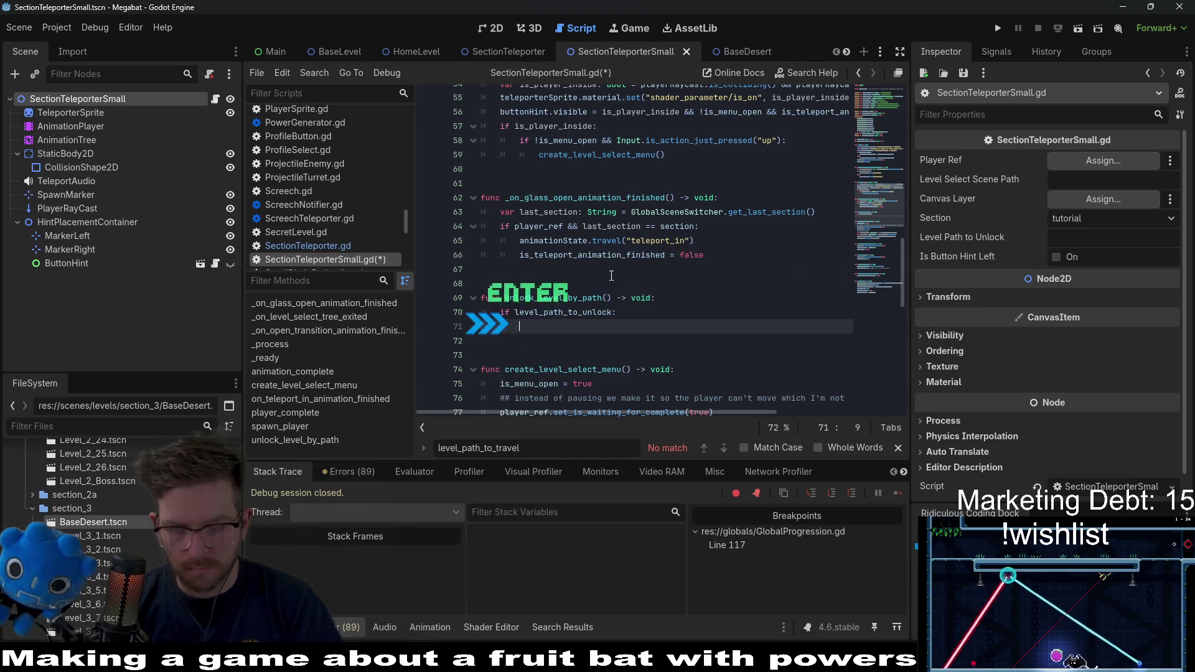
{"action": "type", "text": "alP"}
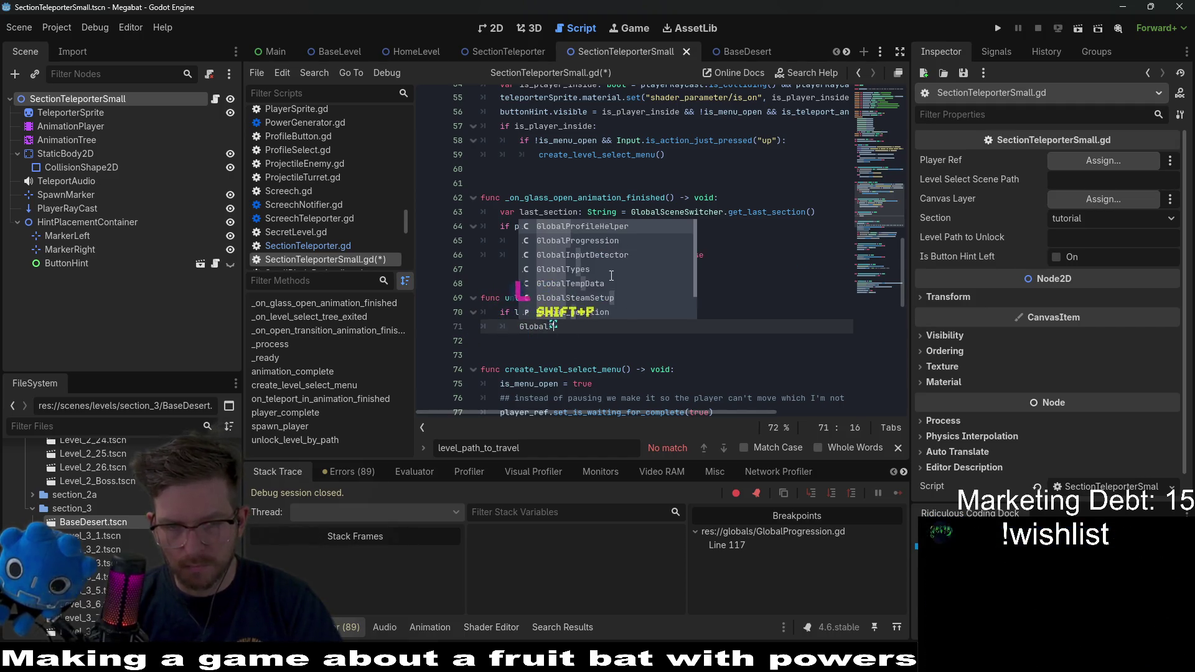
{"action": "key", "text": "Return"}
{"action": "key", "text": "BackSpace"}
{"action": "key", "text": "BackSpace"}
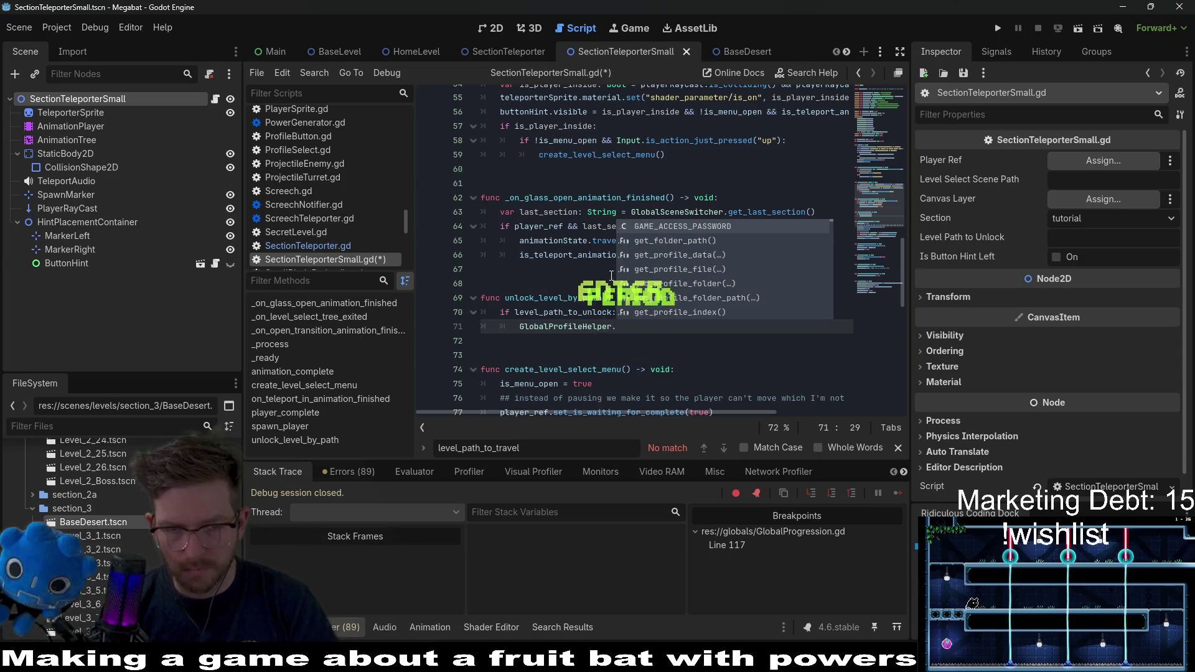
{"action": "key", "text": "BackSpace"}
{"action": "key", "text": "BackSpace"}
{"action": "key", "text": "BackSpace"}
{"action": "type", "text": "gression.unlo"}
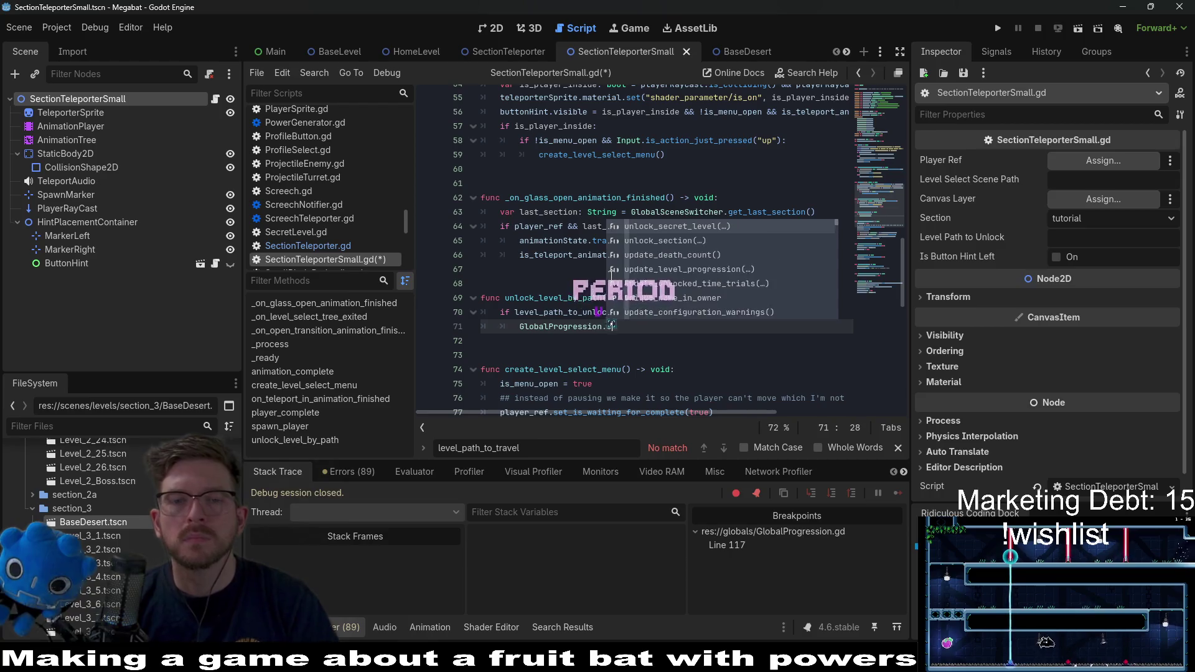
{"action": "type", "text": "ck"}
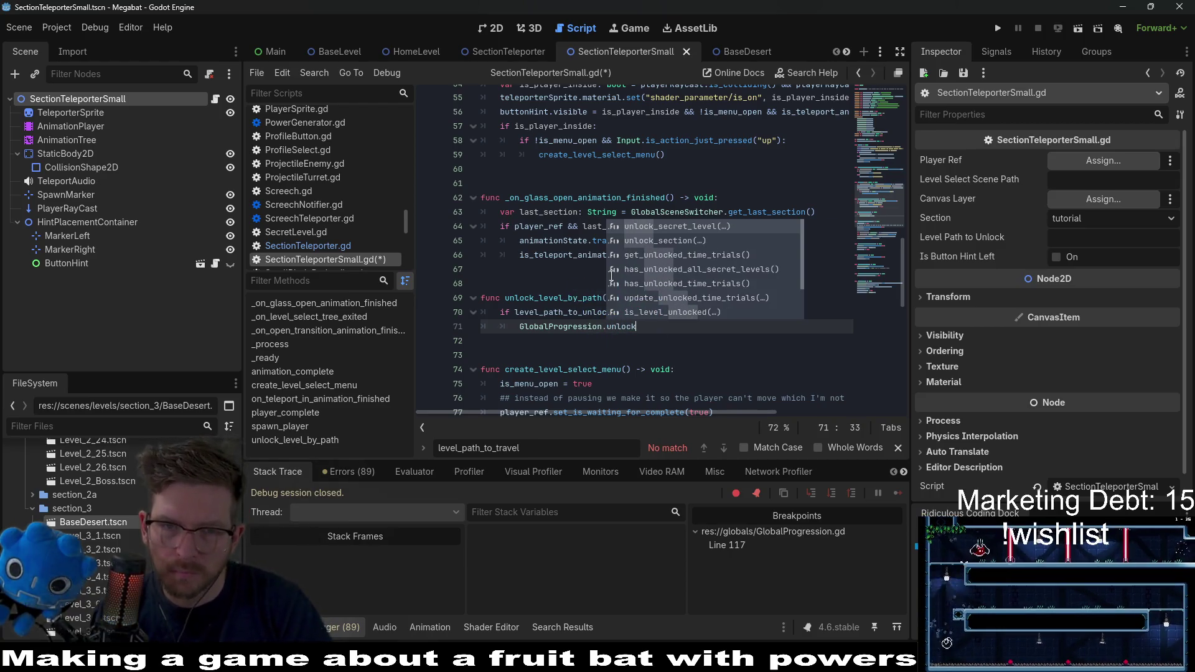
{"action": "key", "text": "Down"}
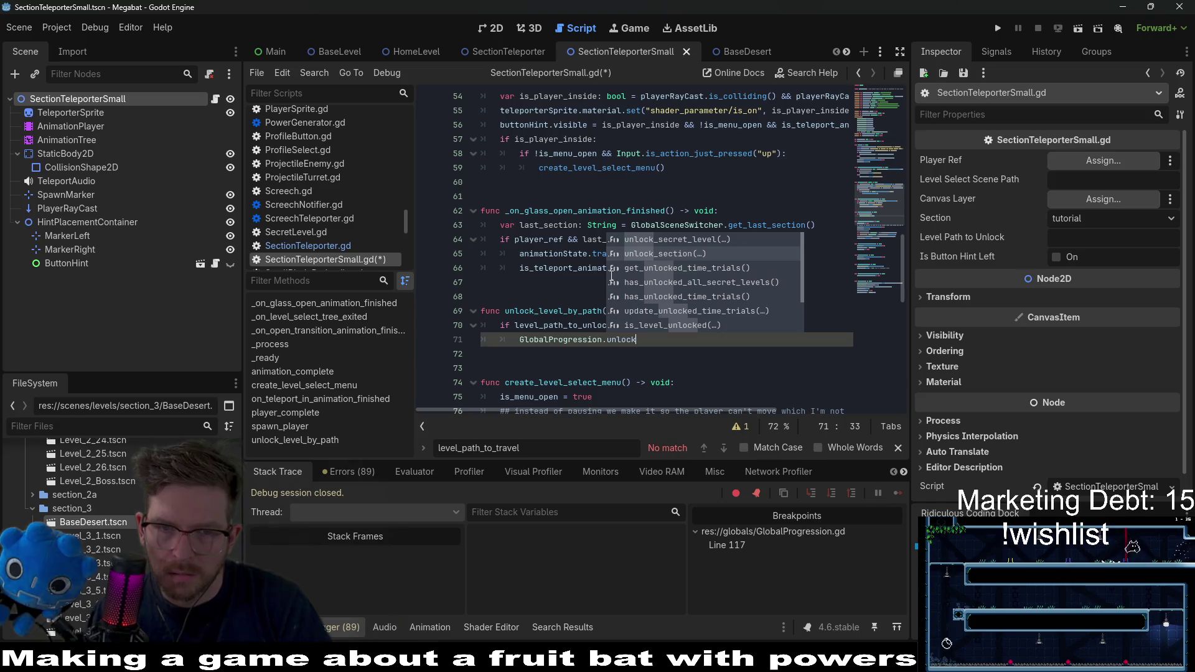
{"action": "key", "text": "Return"}
{"action": "left_click", "coordinate": [635, 343], "text": "ctrl"}
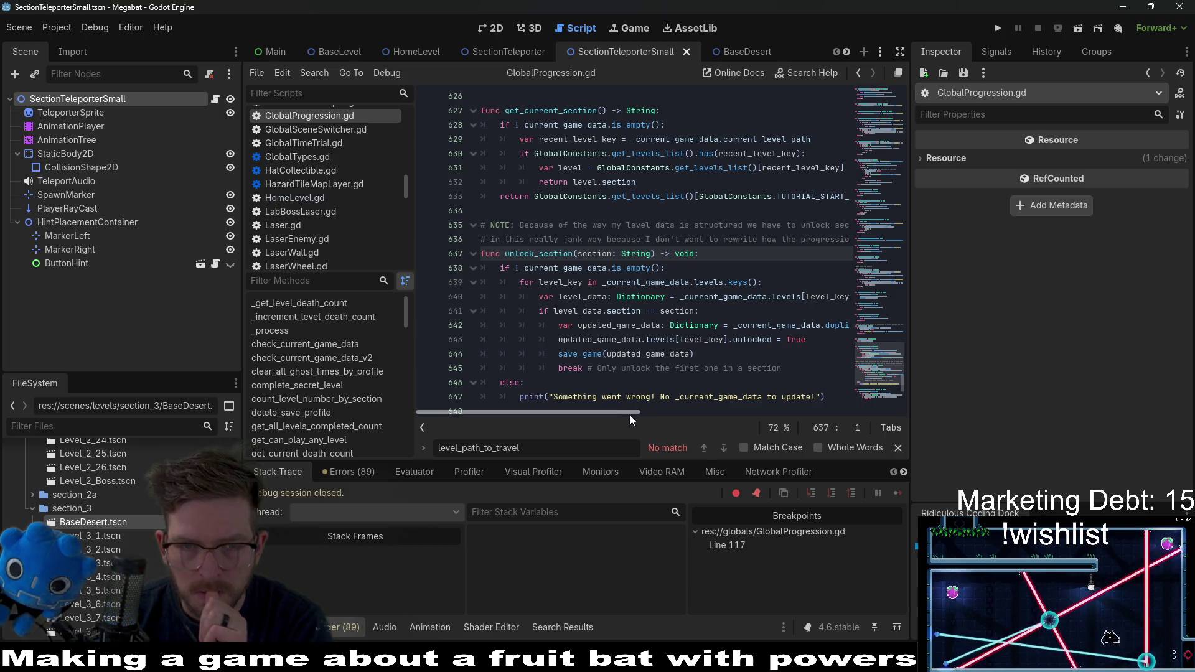
Step: Search GlobalProgression.gd for unlock_ and scroll to the unlock_secret_level function
{"action": "mouse_move", "coordinate": [629, 415]}
{"action": "left_mouse_down"}
{"action": "mouse_move", "coordinate": [655, 416]}
{"action": "mouse_move", "coordinate": [628, 413]}
{"action": "left_mouse_up"}
{"action": "key", "text": "ctrl+f"}
{"action": "type", "text": "unlock_"}
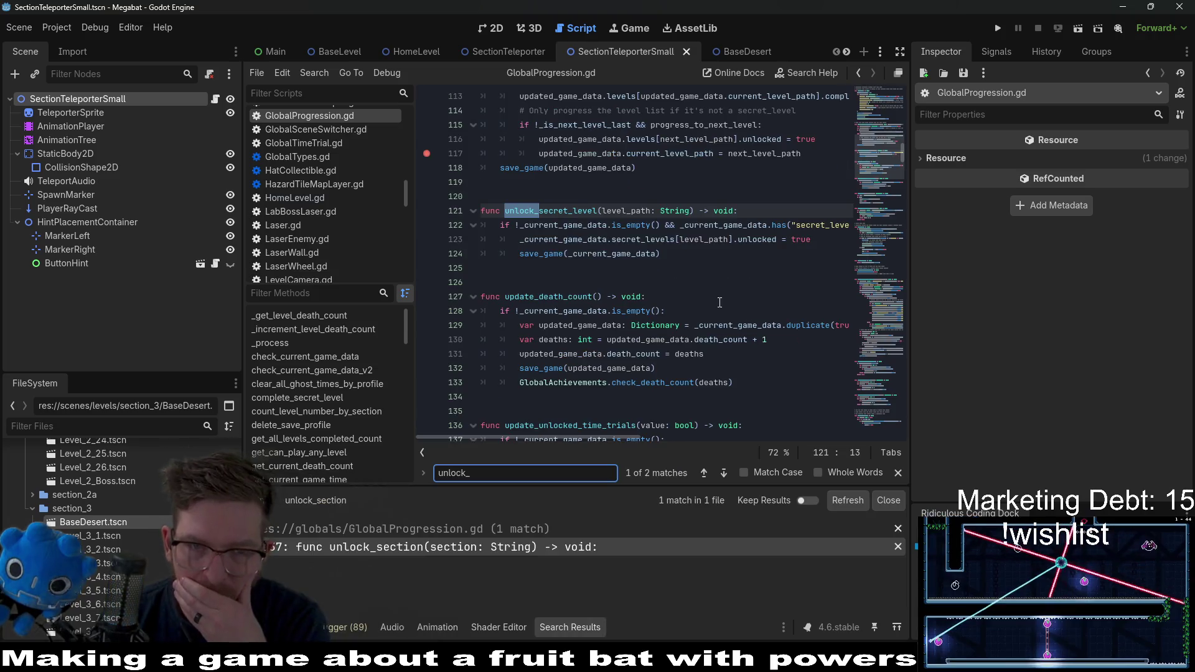
{"action": "scroll", "coordinate": [719, 303], "scroll_direction": "down", "scroll_amount": 5}
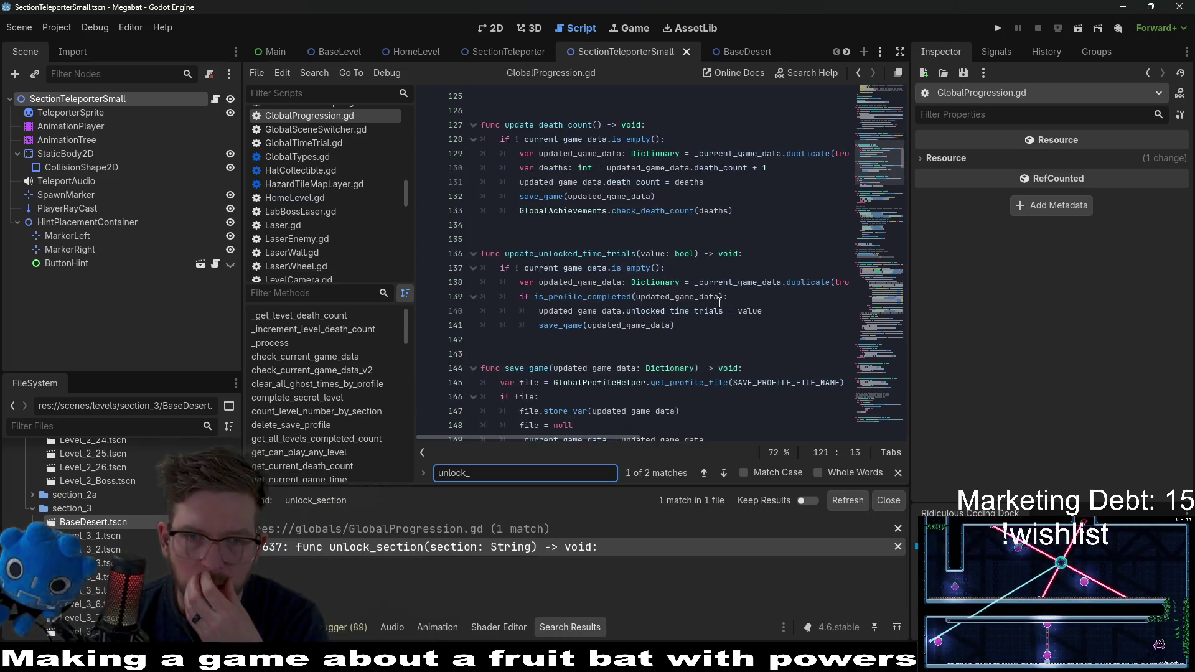
{"action": "scroll", "coordinate": [719, 303], "scroll_direction": "down", "scroll_amount": 4}
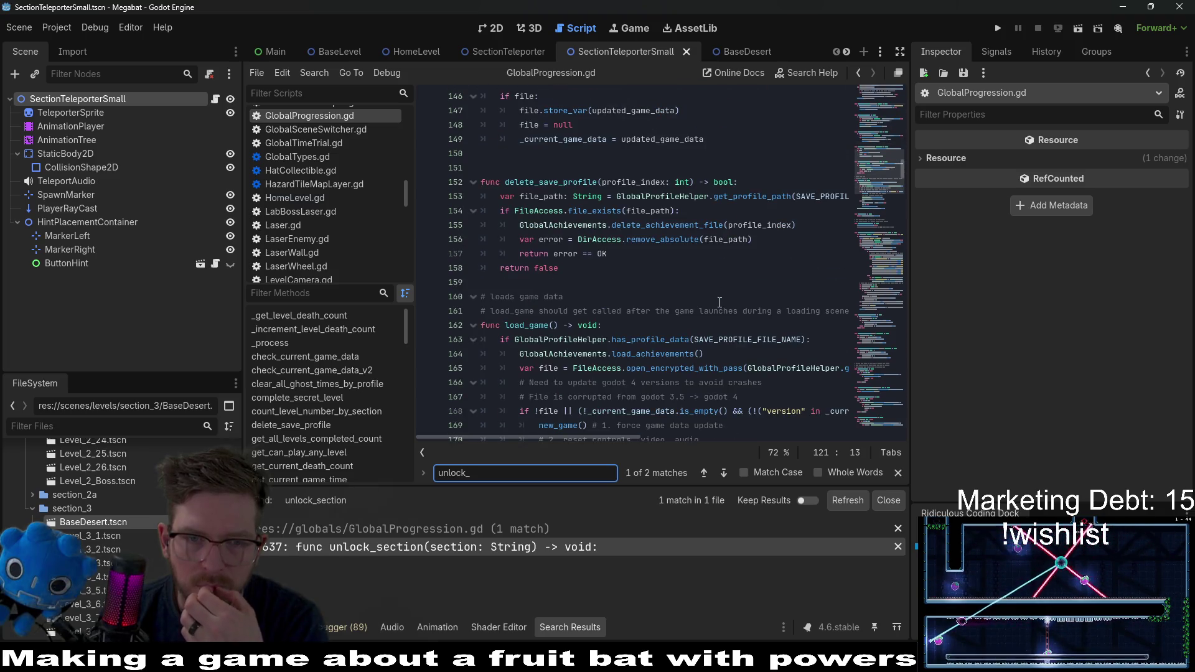
{"action": "scroll", "coordinate": [719, 303], "scroll_direction": "up", "scroll_amount": 15}
{"action": "scroll", "coordinate": [719, 303], "scroll_direction": "down", "scroll_amount": 1}
{"action": "scroll", "coordinate": [719, 303], "scroll_direction": "down", "scroll_amount": 2}
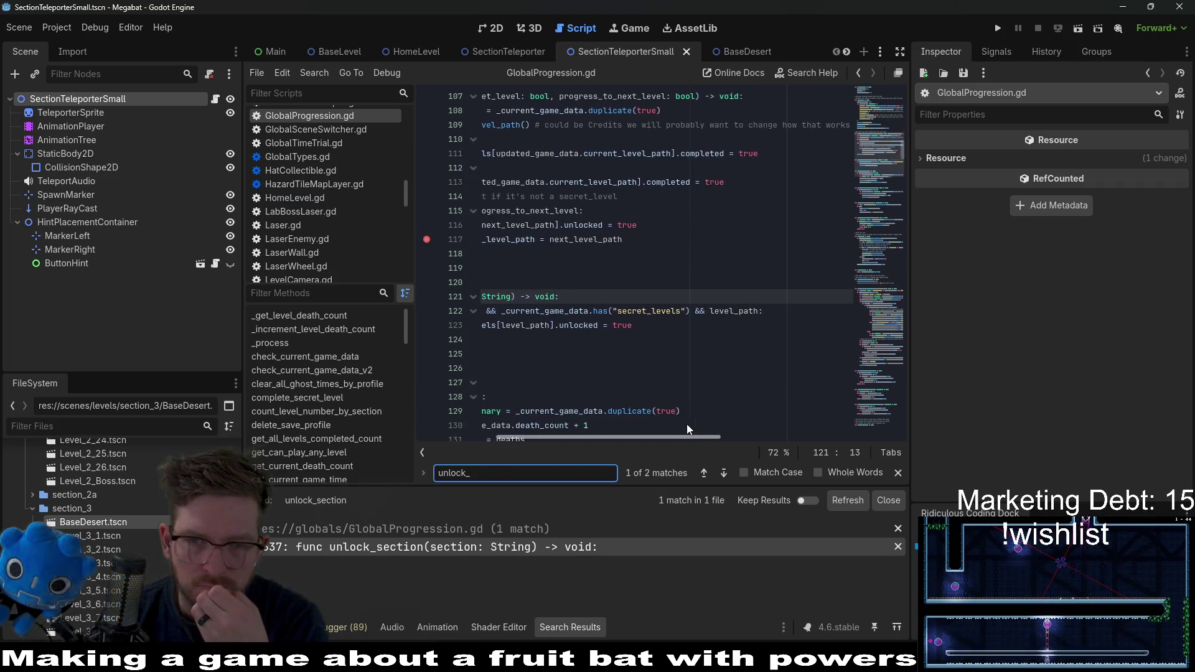
{"action": "scroll", "coordinate": [591, 413], "scroll_direction": "up", "scroll_amount": 1}
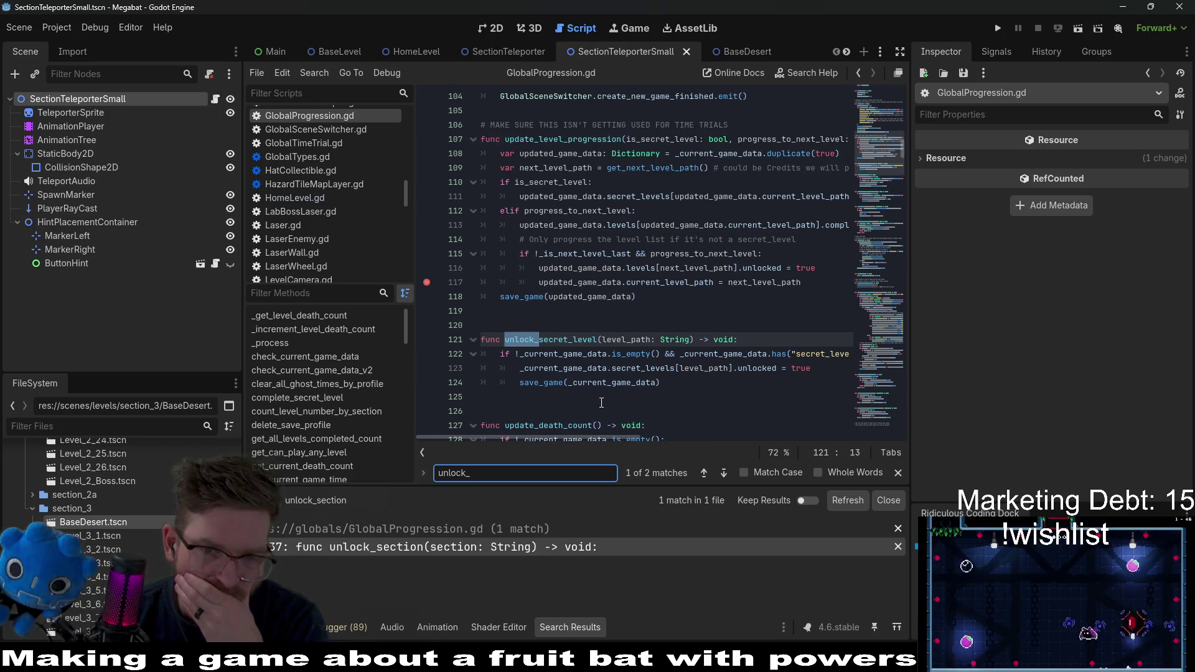
{"action": "left_click", "coordinate": [574, 319]}
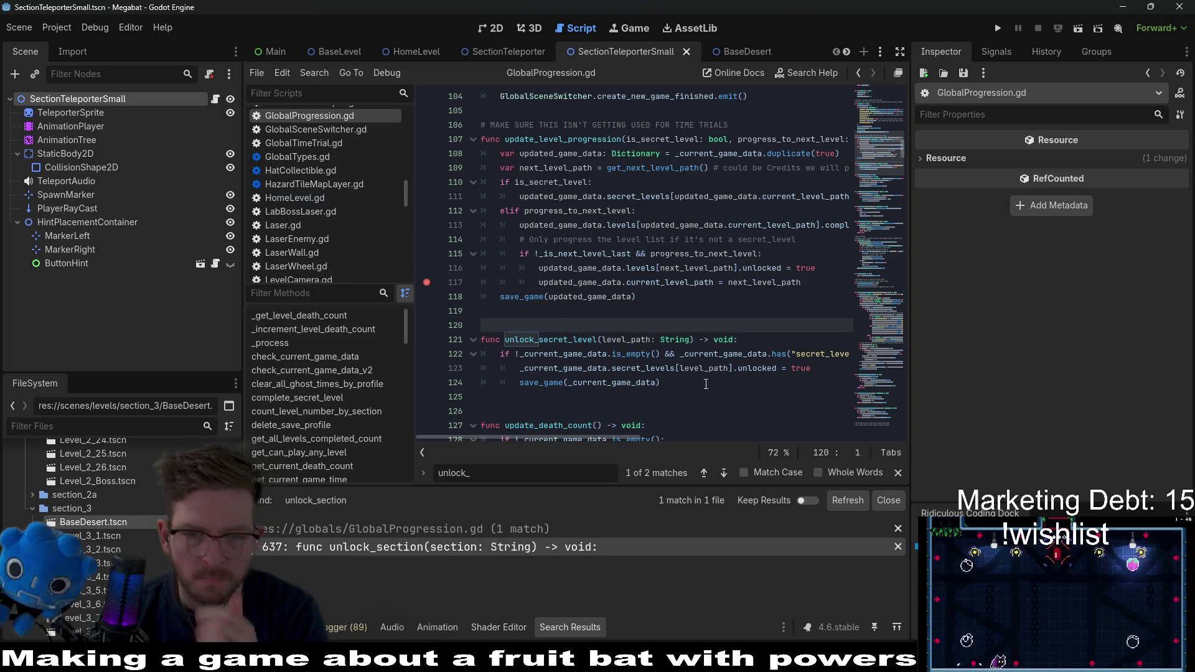
Step: Paste a copy of unlock_secret_level above it and rename the copy to unlock_level
{"action": "left_click_drag", "start_coordinate": [705, 384], "coordinate": [379, 336]}
{"action": "key", "text": "ctrl+c"}
{"action": "left_click", "coordinate": [518, 317]}
{"action": "key", "text": "Return"}
{"action": "key", "text": "Return"}
{"action": "key", "text": "ctrl+v"}
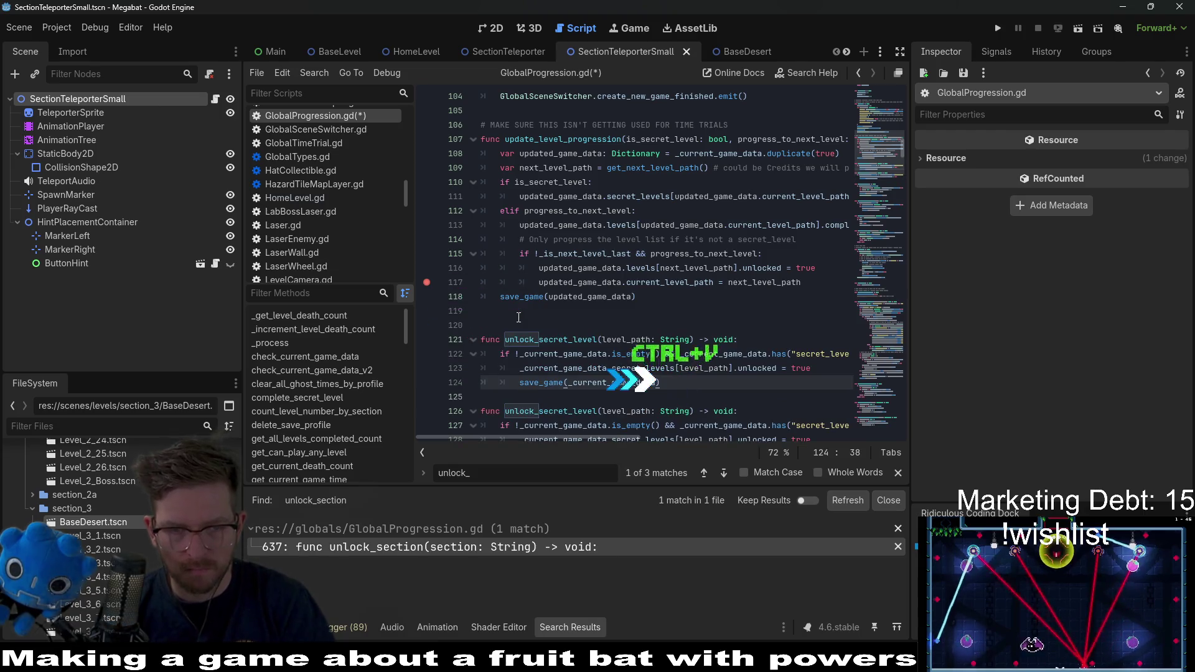
{"action": "key", "text": "Return"}
{"action": "left_click", "coordinate": [568, 340]}
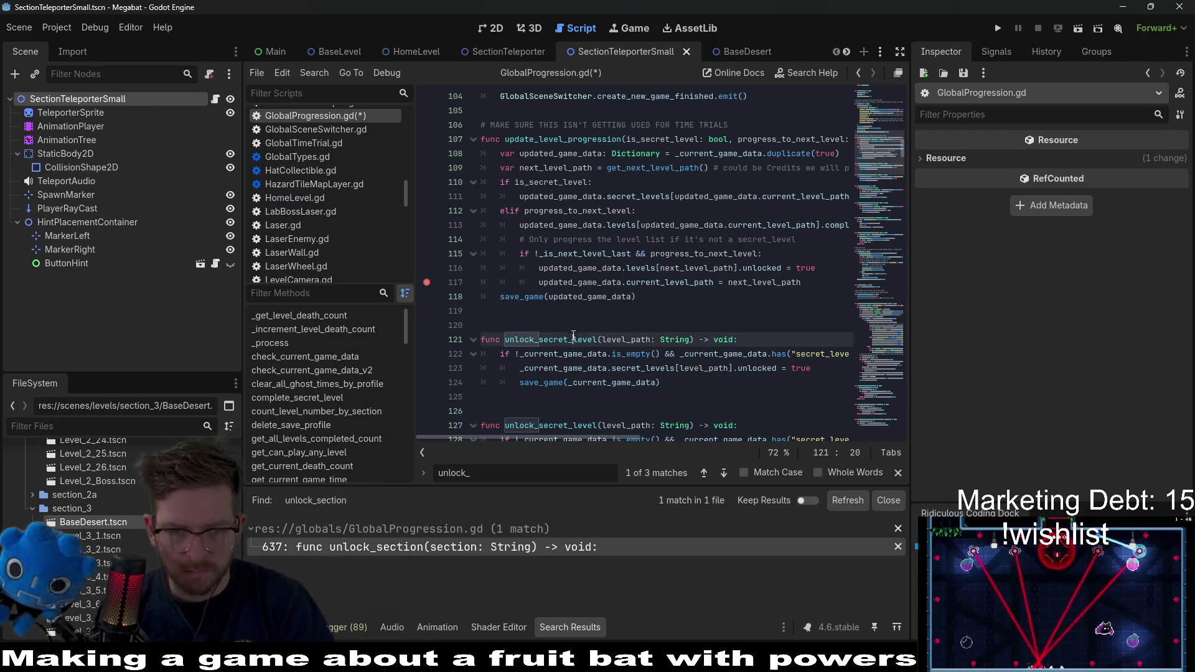
{"action": "key", "text": "BackSpace"}
{"action": "key", "text": "BackSpace"}
{"action": "key", "text": "BackSpace"}
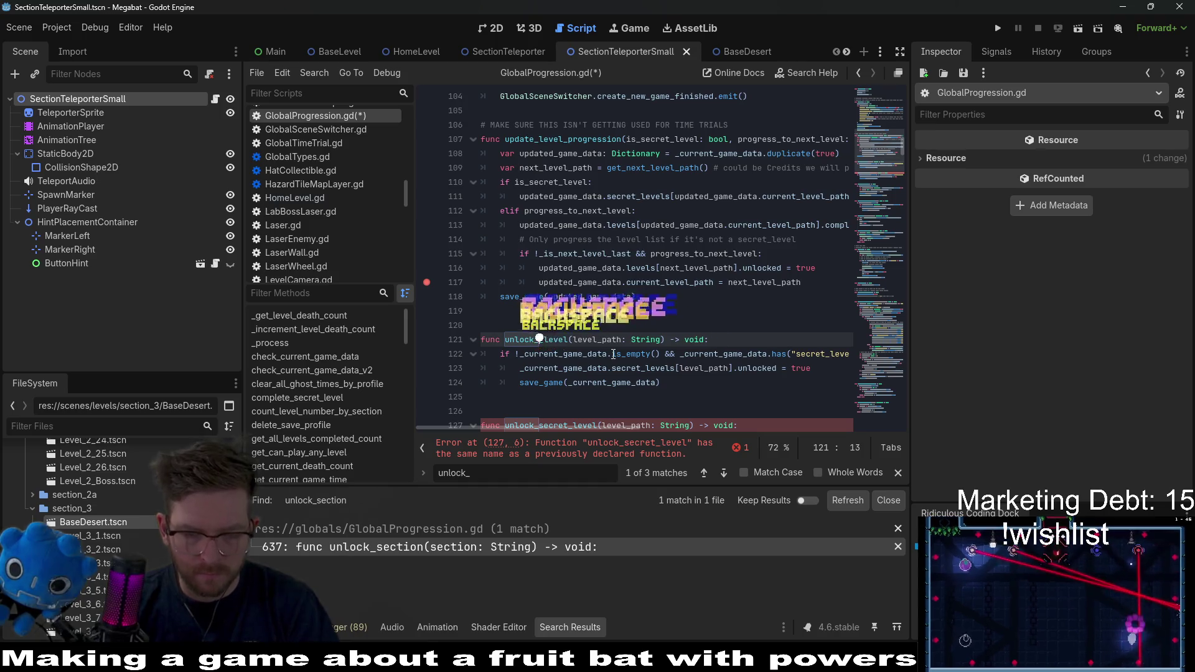
{"action": "type", "text": "level"}
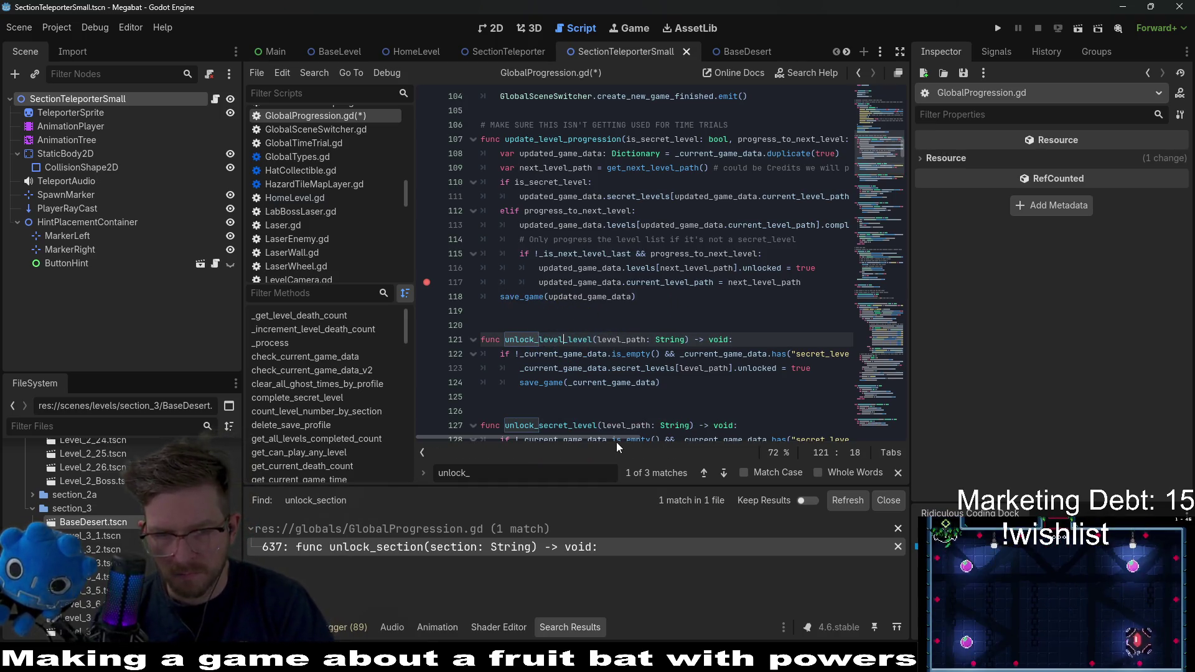
Step: Change the copy's condition to check levels instead of secret_levels
{"action": "scroll", "coordinate": [670, 437], "scroll_direction": "right", "scroll_amount": 3}
{"action": "double_click", "coordinate": [633, 354]}
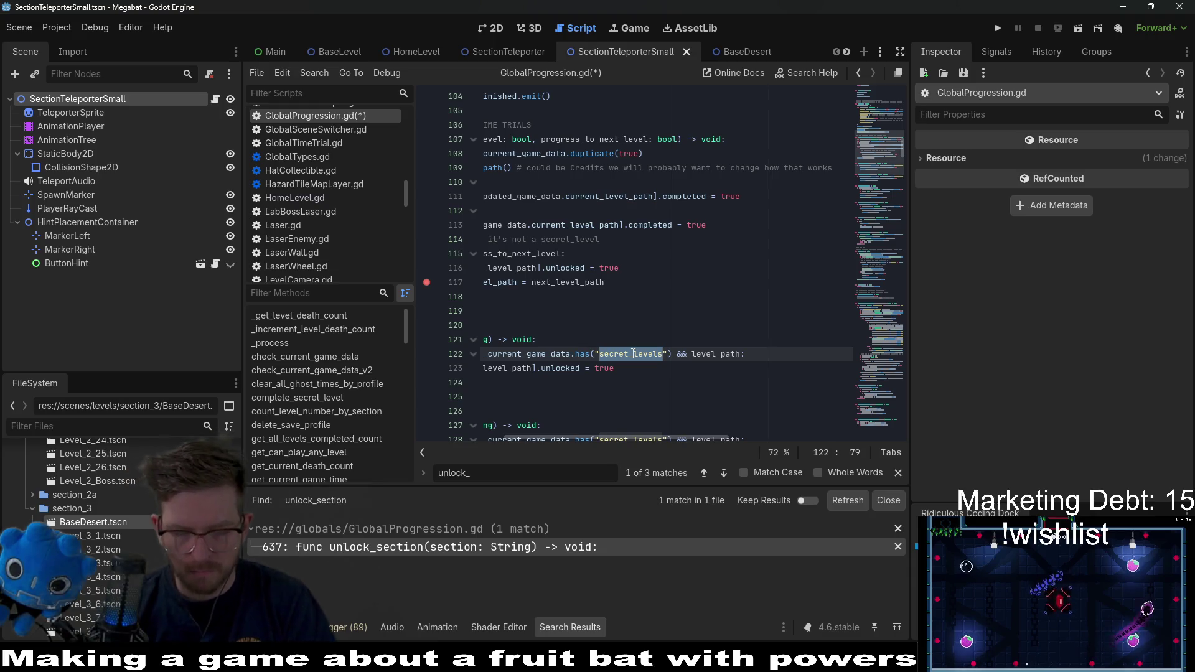
{"action": "type", "text": "levels"}
{"action": "left_click", "coordinate": [478, 392]}
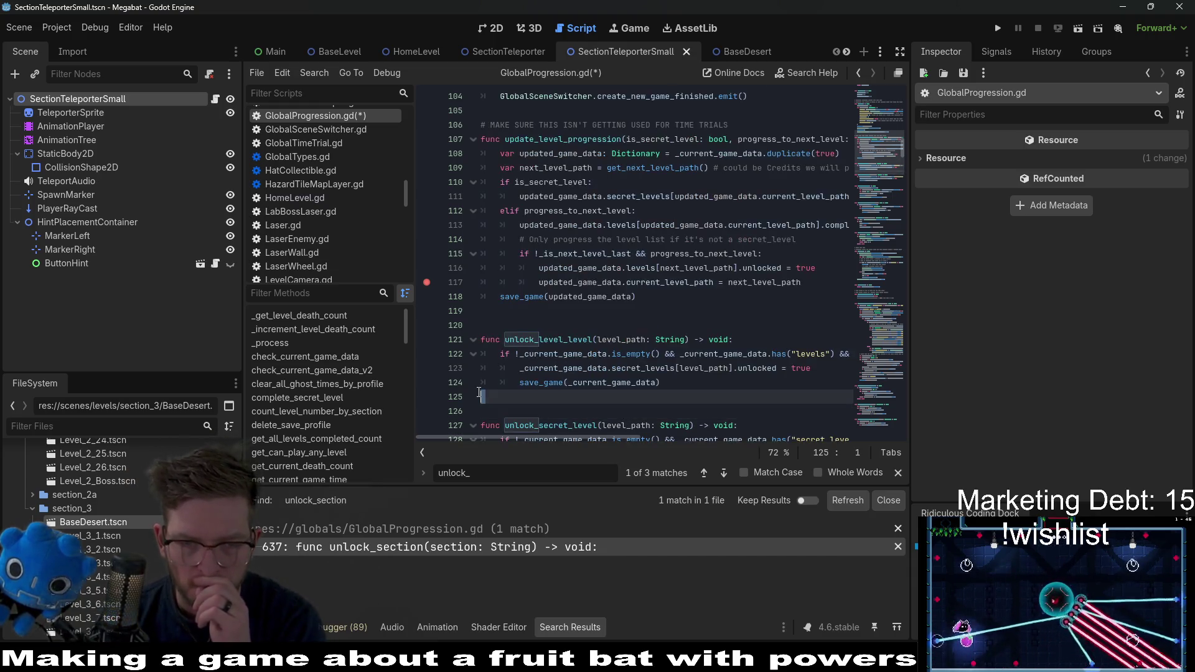
{"action": "scroll", "coordinate": [707, 397], "scroll_direction": "down", "scroll_amount": 1}
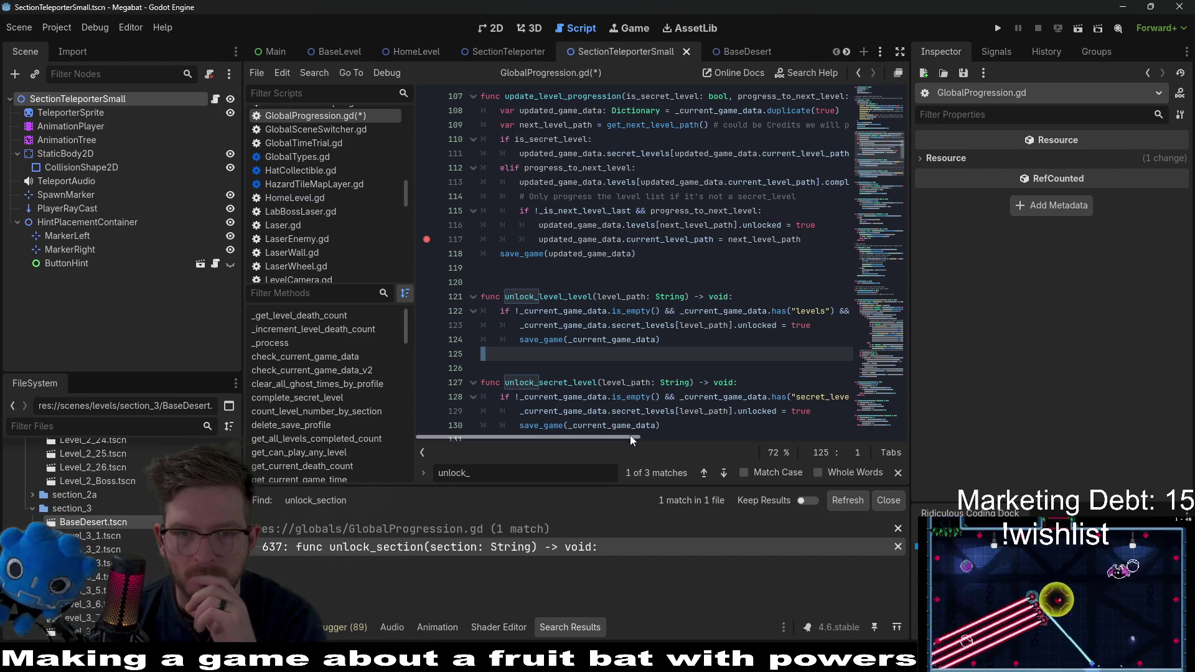
{"action": "mouse_move", "coordinate": [628, 436]}
{"action": "left_mouse_down"}
{"action": "mouse_move", "coordinate": [667, 428]}
{"action": "mouse_move", "coordinate": [621, 428]}
{"action": "left_mouse_up"}
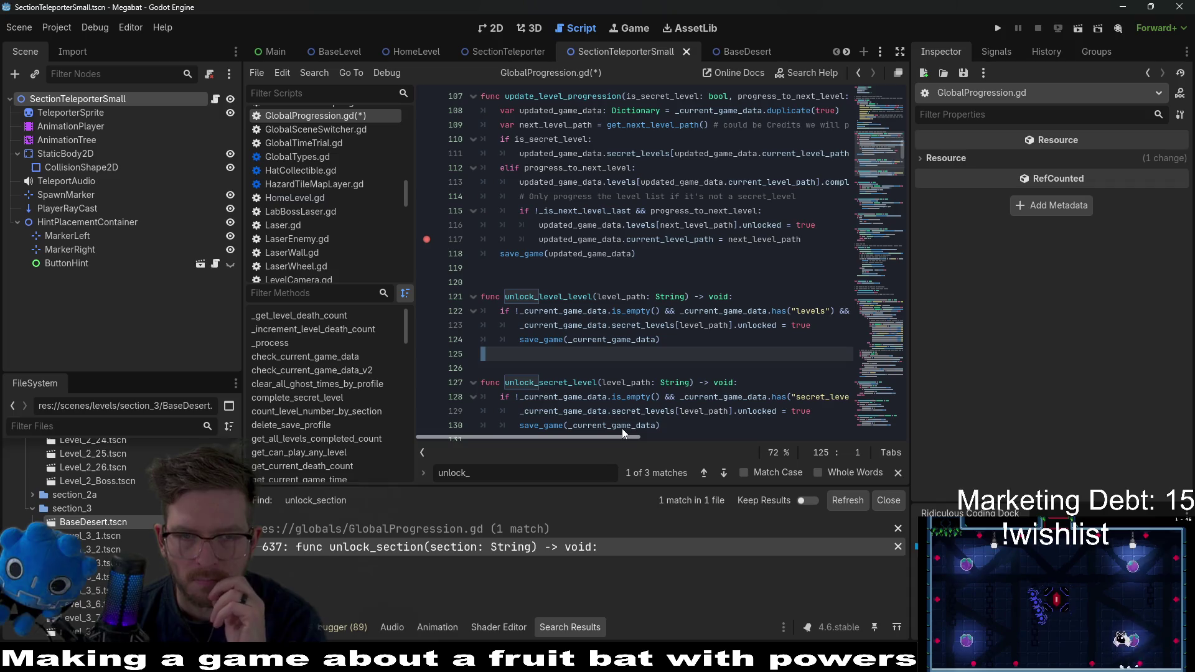
Step: Fix the doubled function name and make the unlock line set levels[level_path].unlocked
{"action": "left_click", "coordinate": [596, 297]}
{"action": "key", "text": "BackSpace"}
{"action": "key", "text": "BackSpace"}
{"action": "key", "text": "BackSpace"}
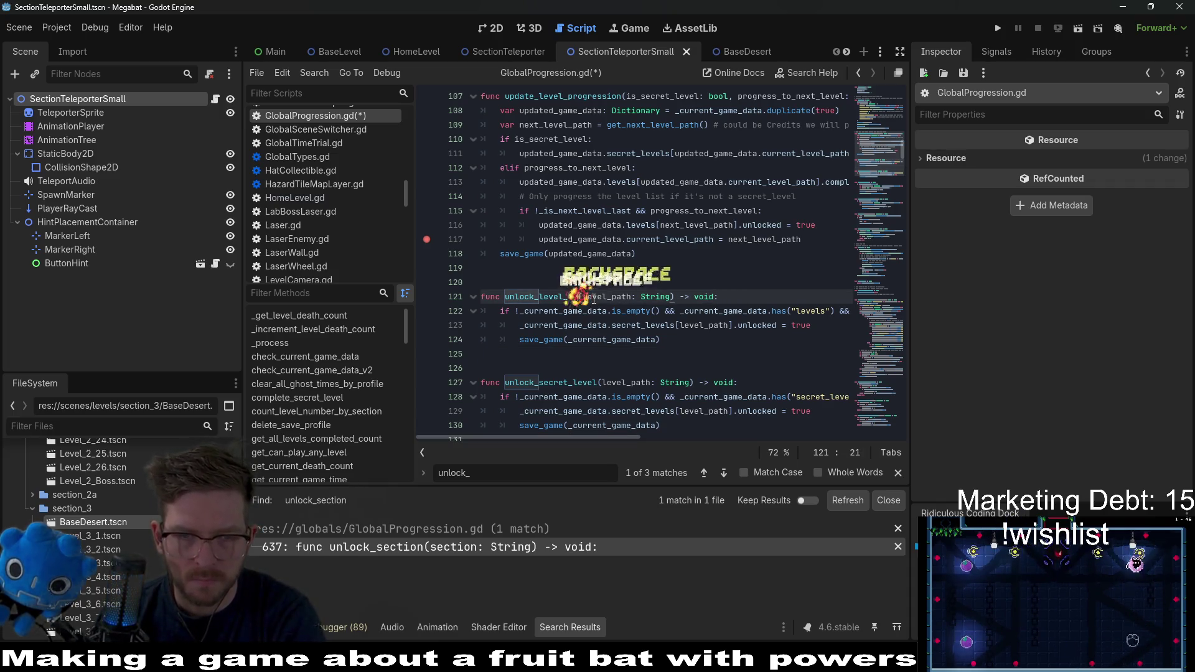
{"action": "key", "text": "Down"}
{"action": "key", "text": "Down"}
{"action": "key", "text": "Down"}
{"action": "key", "text": "End"}
{"action": "mouse_move", "coordinate": [610, 438]}
{"action": "left_mouse_down"}
{"action": "mouse_move", "coordinate": [653, 432]}
{"action": "mouse_move", "coordinate": [607, 423]}
{"action": "left_mouse_up"}
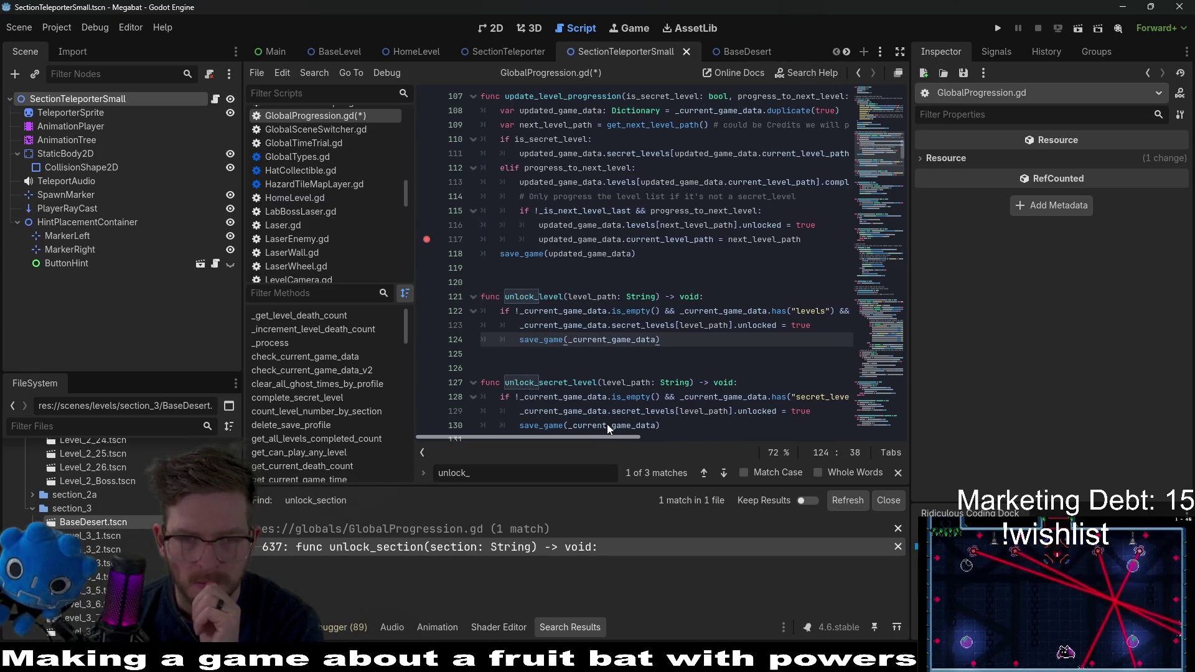
{"action": "double_click", "coordinate": [649, 324]}
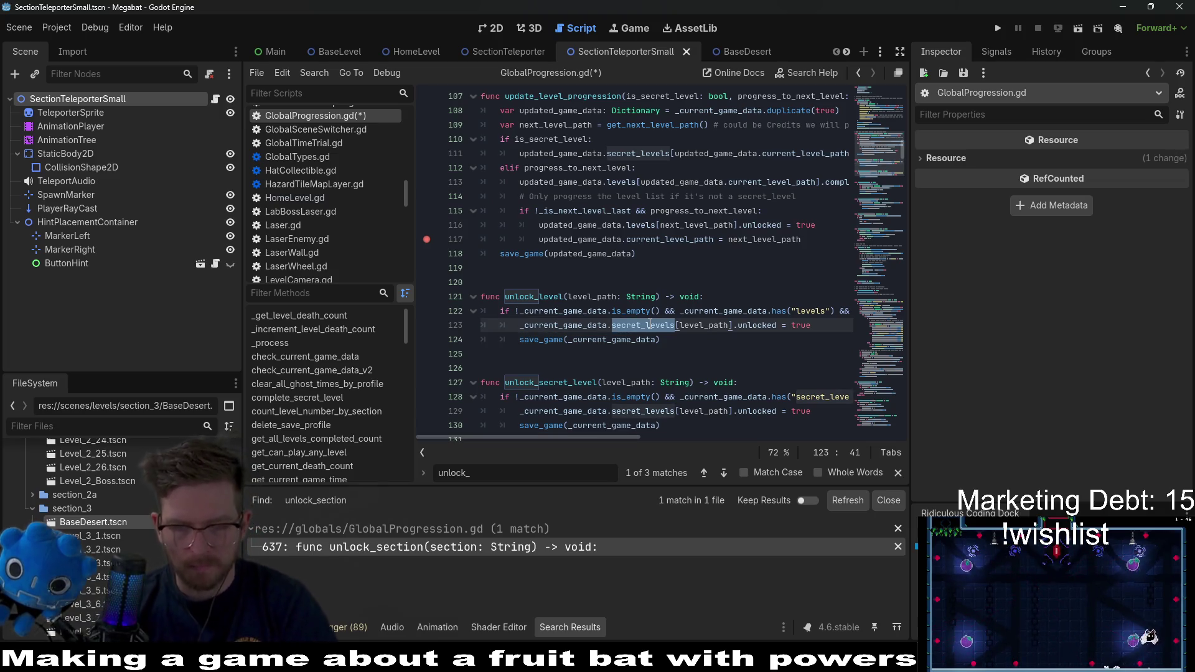
{"action": "type", "text": "levels"}
{"action": "left_click", "coordinate": [726, 337]}
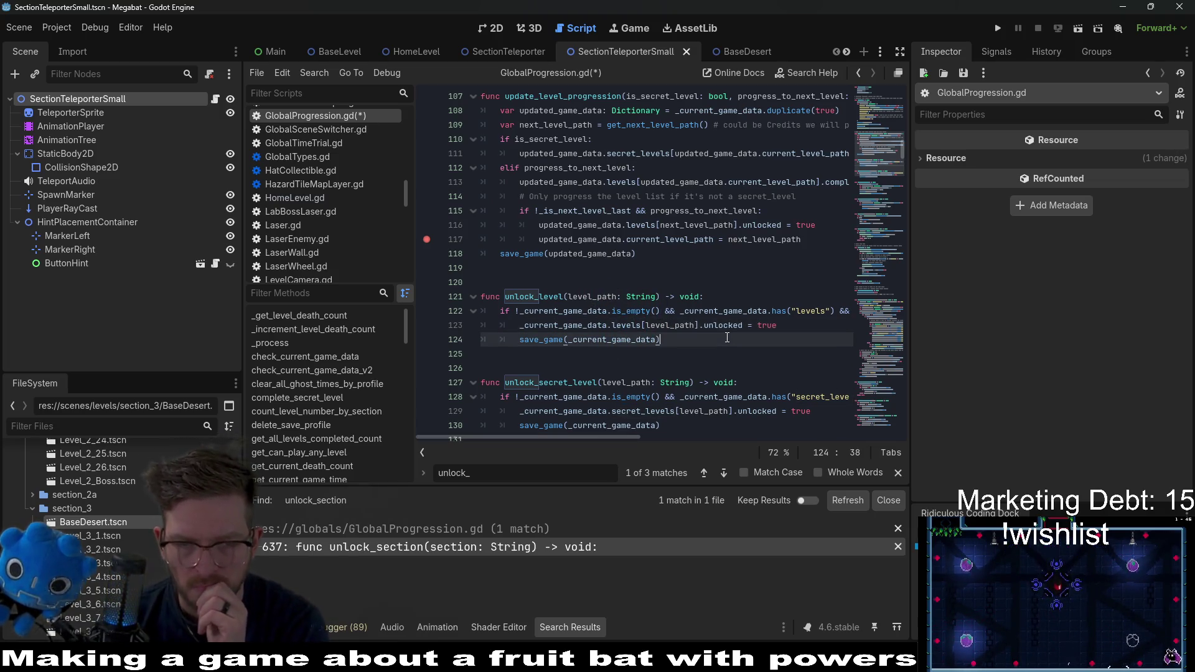
{"action": "left_click", "coordinate": [545, 286]}
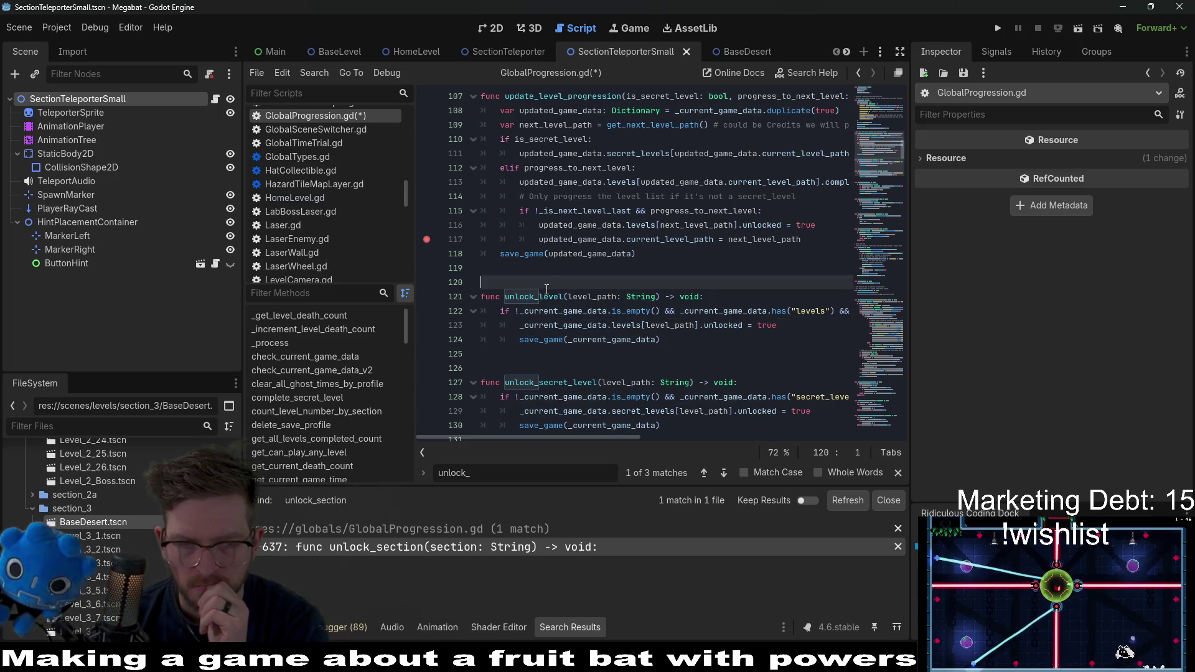
{"action": "double_click", "coordinate": [552, 297]}
Step: Save, find and copy is_level_or_secret_level_unlocked, then return to SectionTeleporterSmall.gd
{"action": "key", "text": "ctrl+s"}
{"action": "key", "text": "ctrl+f"}
{"action": "type", "text": "d"}
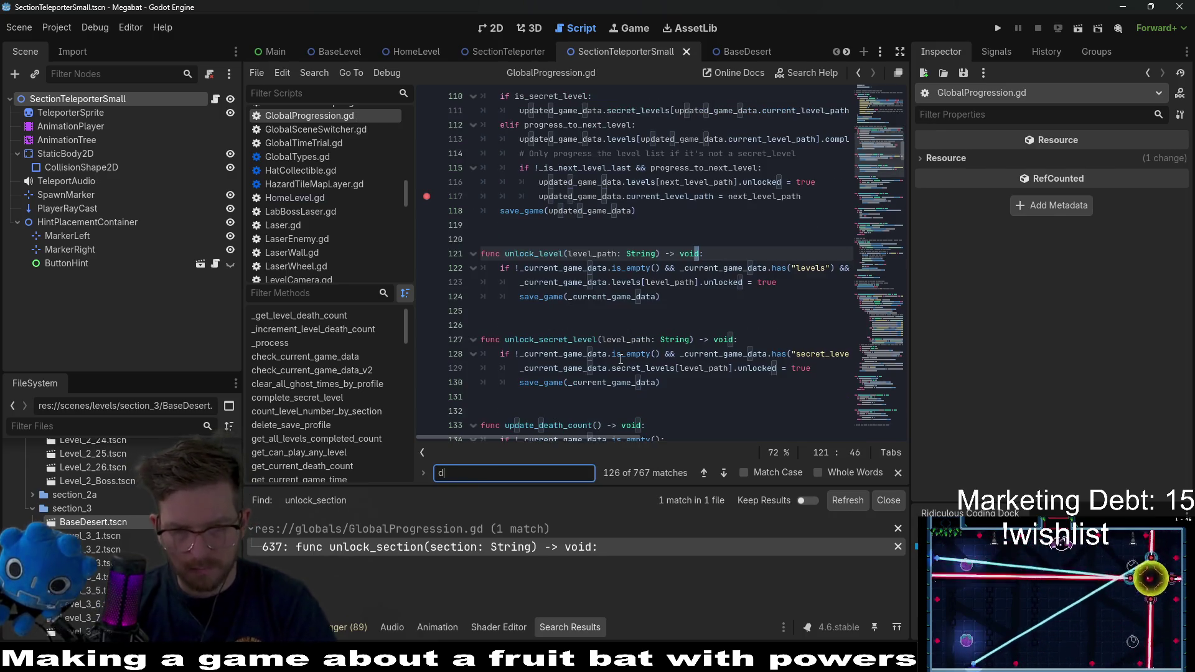
{"action": "key", "text": "BackSpace"}
{"action": "type", "text": "is_lev"}
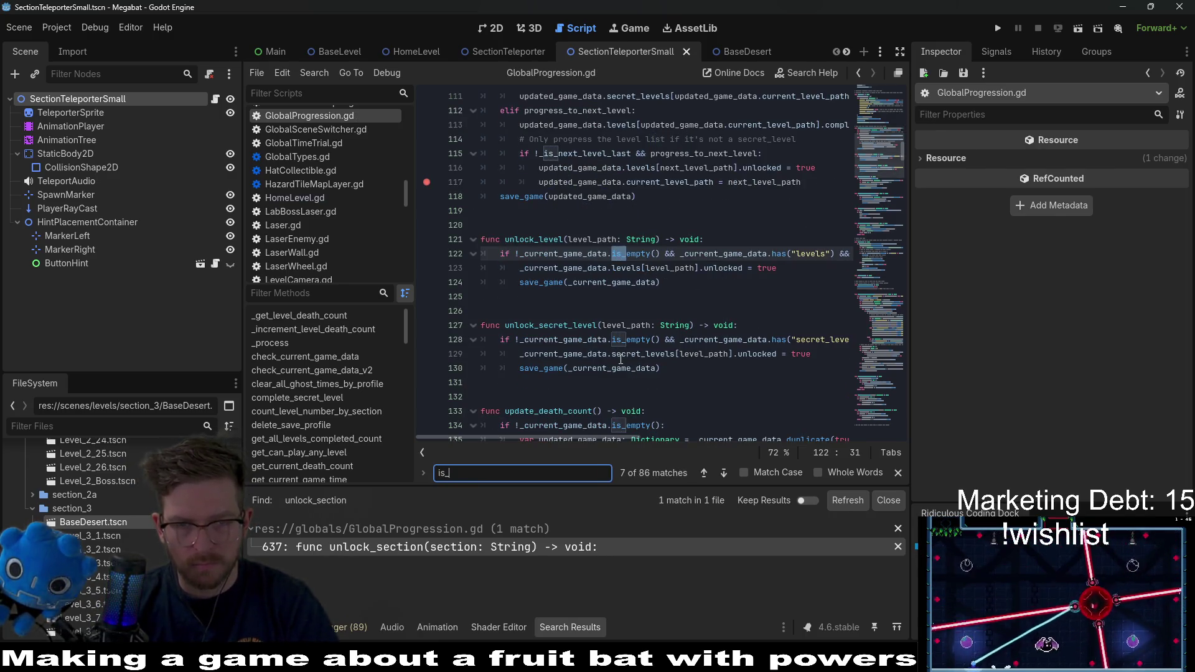
{"action": "type", "text": "el_unloc"}
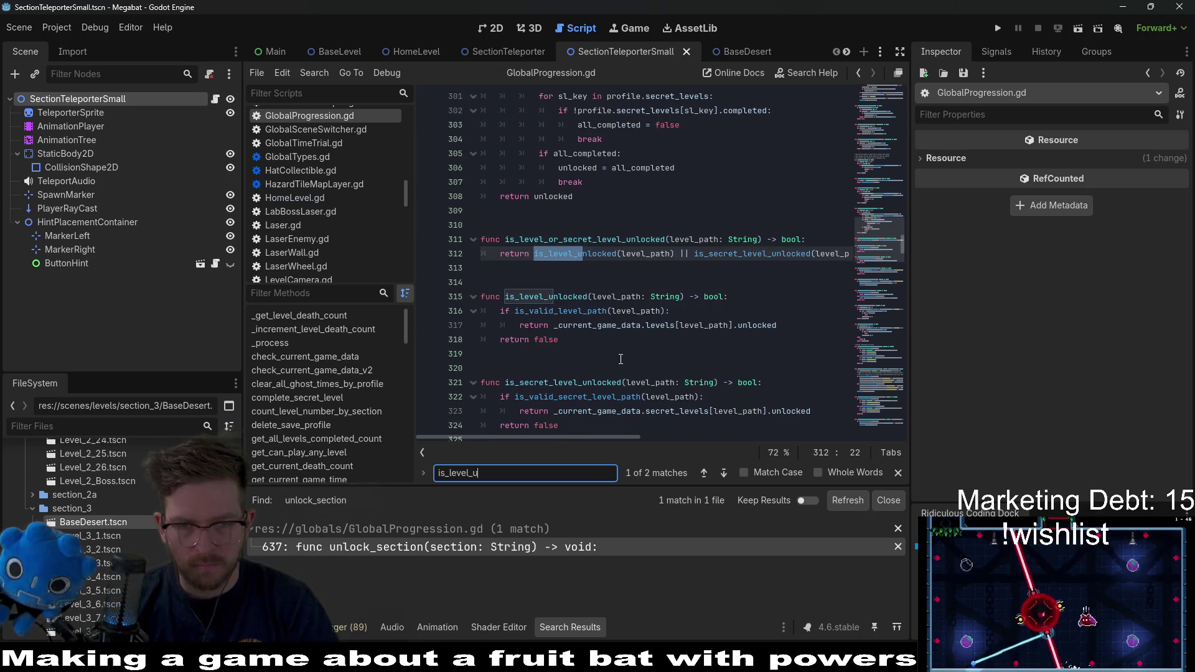
{"action": "type", "text": "ked"}
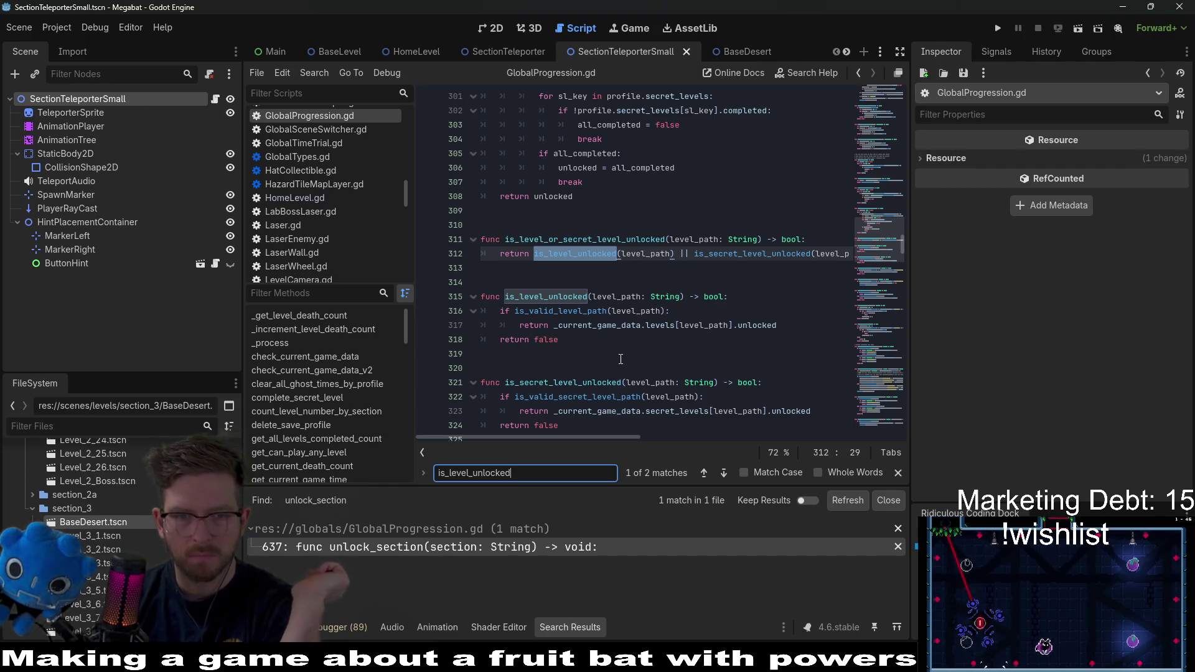
{"action": "double_click", "coordinate": [612, 239]}
{"action": "key", "text": "ctrl+c"}
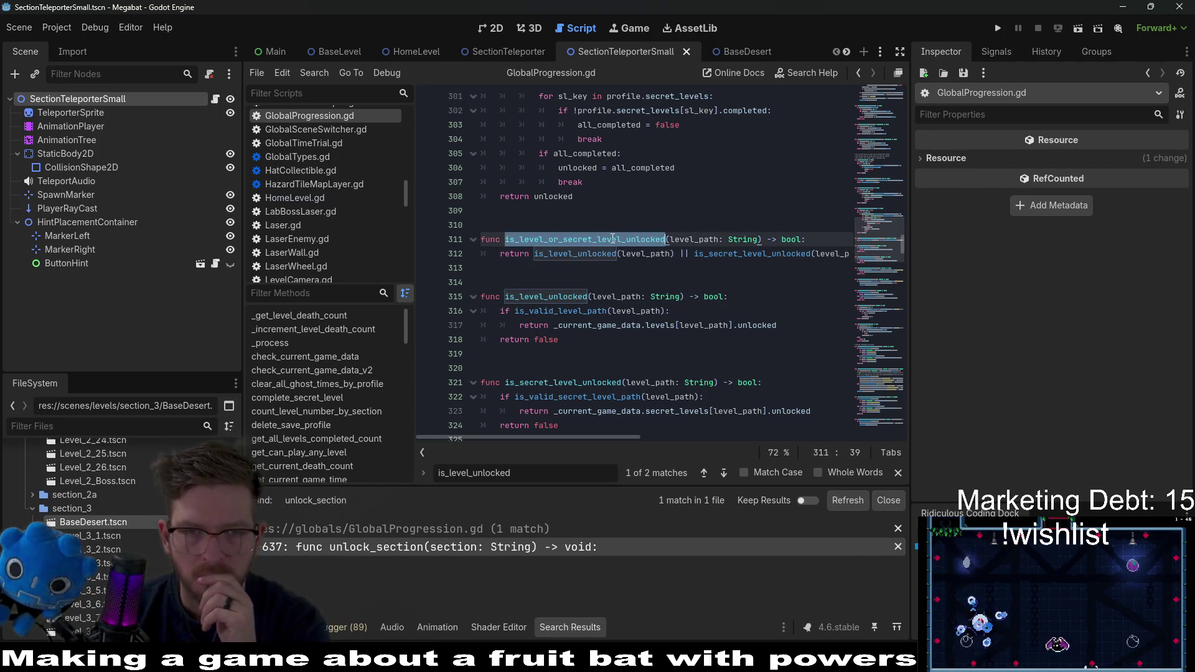
{"action": "left_click", "coordinate": [215, 99]}
Step: Extend line 70's condition with && !GlobalProgression.is_level_or_secret_level_unlocked(level_path_to_unlock)
{"action": "left_click", "coordinate": [669, 324]}
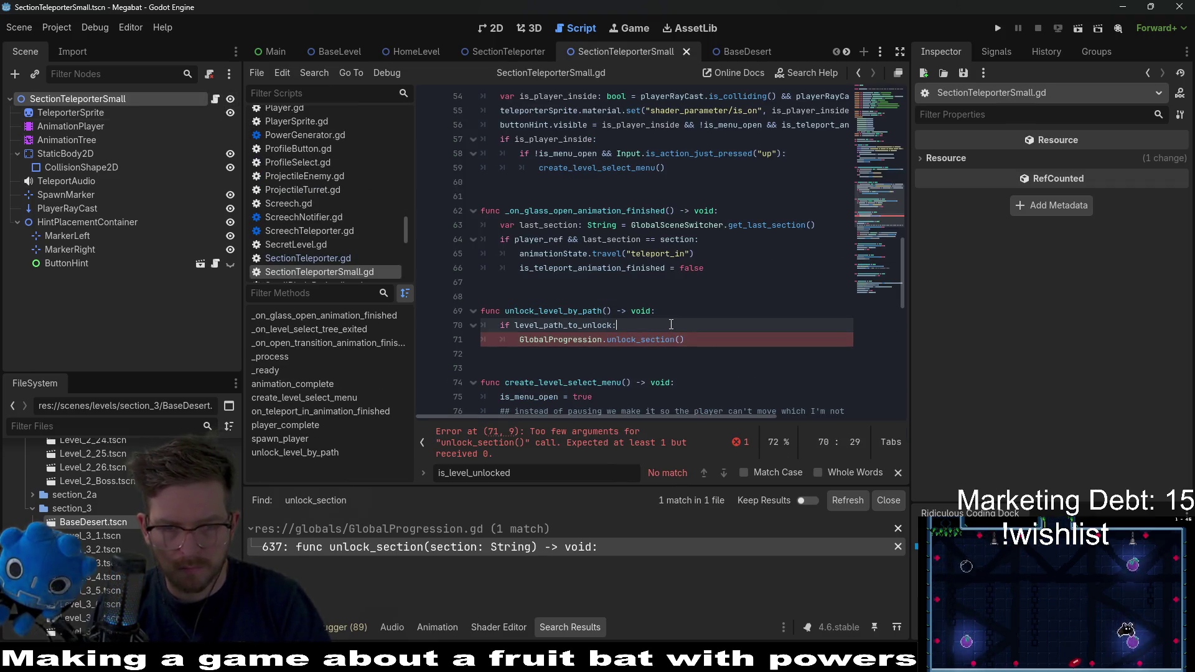
{"action": "type", "text": "&&"}
{"action": "key", "text": "ctrl+v"}
{"action": "key", "text": "ctrl+z"}
{"action": "type", "text": "GlobalProgres"}
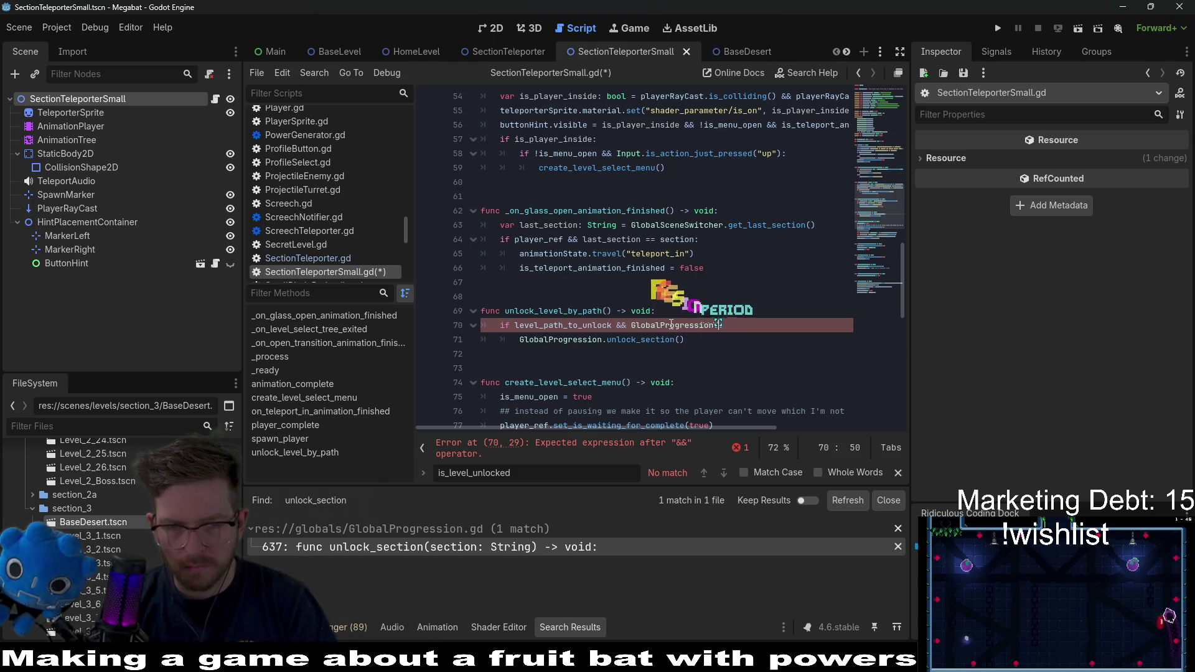
{"action": "type", "text": "sion."}
{"action": "key", "text": "ctrl+v"}
{"action": "type", "text": "("}
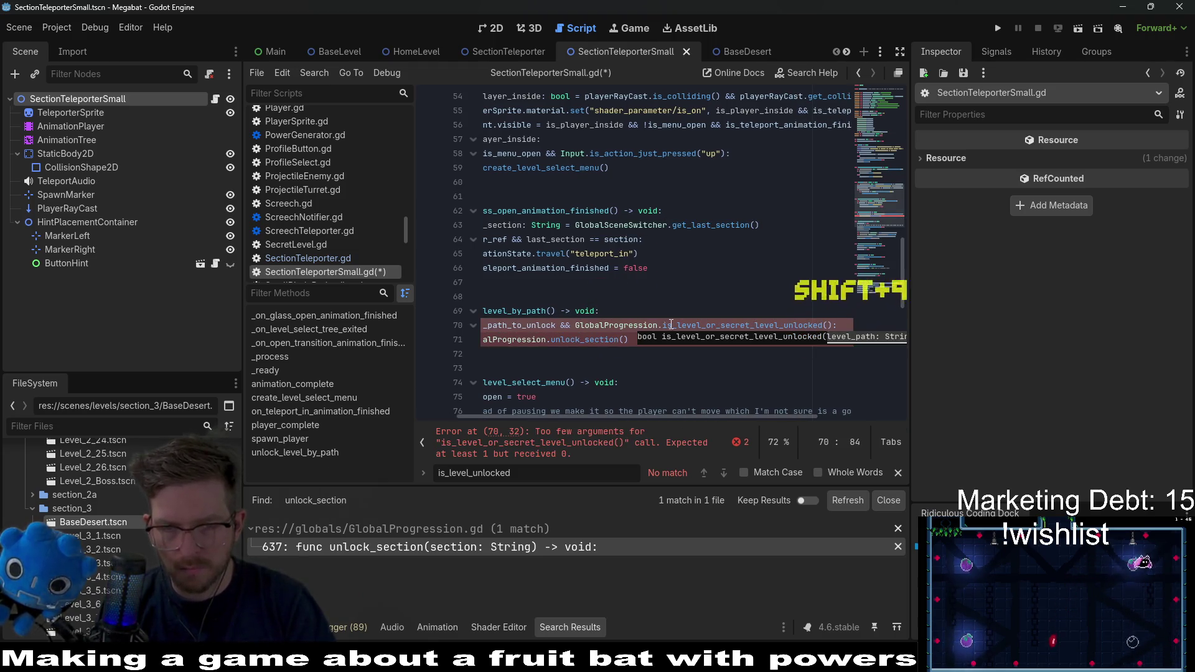
{"action": "type", "text": "level_"}
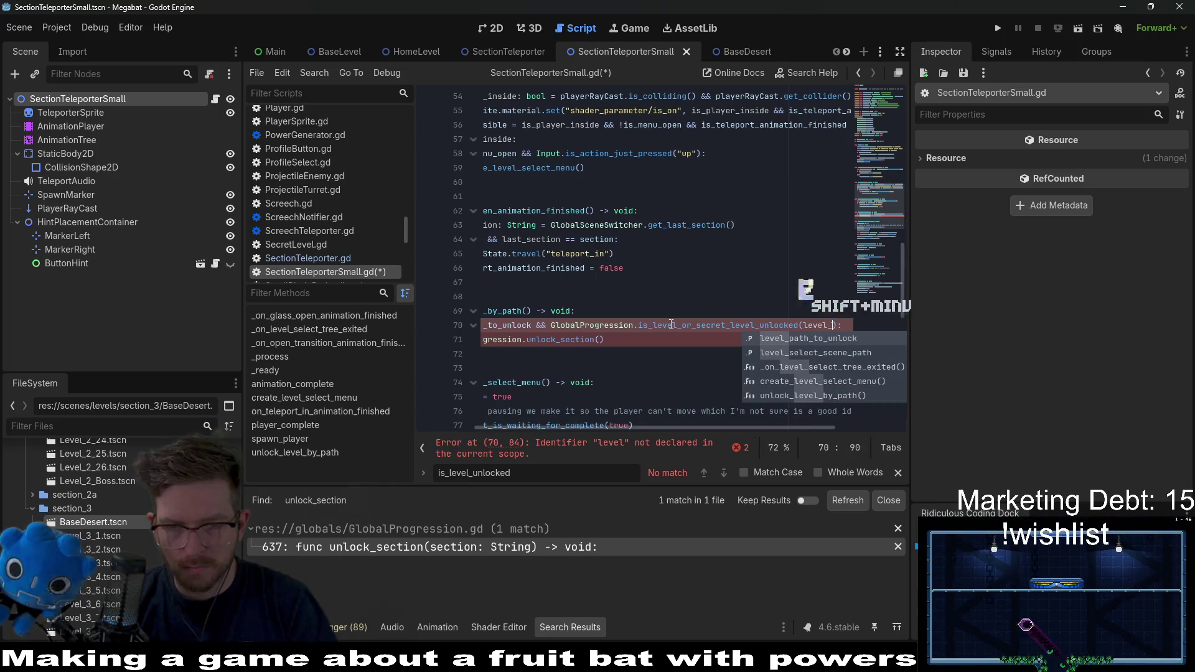
{"action": "key", "text": "Return"}
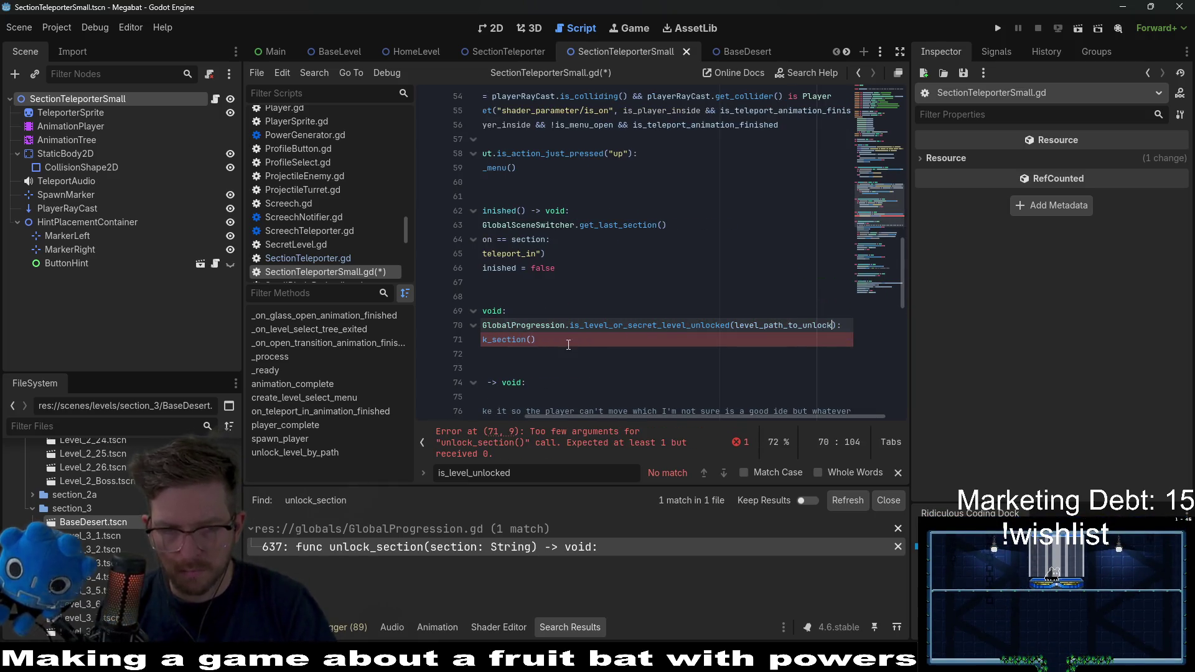
{"action": "key", "text": "Down"}
{"action": "key", "text": "Down"}
{"action": "left_click", "coordinate": [690, 342]}
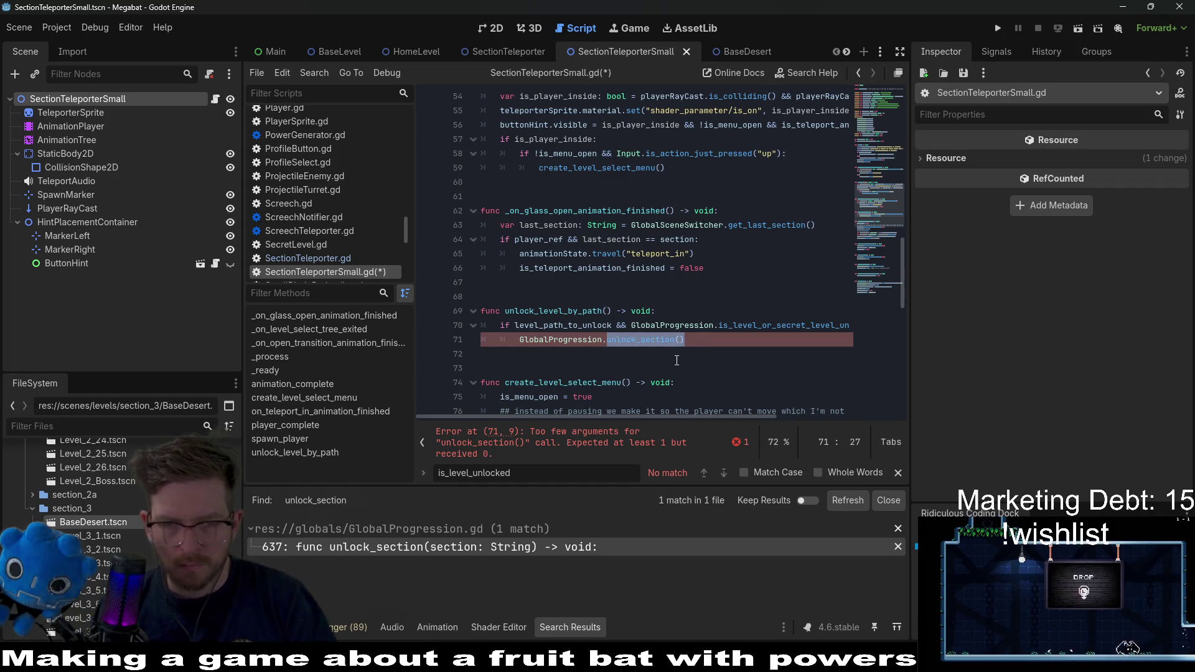
{"action": "left_click_drag", "start_coordinate": [689, 412], "coordinate": [759, 402]}
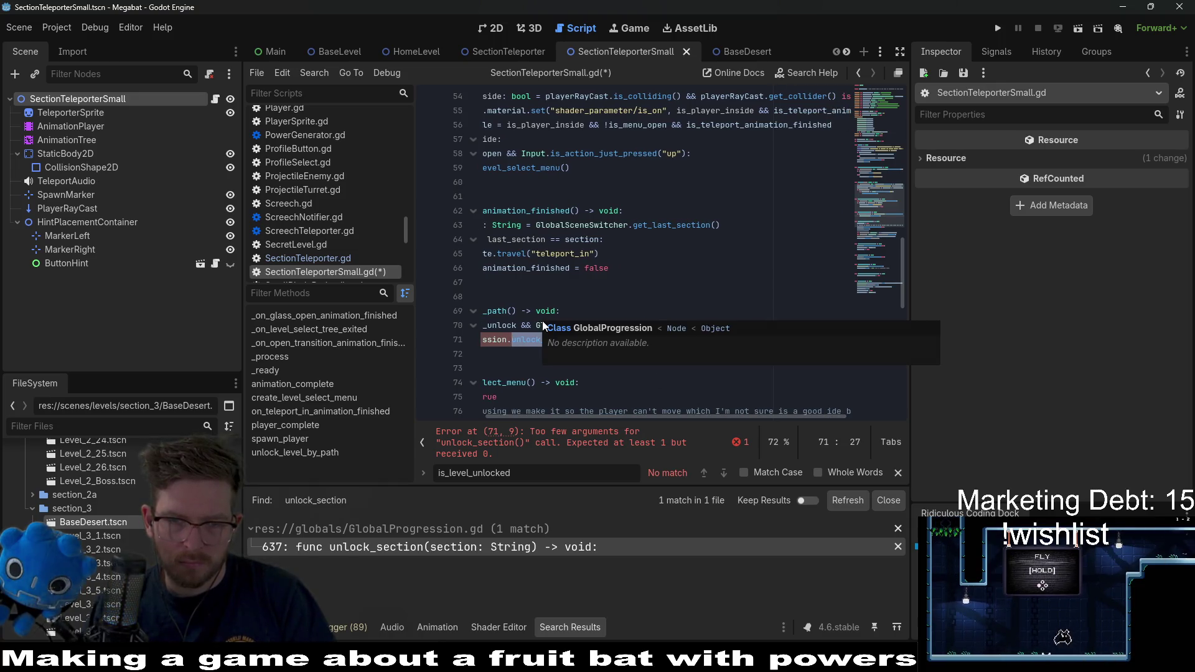
{"action": "mouse_move", "coordinate": [708, 416]}
{"action": "left_mouse_down"}
{"action": "mouse_move", "coordinate": [719, 418]}
{"action": "mouse_move", "coordinate": [652, 401]}
{"action": "left_mouse_up"}
{"action": "left_click", "coordinate": [605, 325]}
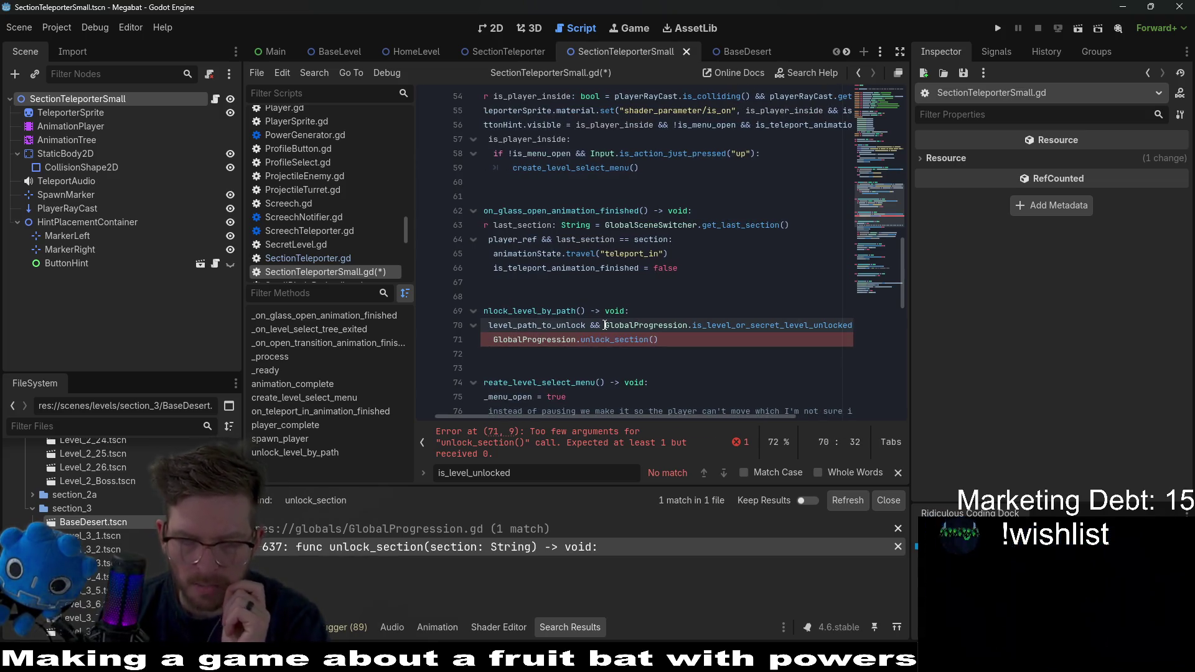
{"action": "type", "text": "!"}
Step: Replace unlock_section() with unlock_level(level_path_to_unlock) on line 71 and save the script
{"action": "left_click", "coordinate": [600, 339]}
{"action": "key", "text": "BackSpace"}
{"action": "key", "text": "BackSpace"}
{"action": "key", "text": "BackSpace"}
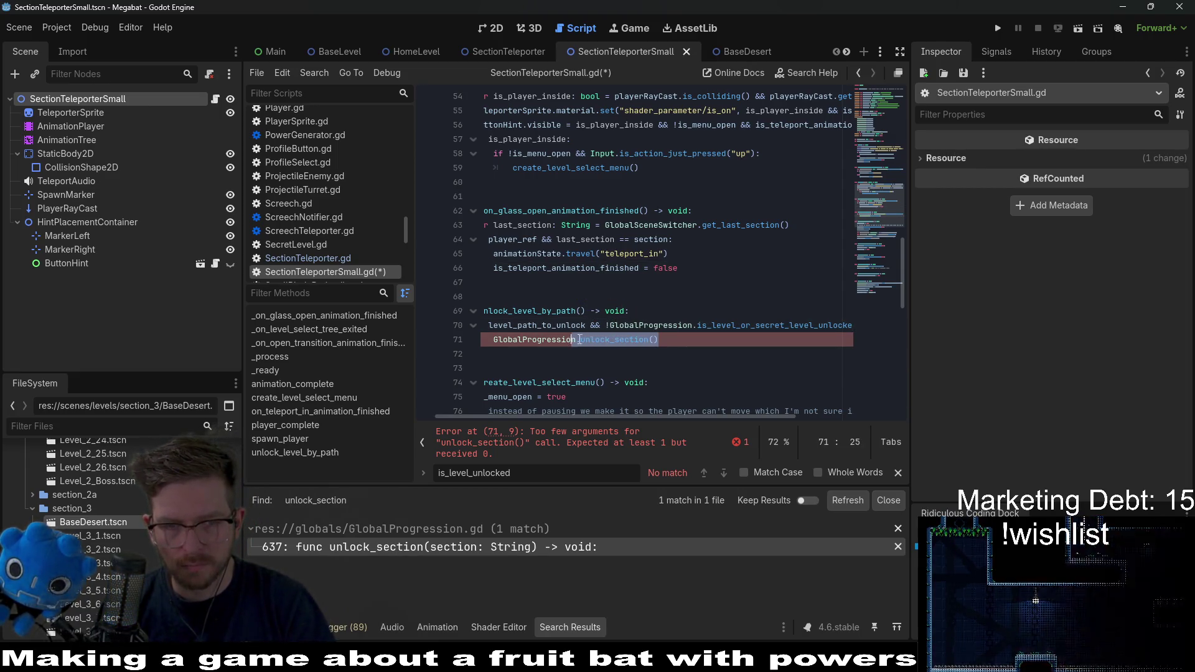
{"action": "type", "text": "unlock_l"}
{"action": "key", "text": "Return"}
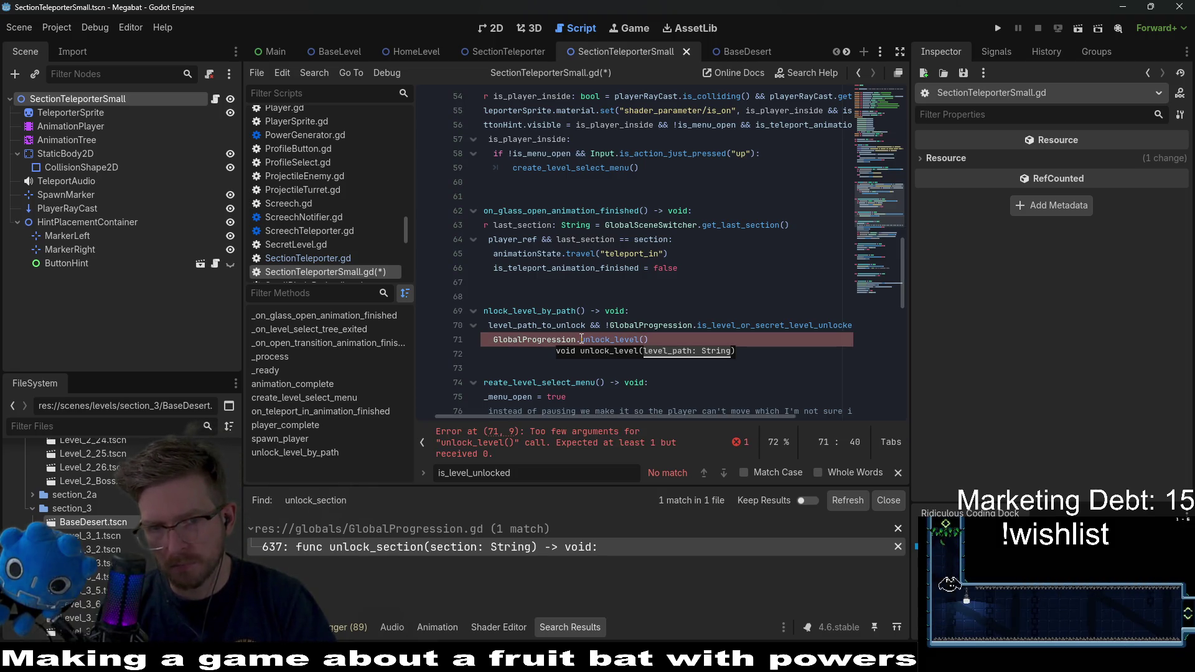
{"action": "type", "text": "level"}
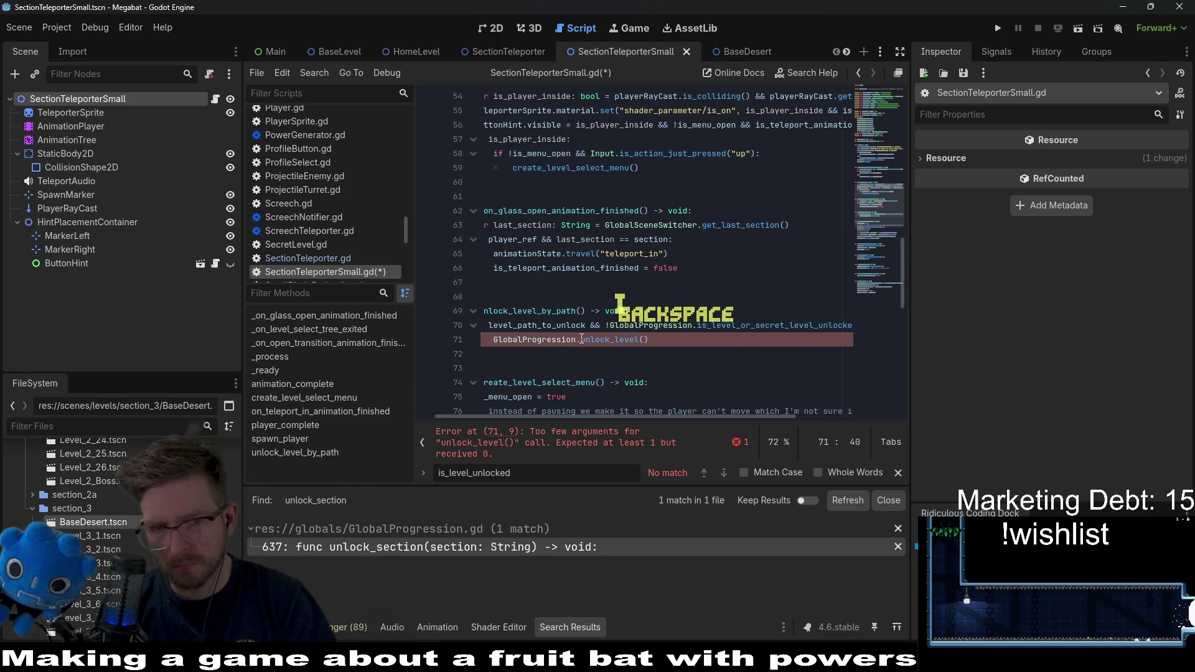
{"action": "type", "text": "_path_to_unlock"}
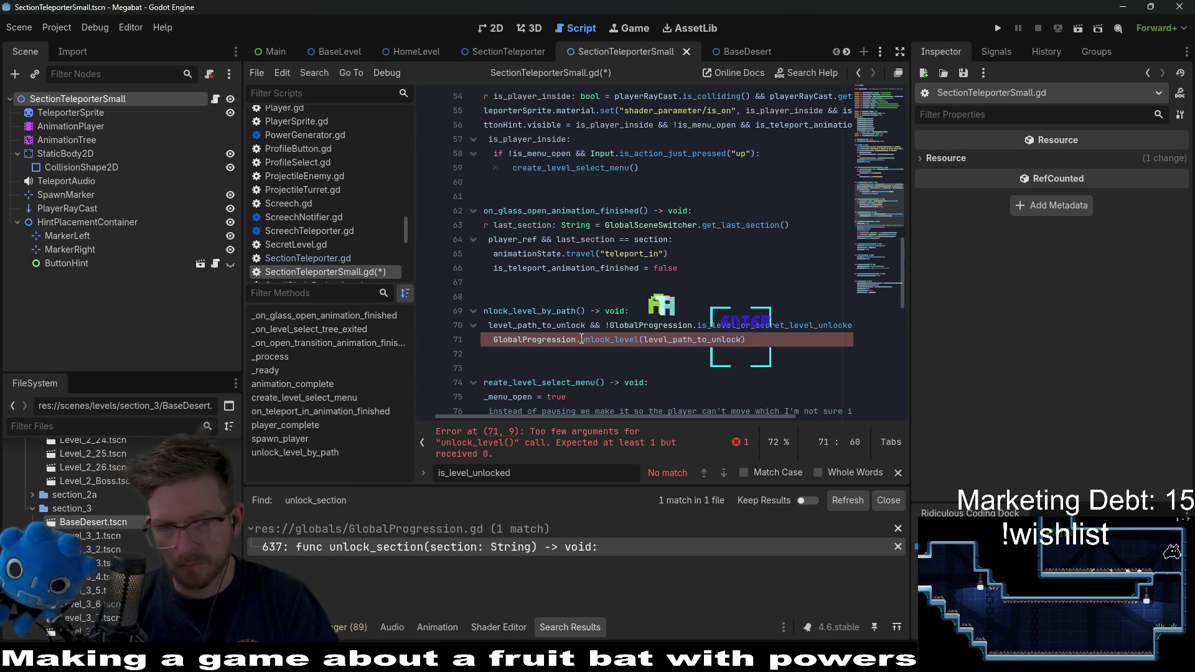
{"action": "key", "text": "Return"}
{"action": "key", "text": "ctrl+s"}
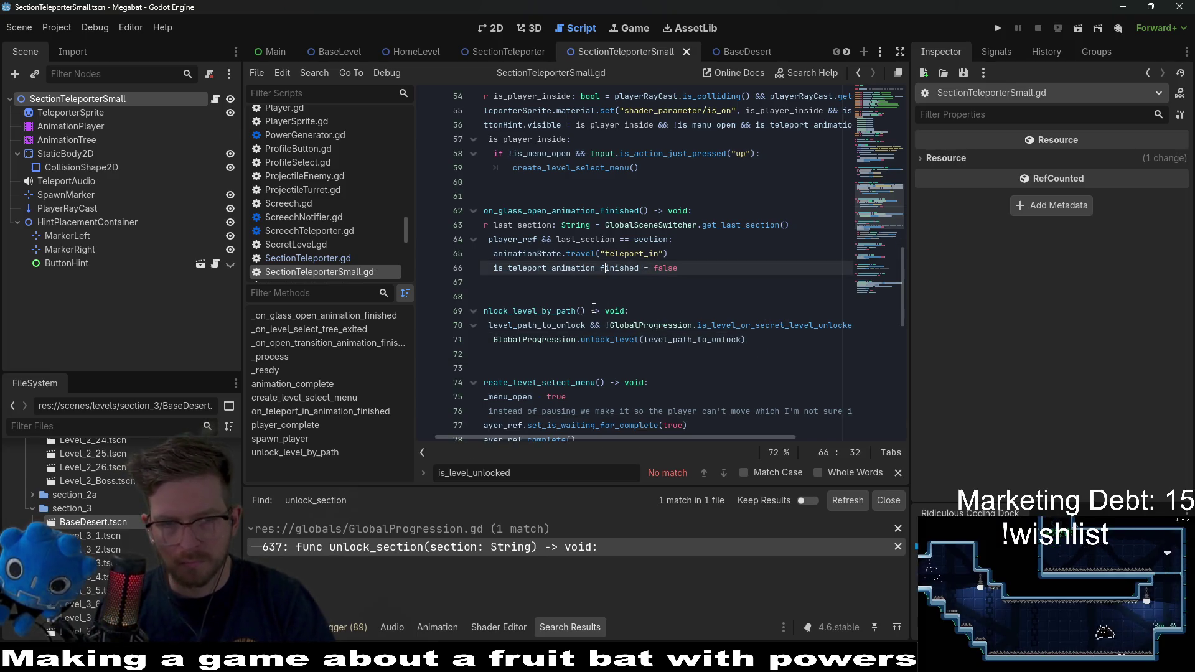
{"action": "left_click_drag", "start_coordinate": [612, 311], "coordinate": [505, 311]}
{"action": "key", "text": "ctrl+c"}
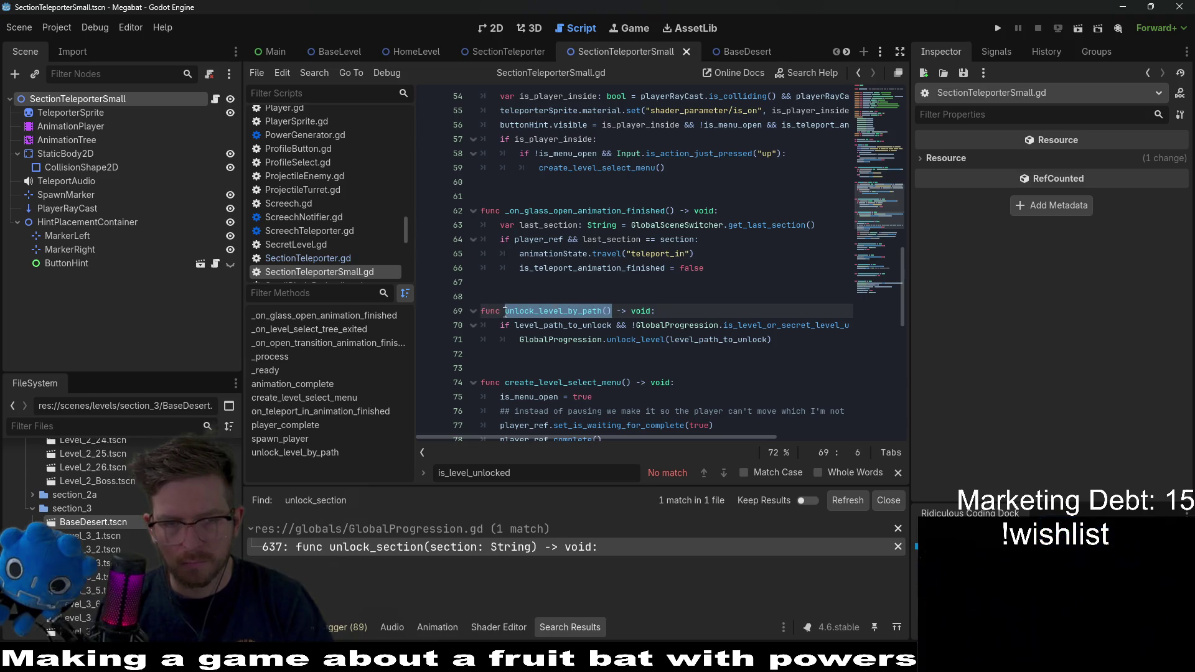
{"action": "scroll", "coordinate": [676, 267], "scroll_direction": "up", "scroll_amount": 4}
Step: Insert an unlock_level_by_path() call above create_level_select_menu() in the up-press check and save
{"action": "left_click", "coordinate": [794, 326]}
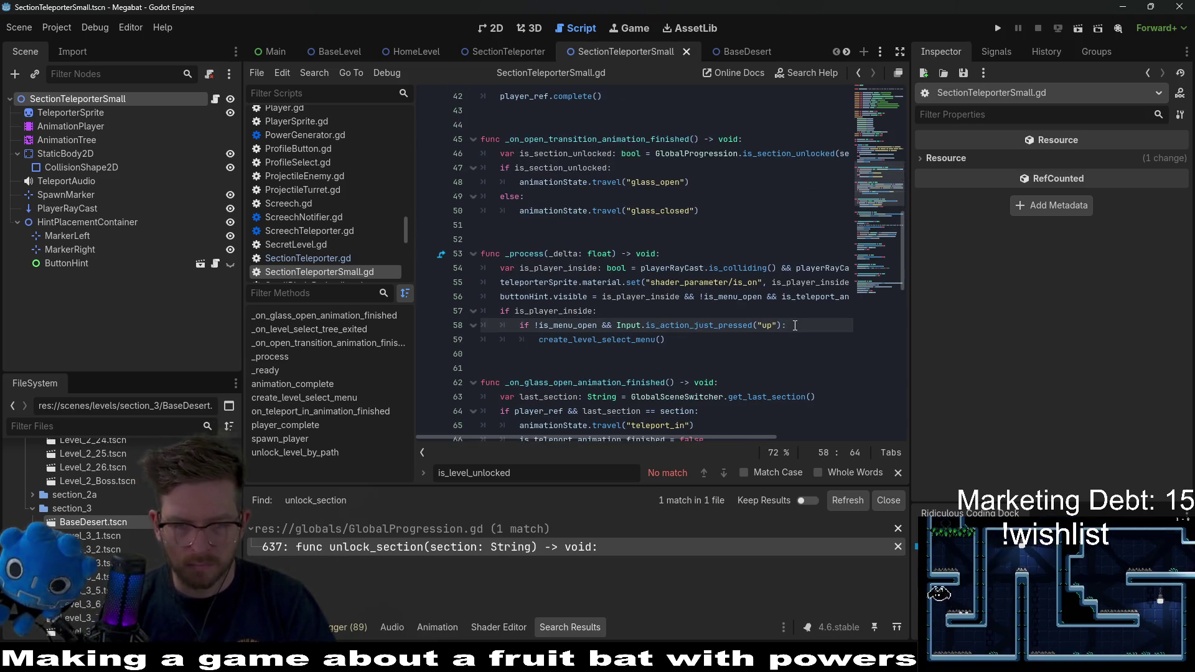
{"action": "key", "text": "Return"}
{"action": "key", "text": "ctrl+v"}
{"action": "key", "text": "ctrl+s"}
{"action": "scroll", "coordinate": [794, 325], "scroll_direction": "down", "scroll_amount": 1}
{"action": "scroll", "coordinate": [794, 325], "scroll_direction": "down", "scroll_amount": 4}
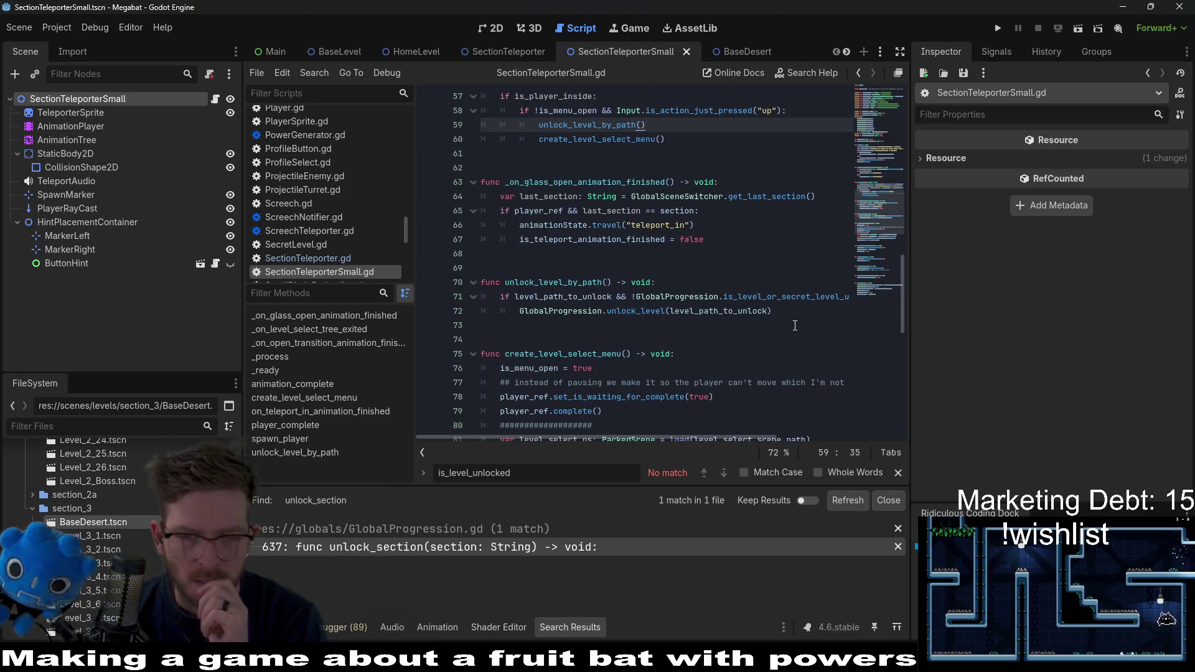
{"action": "scroll", "coordinate": [795, 326], "scroll_direction": "down", "scroll_amount": 2}
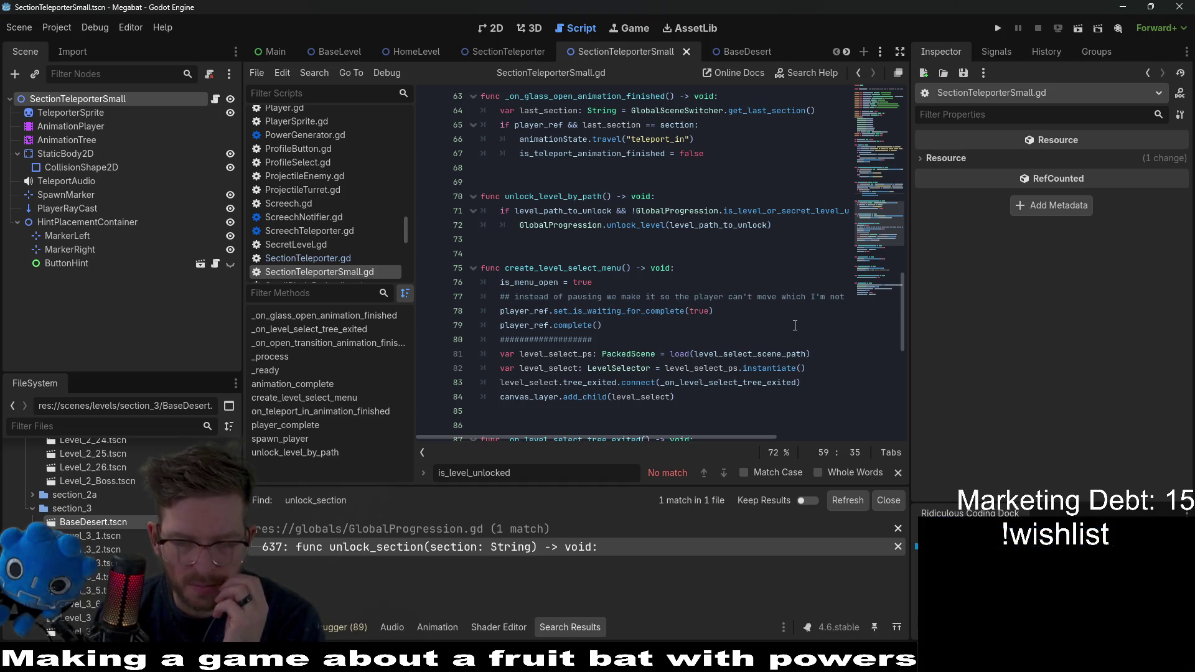
{"action": "left_click", "coordinate": [794, 326]}
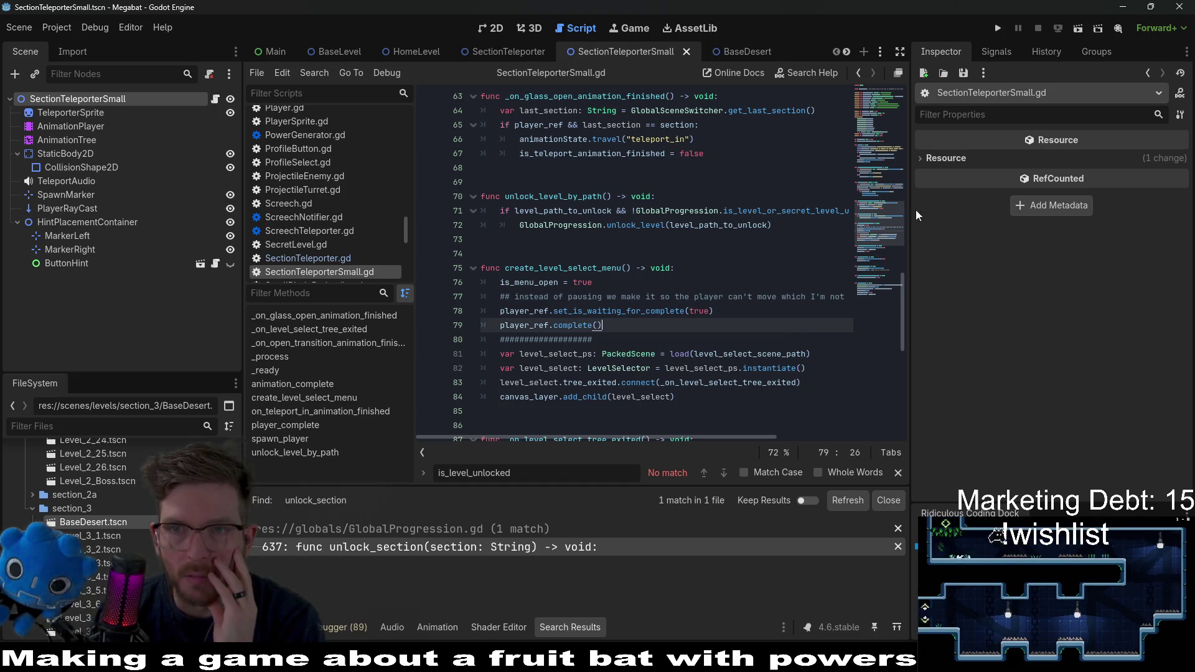
Step: Run the project, choose PLAY on the title screen, and load a save profile
{"action": "left_click", "coordinate": [999, 29]}
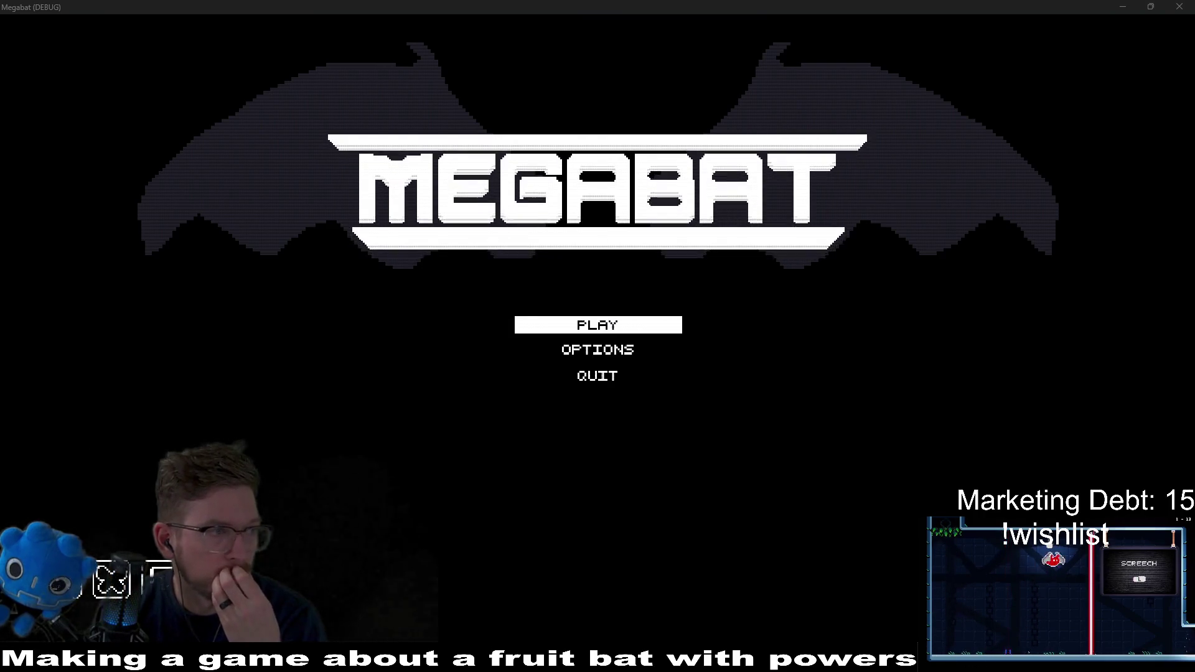
{"action": "left_click", "coordinate": [559, 327]}
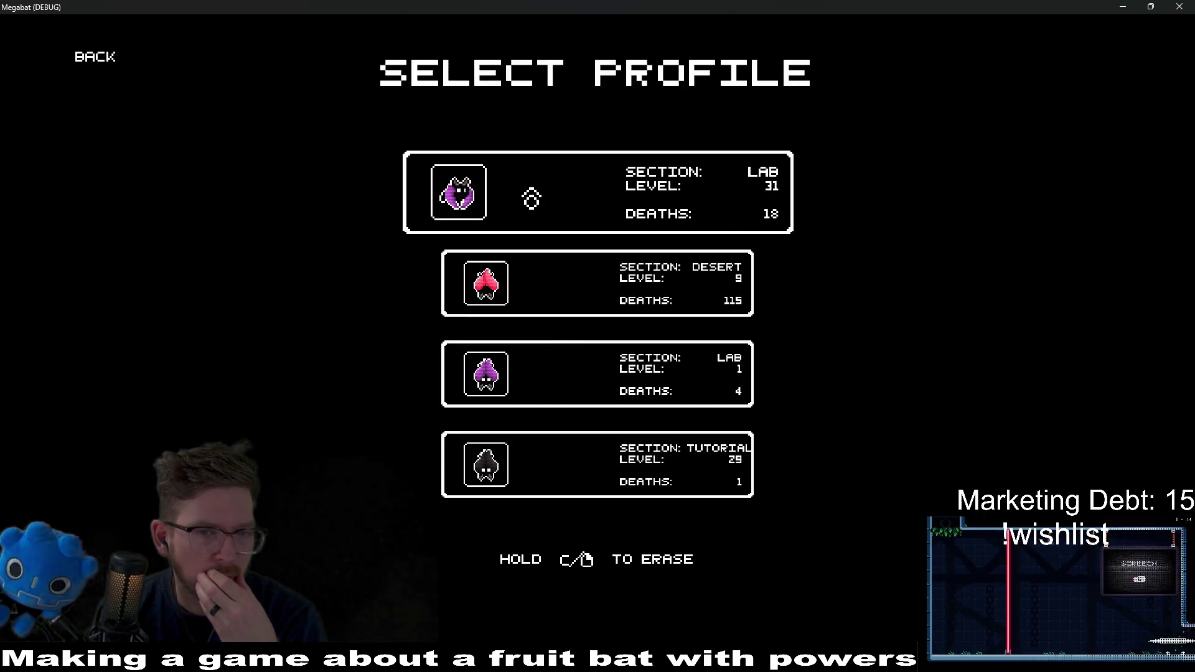
{"action": "left_click", "coordinate": [530, 198]}
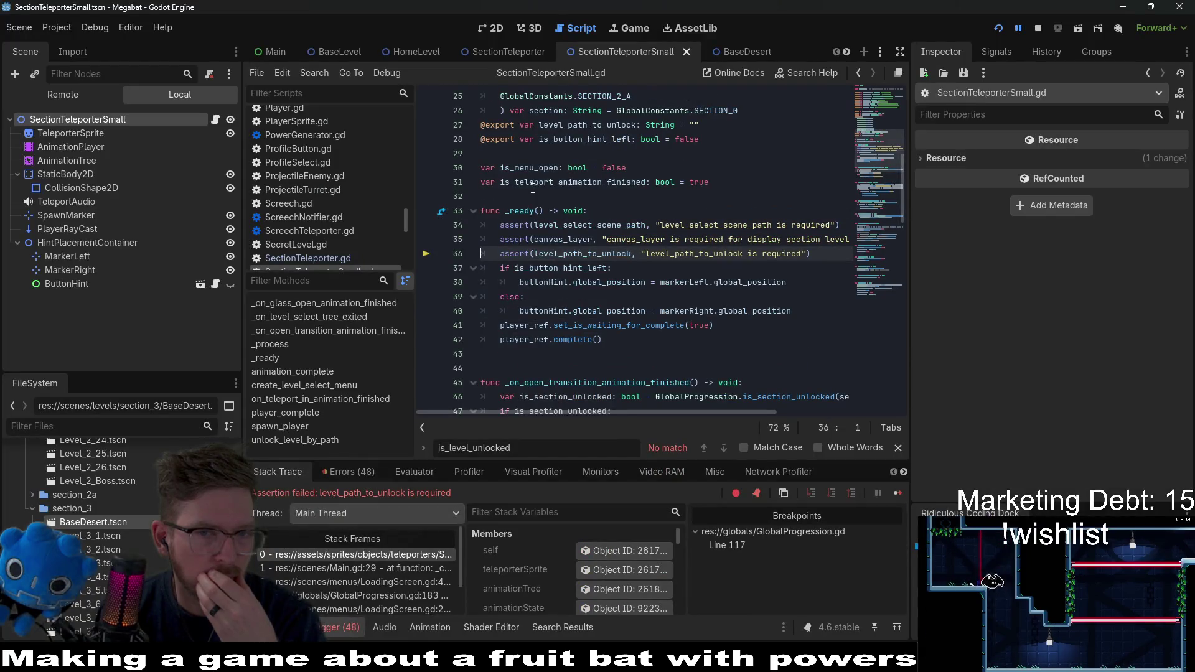
Step: Stop the debug session and inspect SectionTeleporterSmallTutorial in HomeLevel, whose Level Path to Unlock is empty
{"action": "left_click", "coordinate": [1031, 28]}
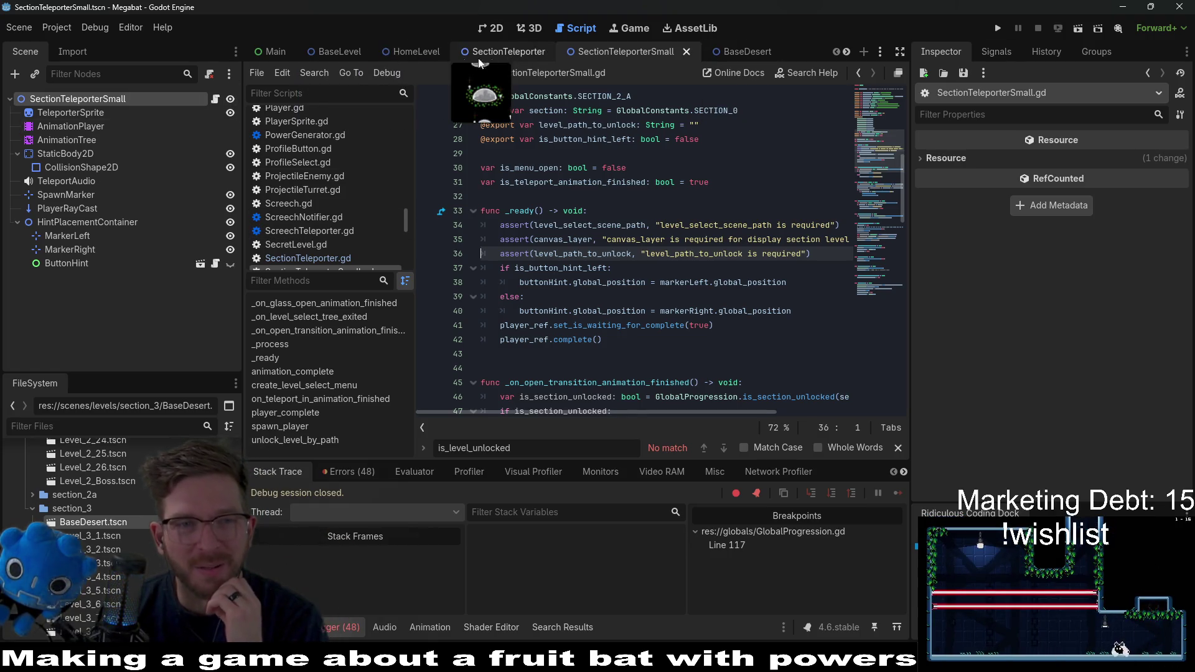
{"action": "left_click", "coordinate": [404, 51]}
{"action": "left_click", "coordinate": [108, 330]}
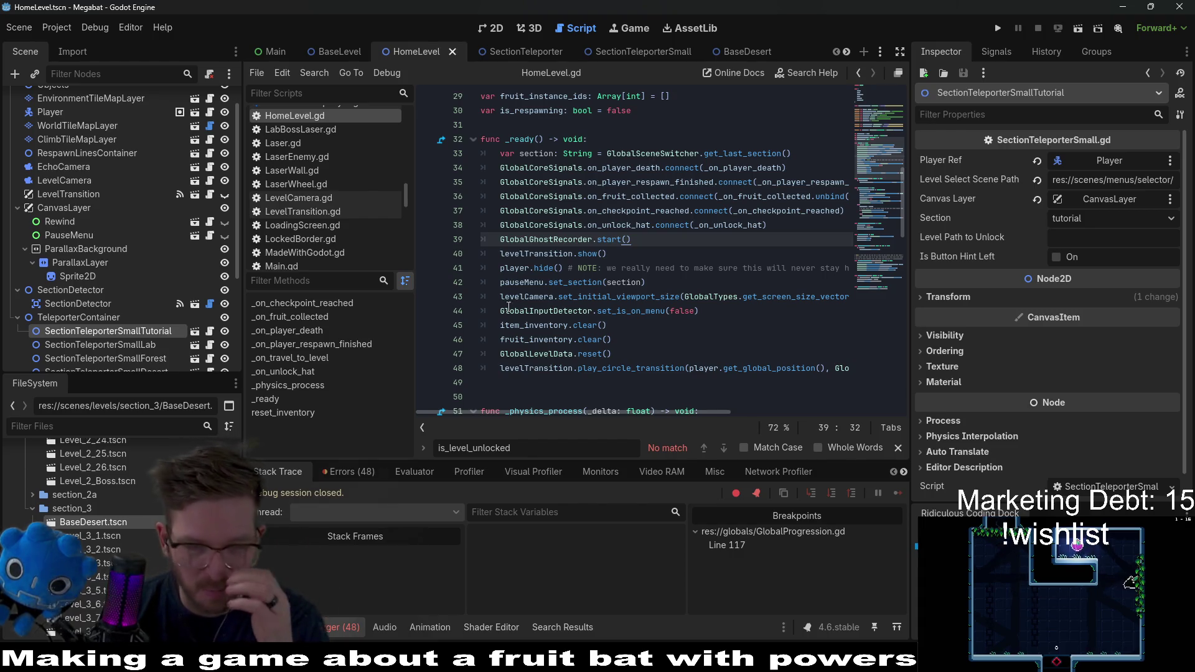
Step: Switch to the 2D view of HomeLevel and center the room containing the teleporters and fruit
{"action": "left_click", "coordinate": [492, 25]}
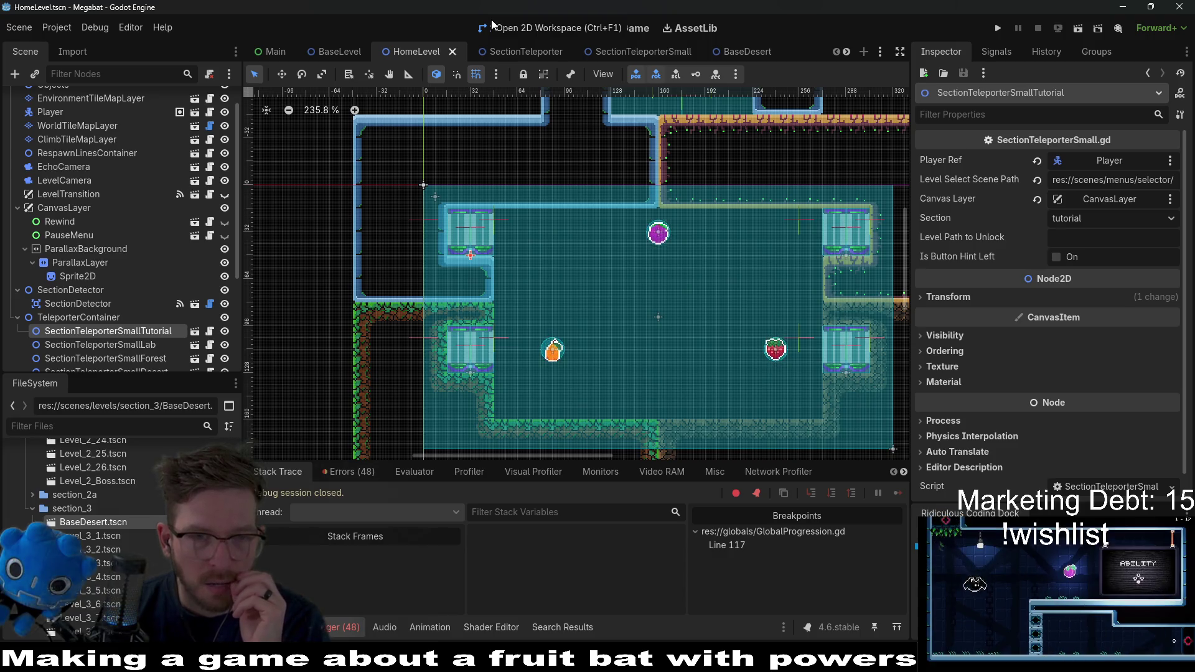
{"action": "scroll", "coordinate": [597, 248], "scroll_direction": "up", "scroll_amount": 2}
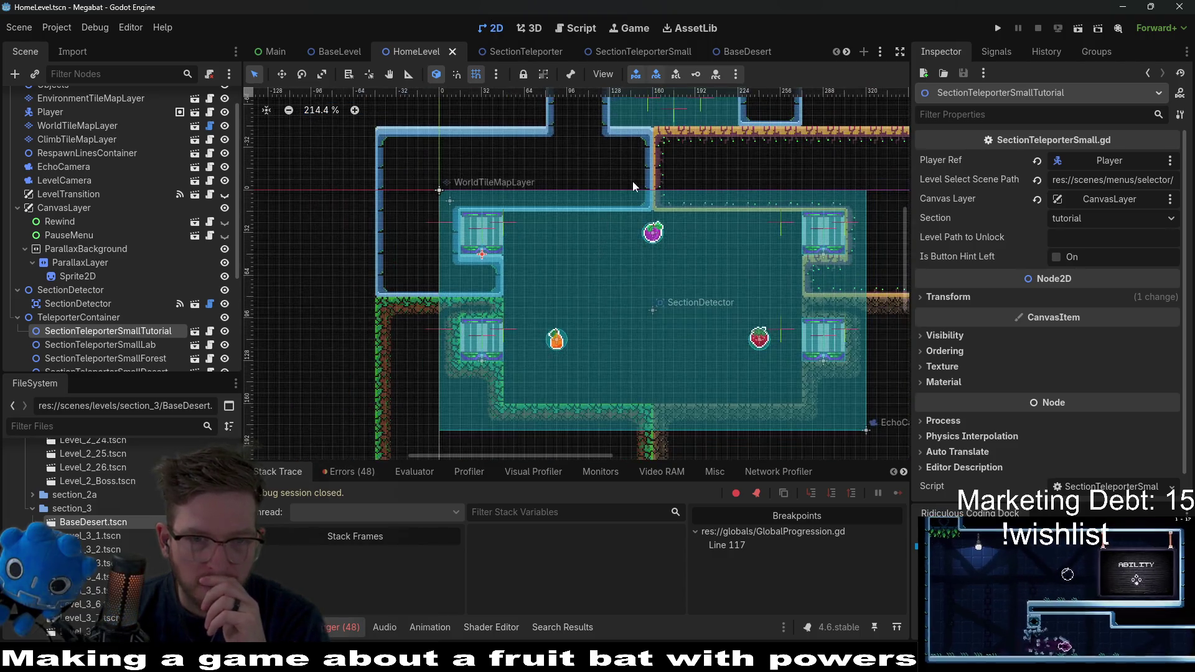
{"action": "scroll", "coordinate": [615, 237], "scroll_direction": "down", "scroll_amount": 1}
{"action": "left_click_drag", "start_coordinate": [616, 236], "coordinate": [623, 216]}
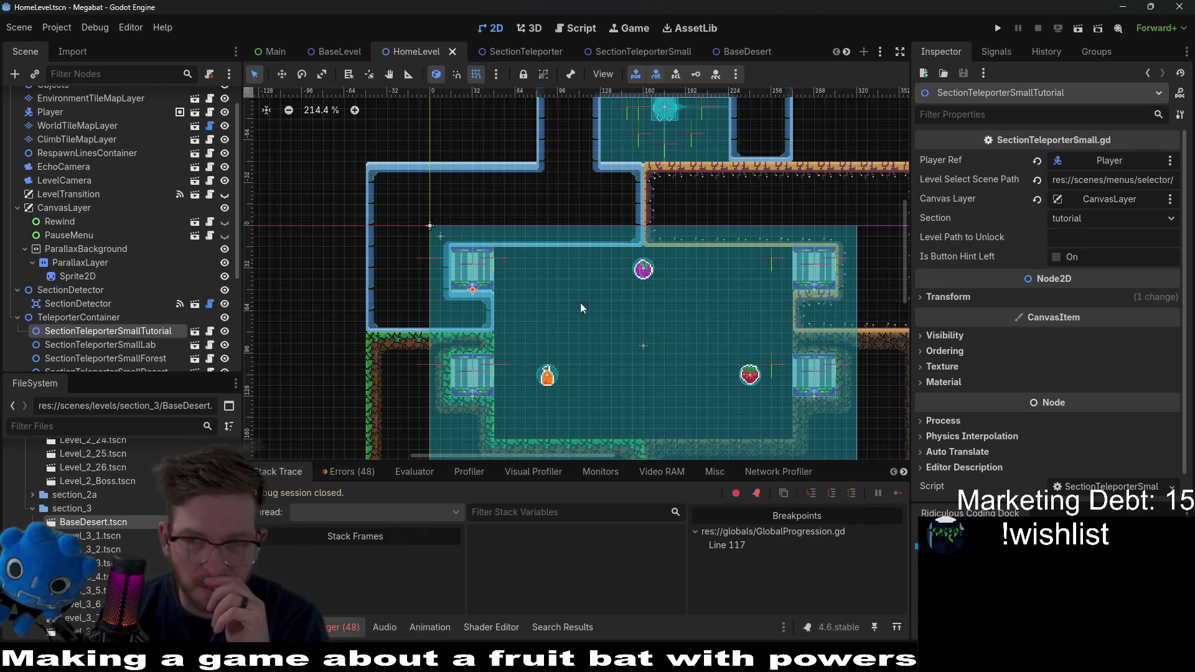
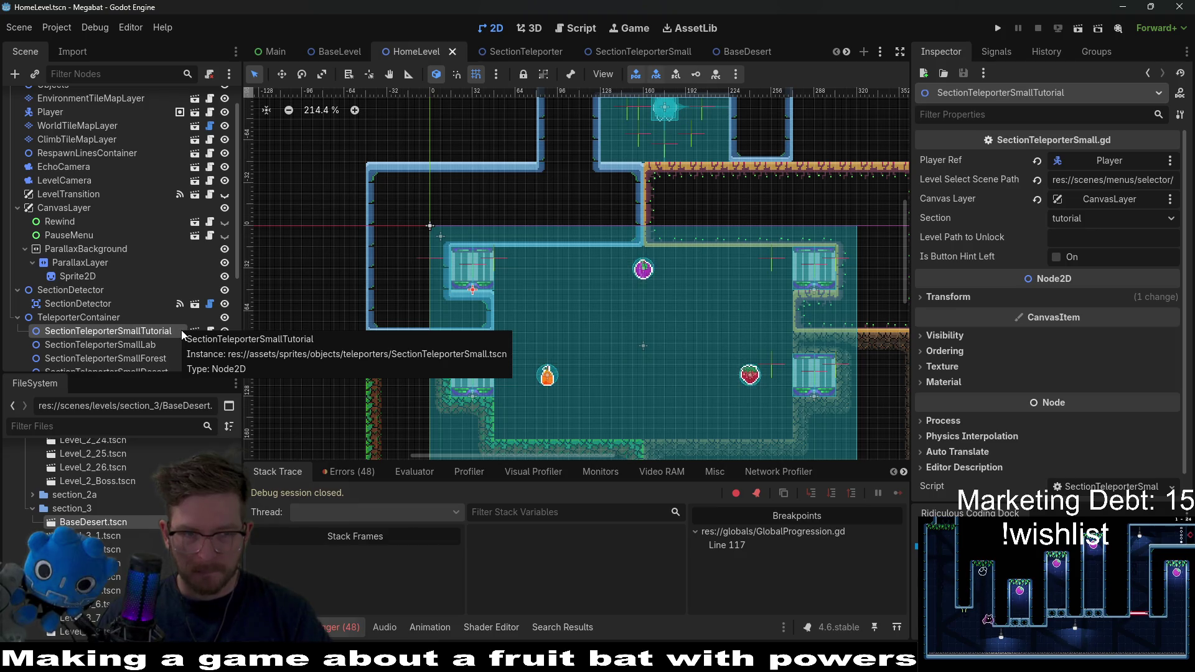
Step: Open the tutorial teleporter's SectionTeleporterSmall script, revert a trial edit in _ready, and save
{"action": "left_click", "coordinate": [211, 331]}
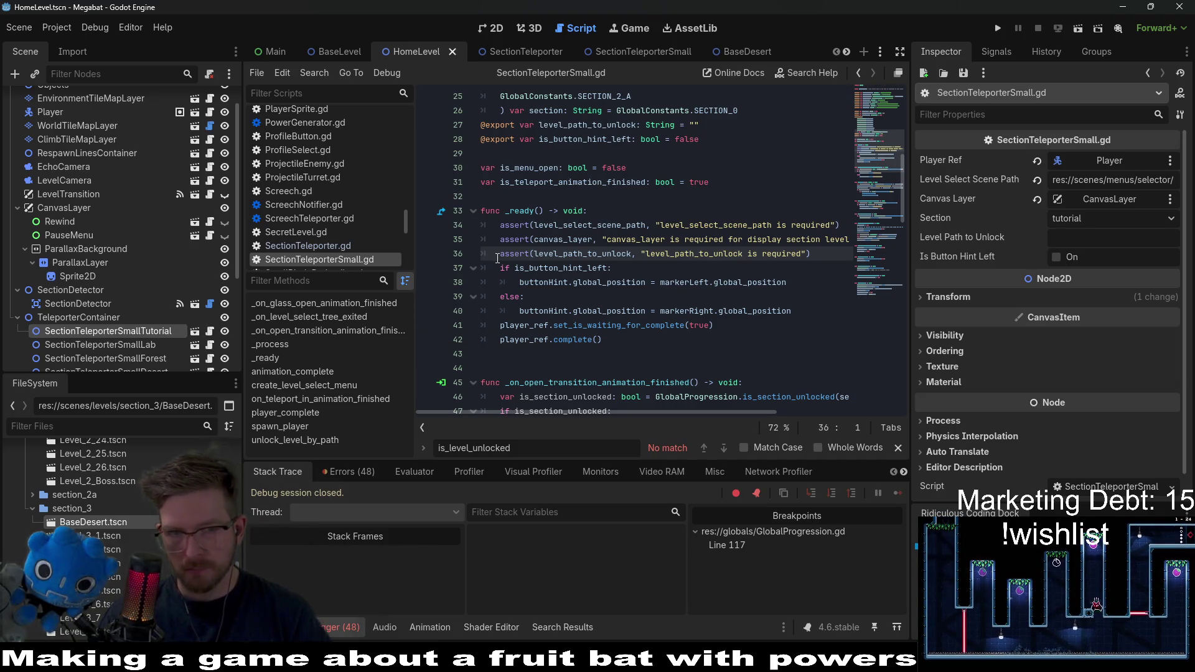
{"action": "key", "text": "Return"}
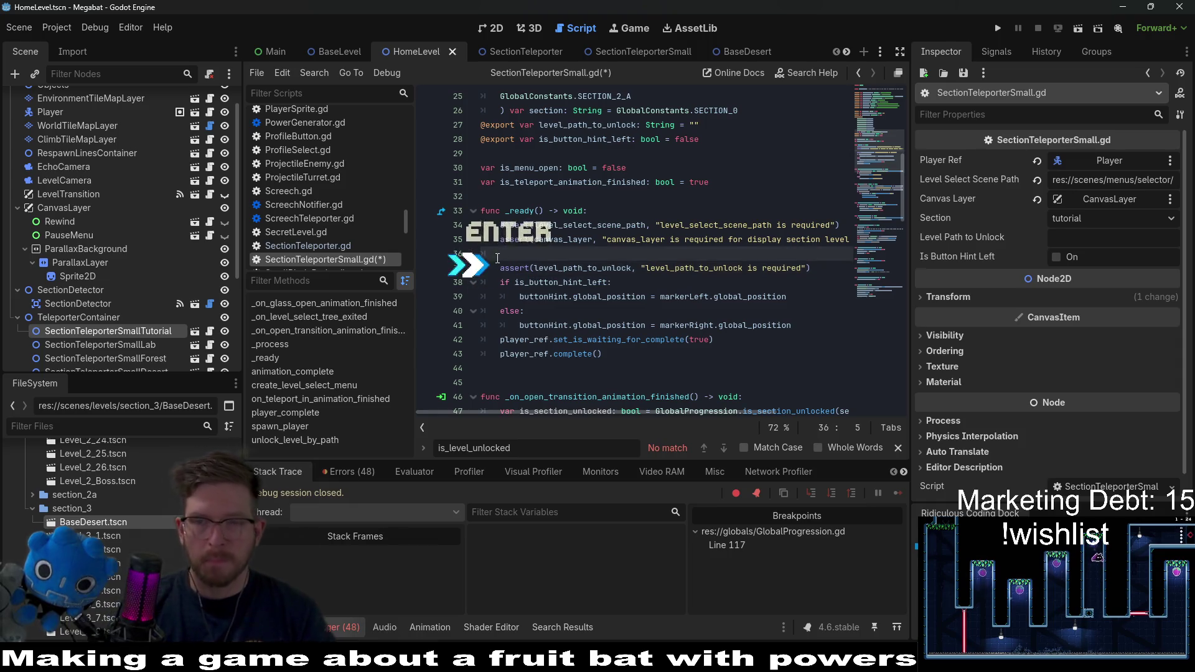
{"action": "type", "text": "if section"}
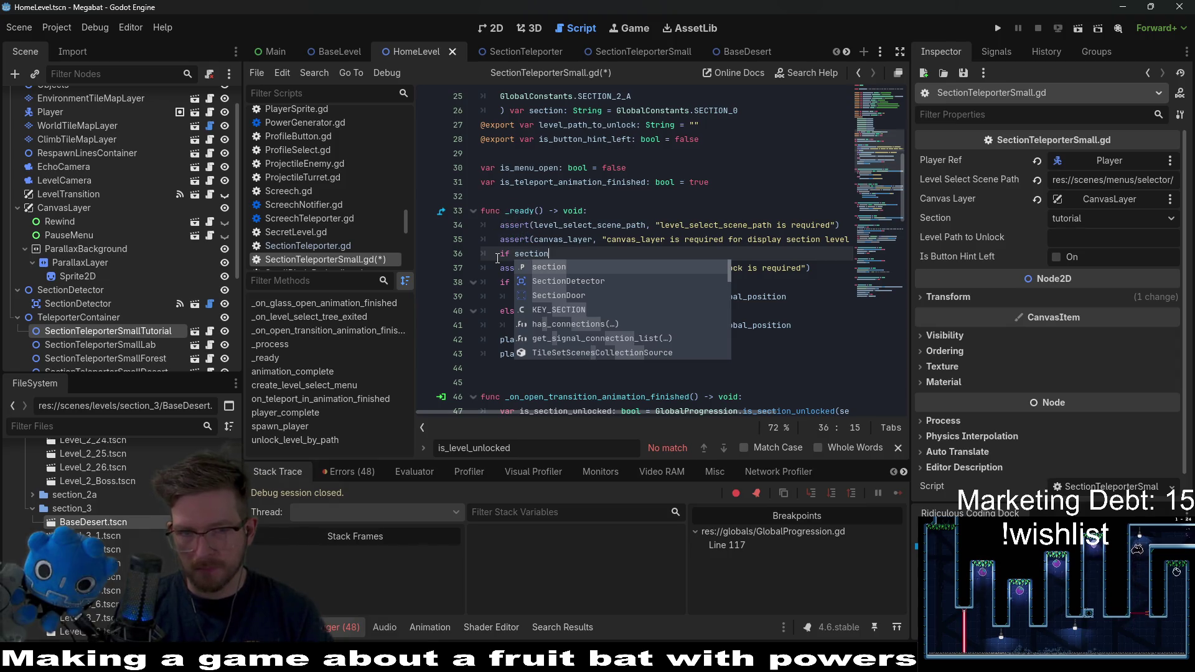
{"action": "key", "text": "BackSpace"}
{"action": "key", "text": "BackSpace"}
{"action": "key", "text": "BackSpace"}
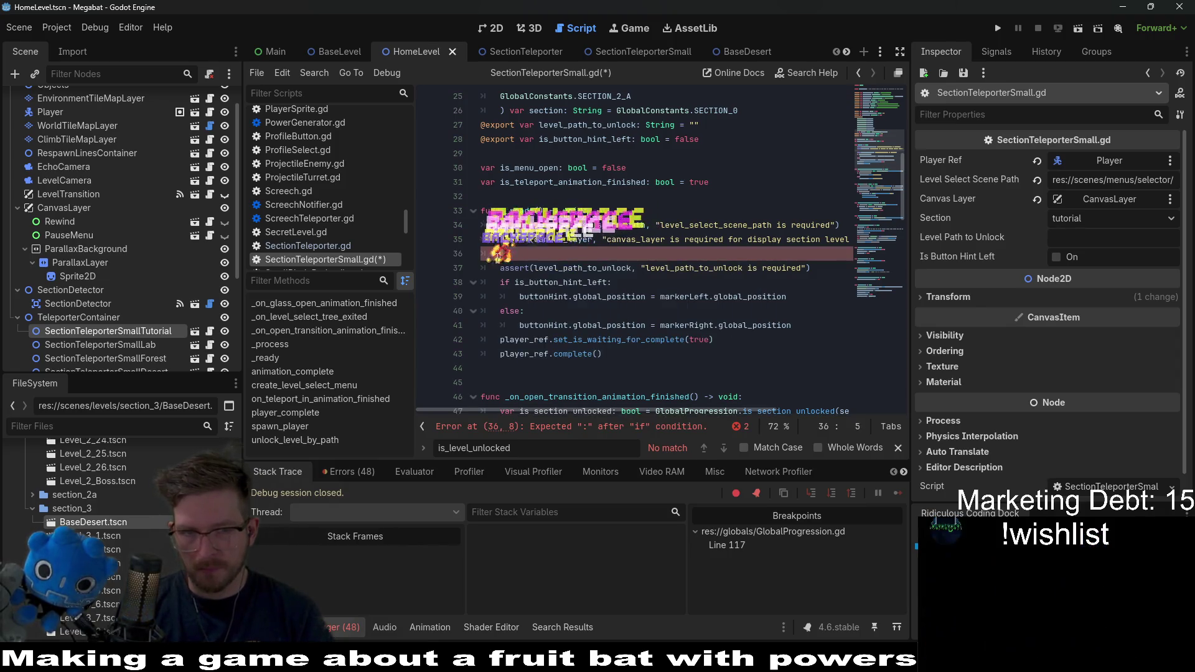
{"action": "key", "text": "BackSpace"}
{"action": "key", "text": "BackSpace"}
{"action": "left_click_drag", "start_coordinate": [612, 267], "coordinate": [481, 253]}
{"action": "left_click", "coordinate": [578, 253]}
{"action": "key", "text": "ctrl+s"}
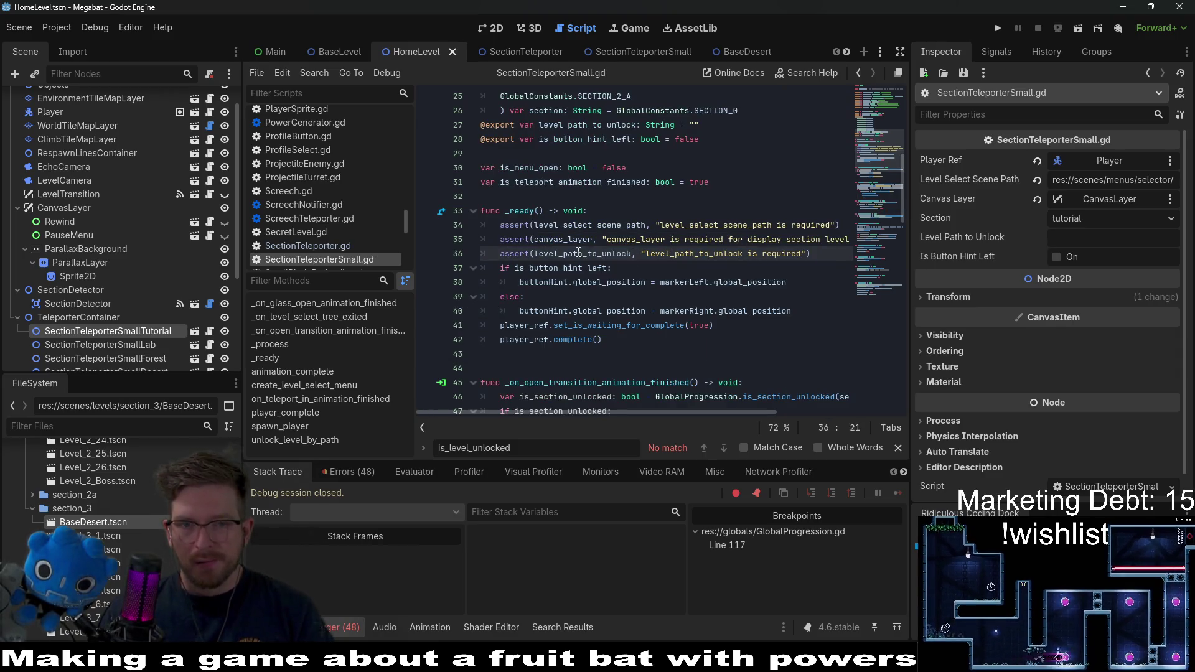
Step: Review the level_path_to_unlock assert, then start editing the tutorial teleporter's Level Path to Unlock
{"action": "double_click", "coordinate": [578, 253]}
{"action": "scroll", "coordinate": [686, 376], "scroll_direction": "down", "scroll_amount": 1}
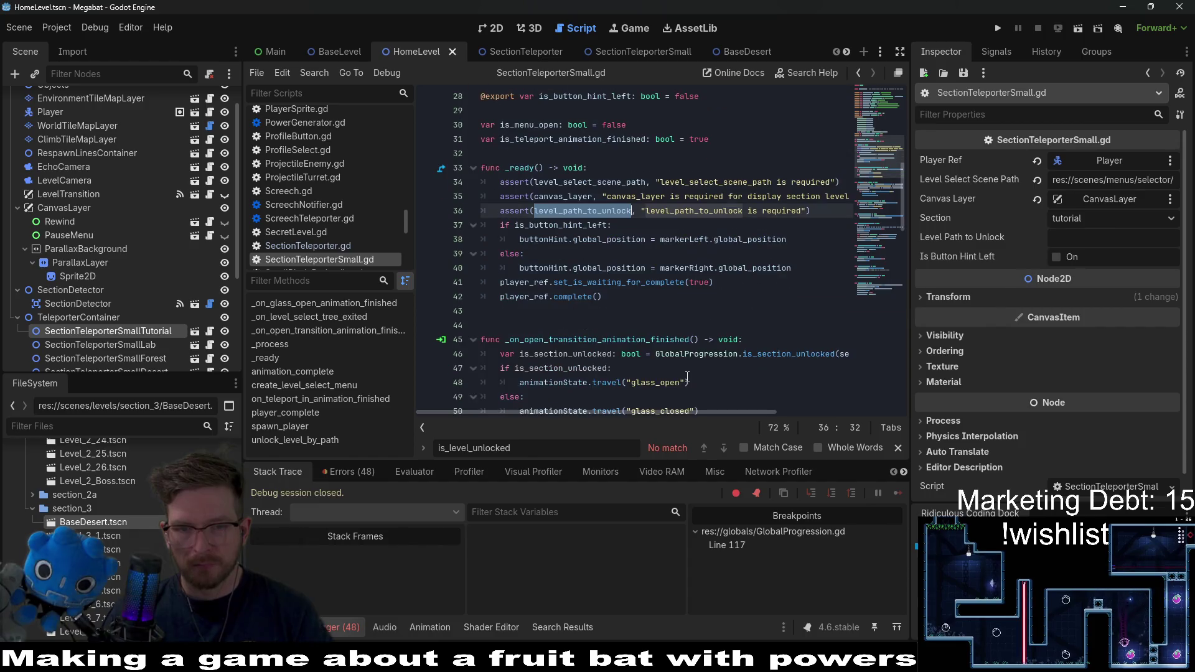
{"action": "scroll", "coordinate": [604, 257], "scroll_direction": "up", "scroll_amount": 1}
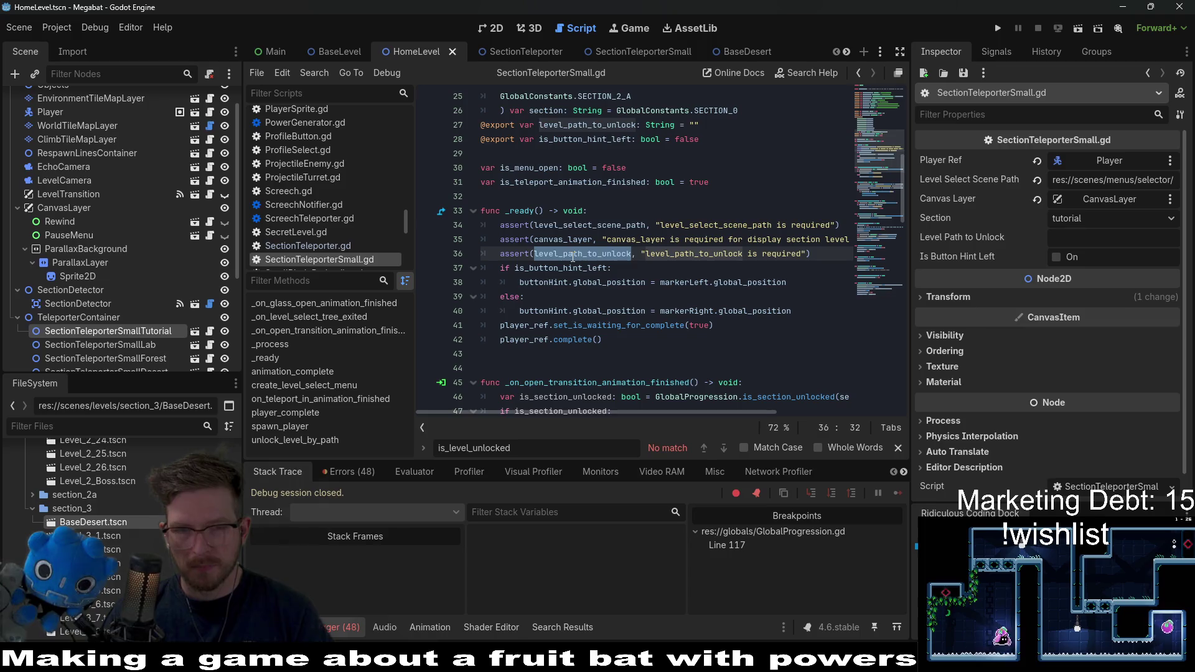
{"action": "mouse_move", "coordinate": [573, 260]}
{"action": "scroll", "coordinate": [501, 312], "scroll_direction": "down", "scroll_amount": 2}
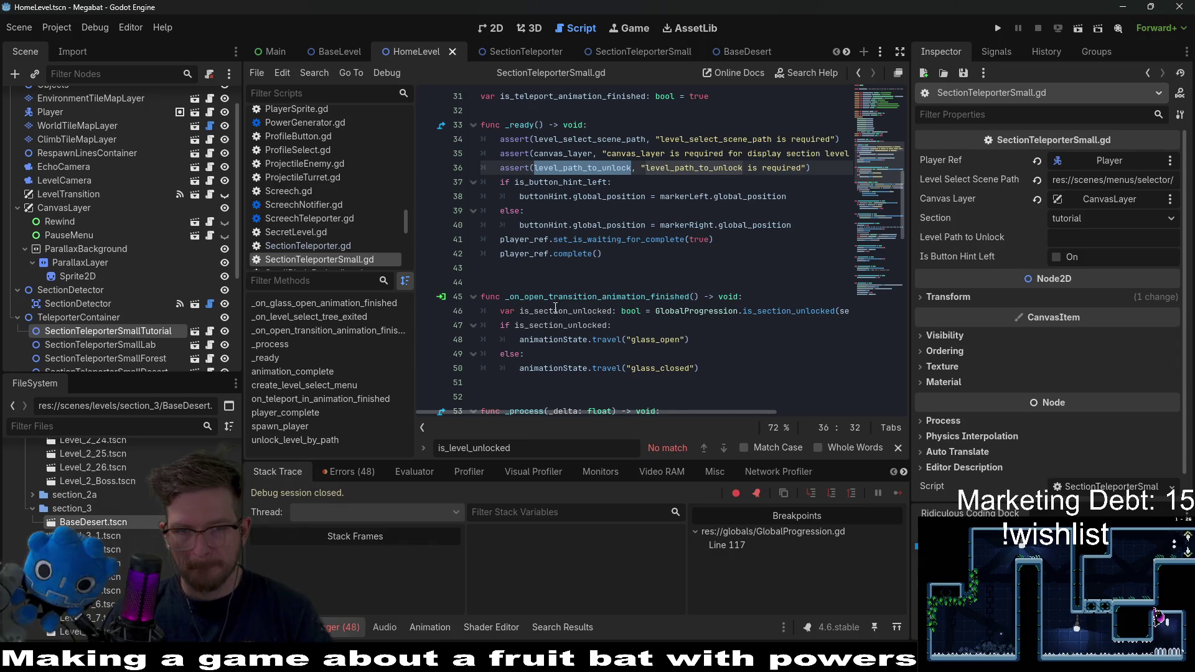
{"action": "scroll", "coordinate": [555, 308], "scroll_direction": "down", "scroll_amount": 4}
{"action": "scroll", "coordinate": [555, 308], "scroll_direction": "up", "scroll_amount": 1}
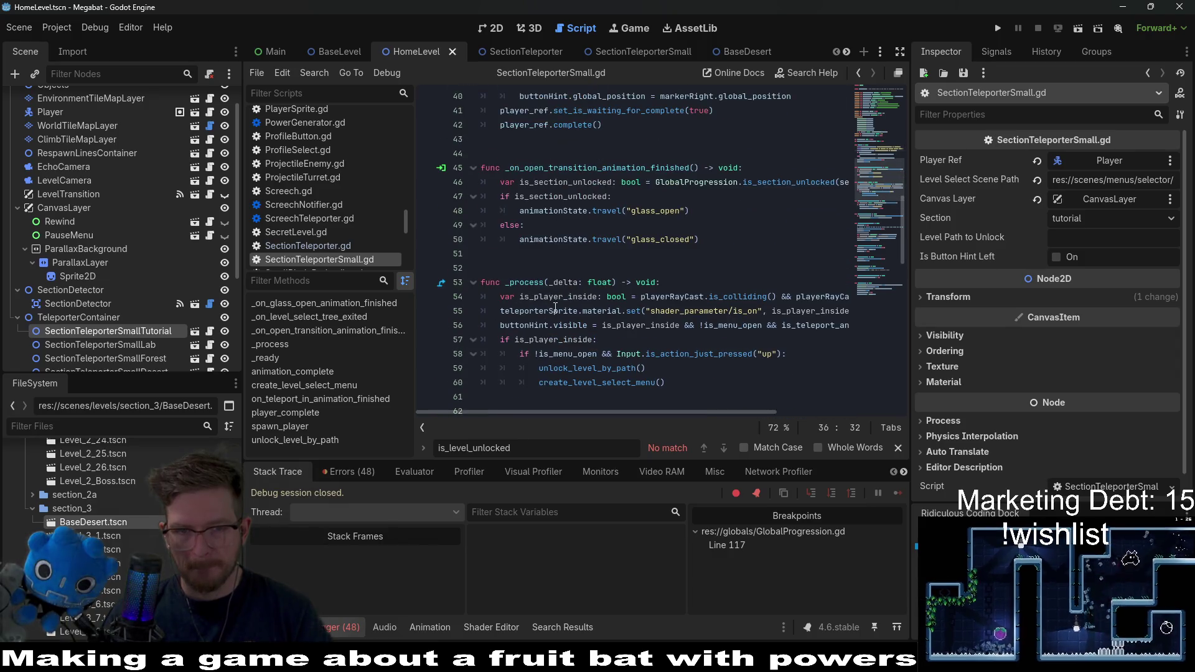
{"action": "scroll", "coordinate": [555, 281], "scroll_direction": "up", "scroll_amount": 3}
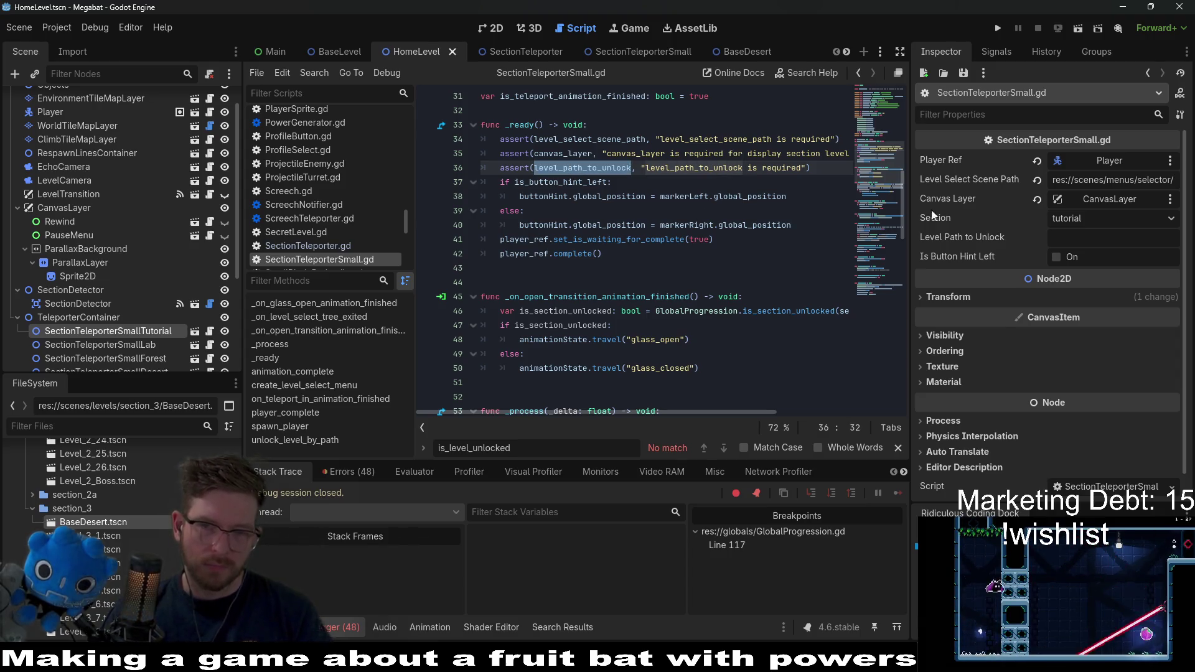
{"action": "left_click", "coordinate": [1064, 235]}
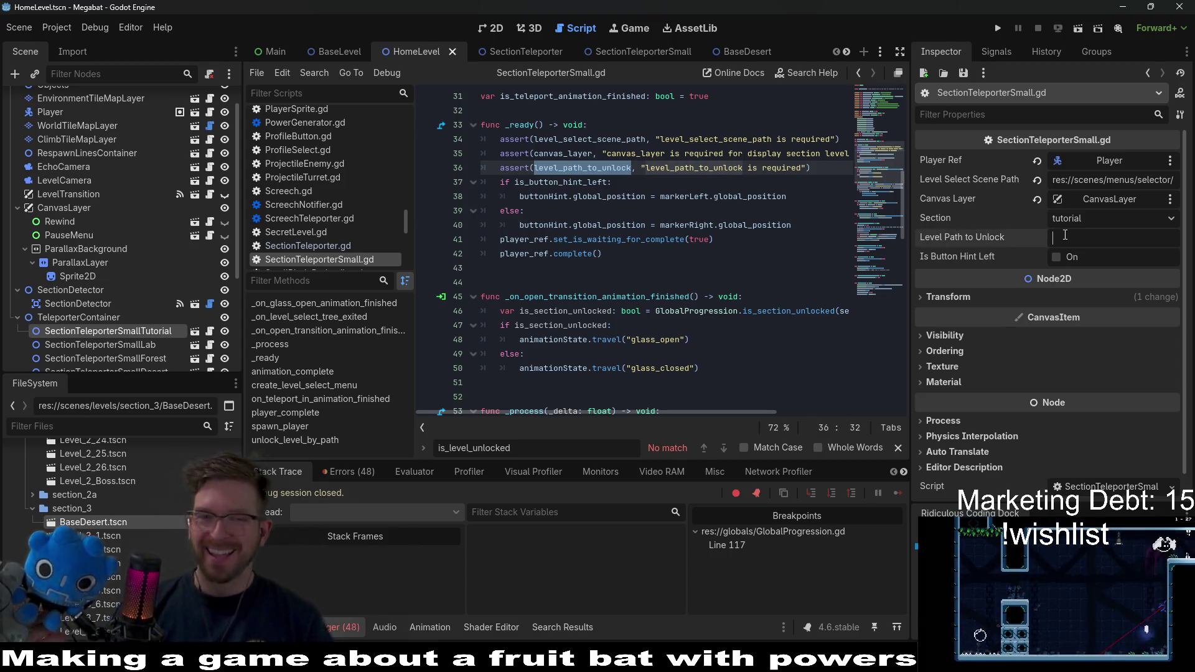
Step: Paste Tutorial_Start_0.tscn's path into Level Path to Unlock, then filter files for level_1_
{"action": "left_click", "coordinate": [130, 434]}
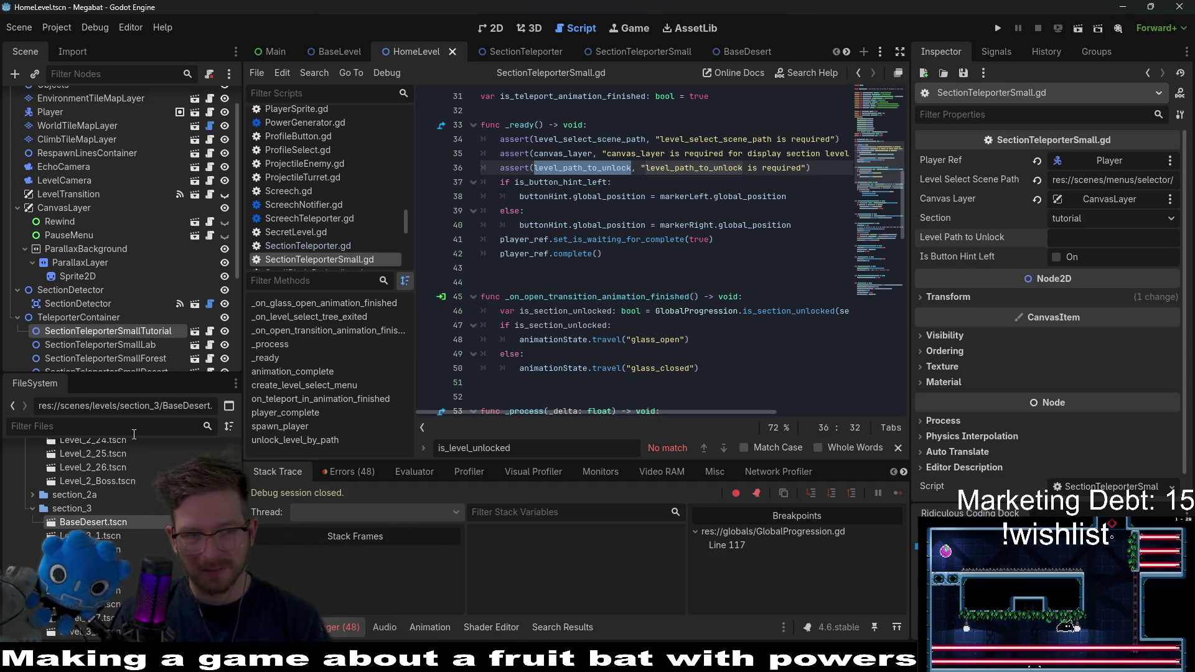
{"action": "type", "text": "level_1"}
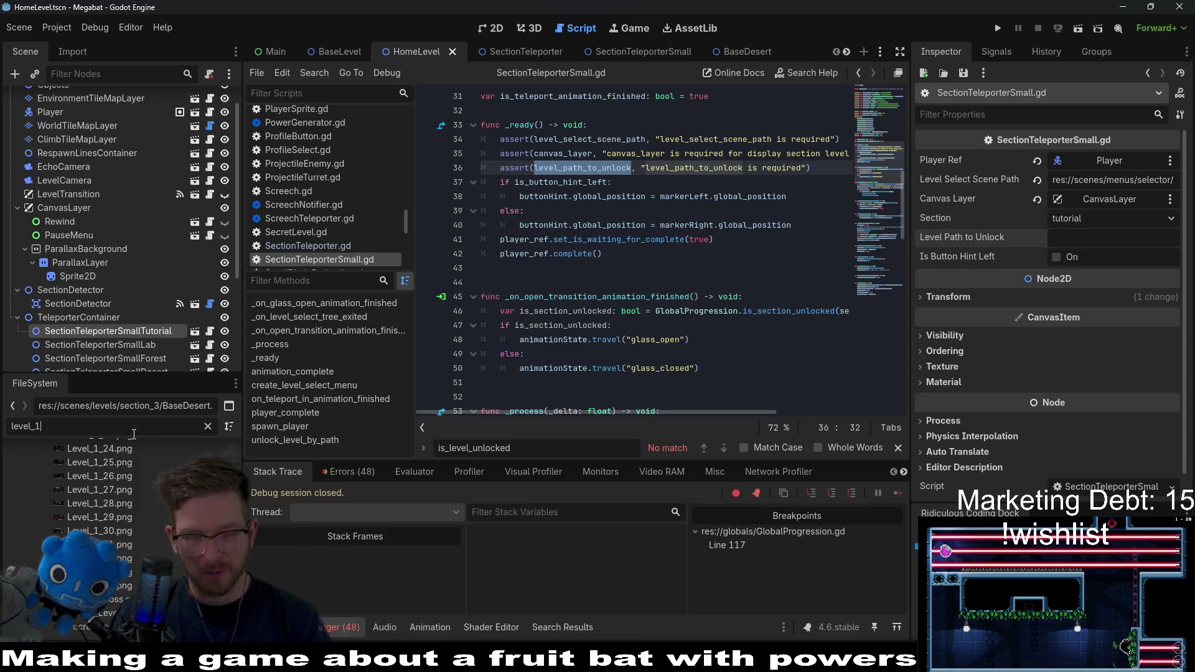
{"action": "key", "text": "ctrl+a"}
{"action": "type", "text": "tutorial"}
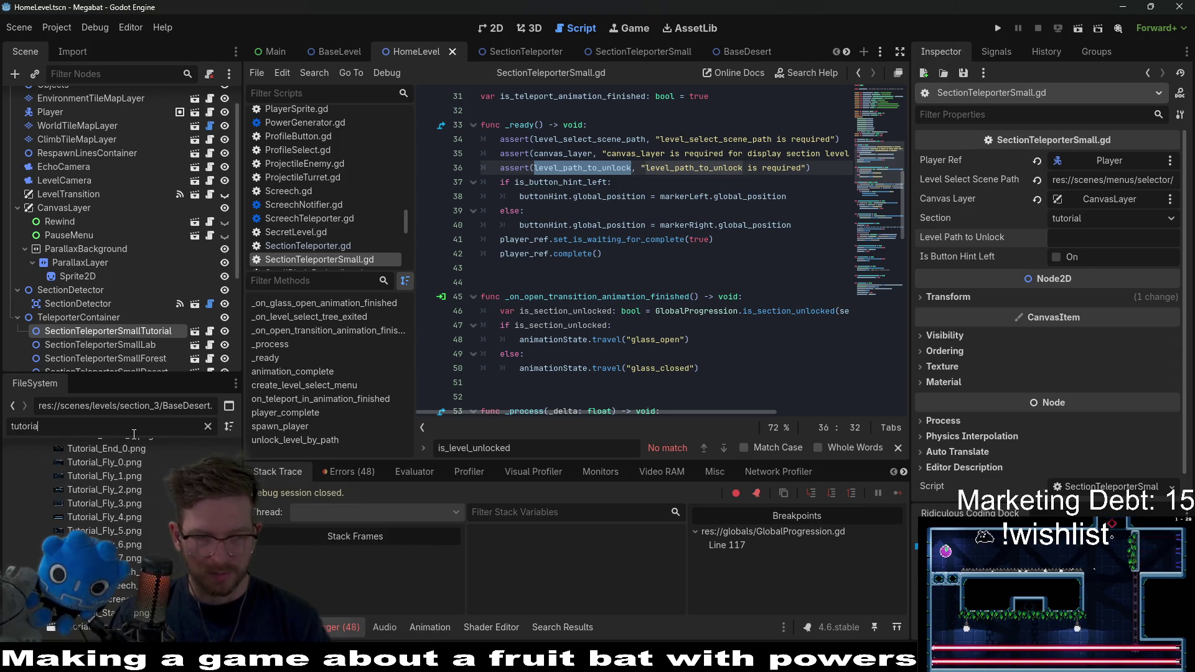
{"action": "type", "text": "_start"}
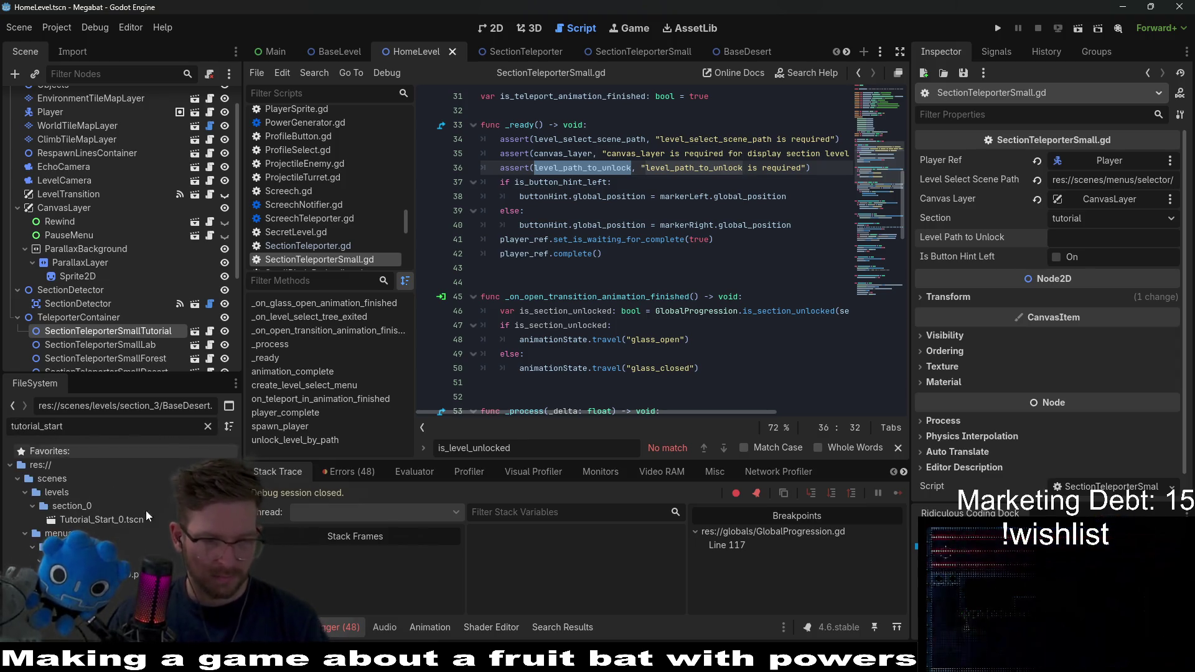
{"action": "right_click", "coordinate": [119, 525]}
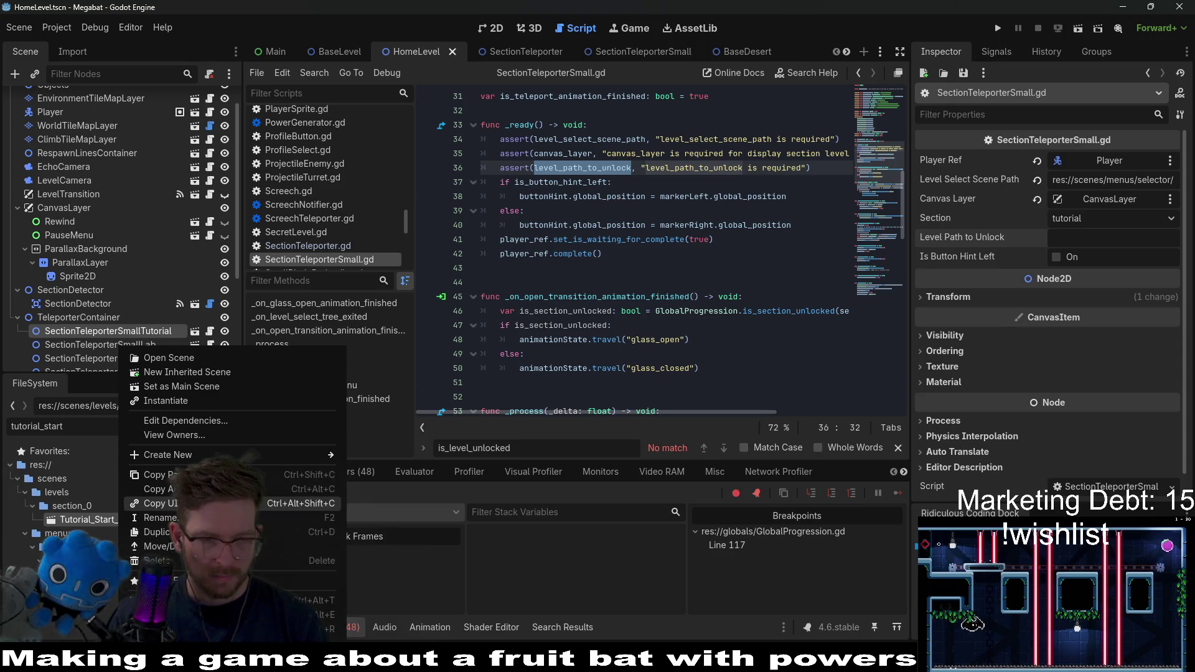
{"action": "left_click", "coordinate": [178, 473]}
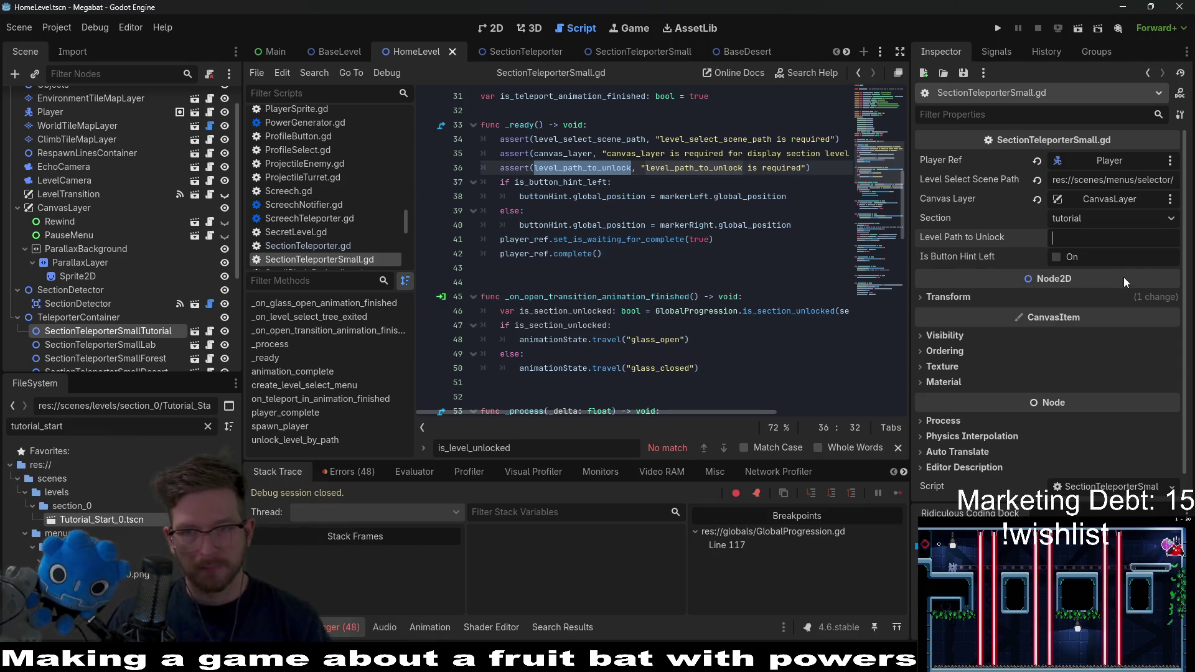
{"action": "key", "text": "ctrl+v"}
{"action": "left_click", "coordinate": [38, 426]}
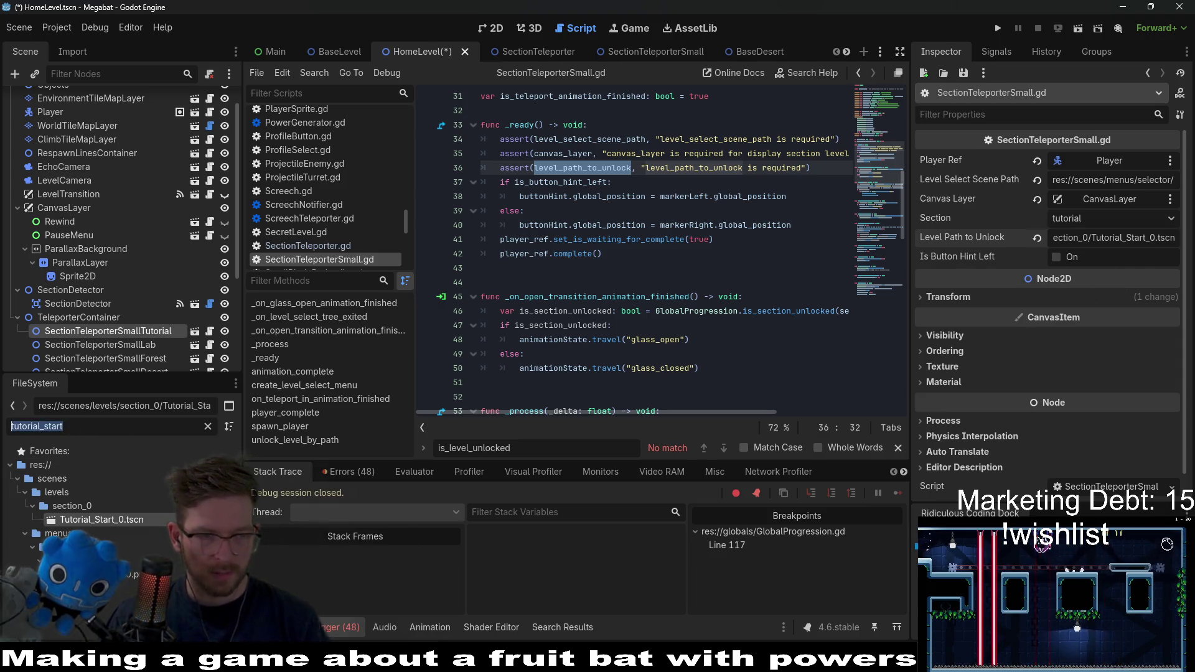
{"action": "type", "text": "level_1"}
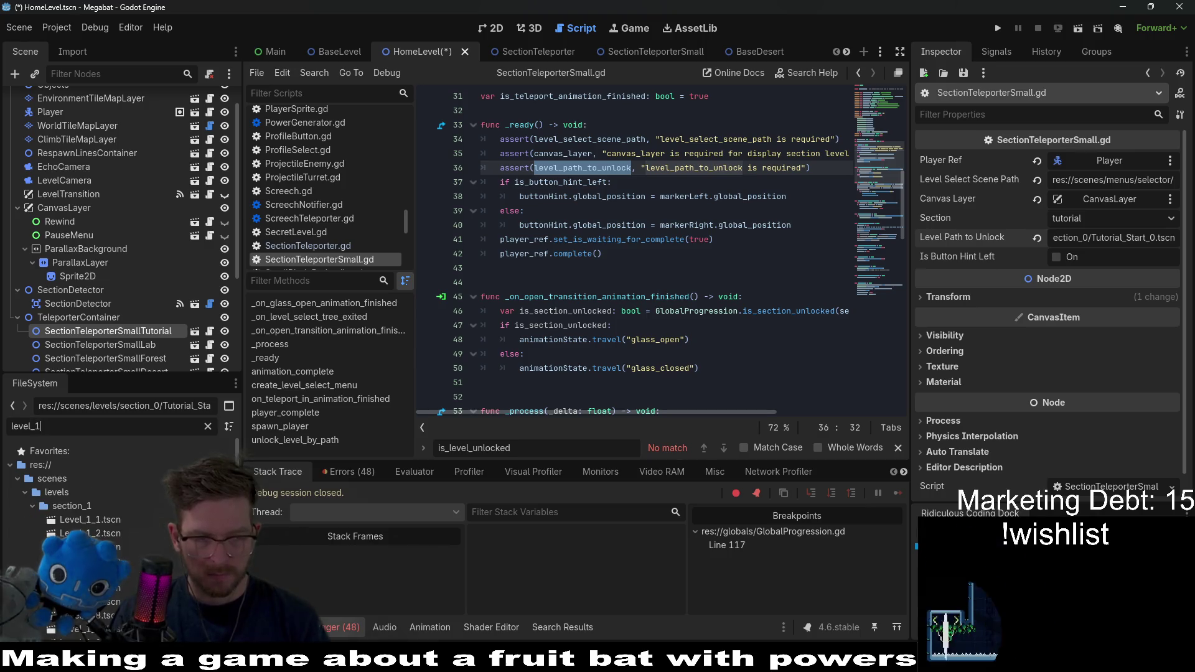
{"action": "type", "text": "_"}
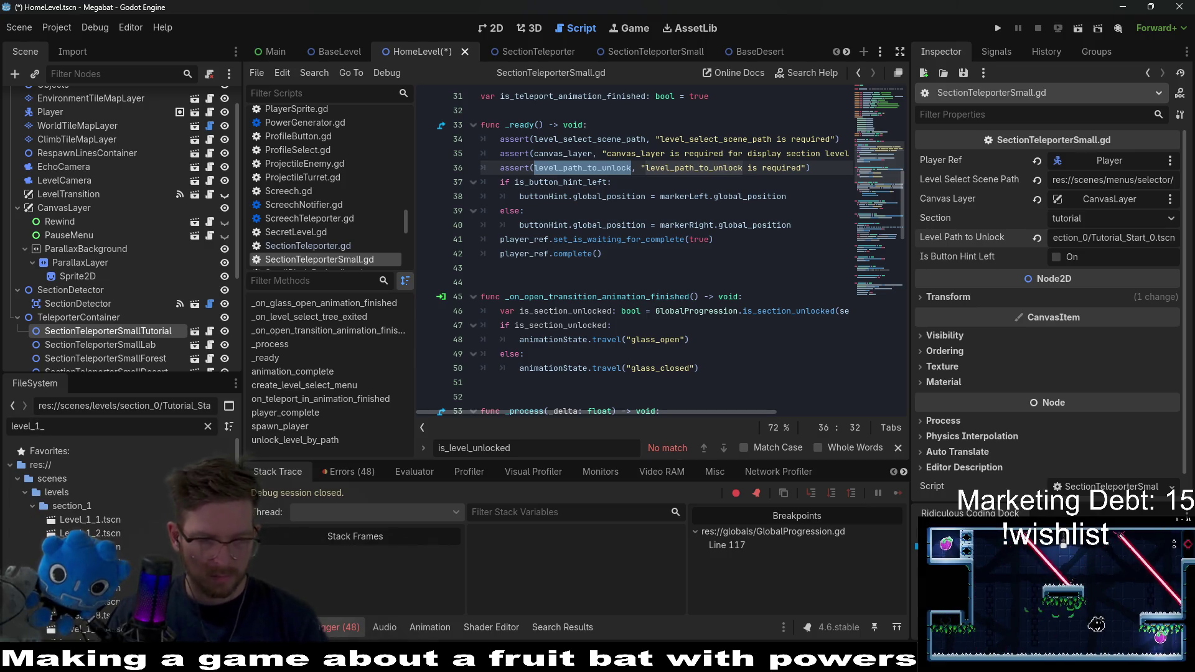
Step: Set the Lab teleporter's Level Path to Unlock to Level_1_1.tscn
{"action": "right_click", "coordinate": [143, 521]}
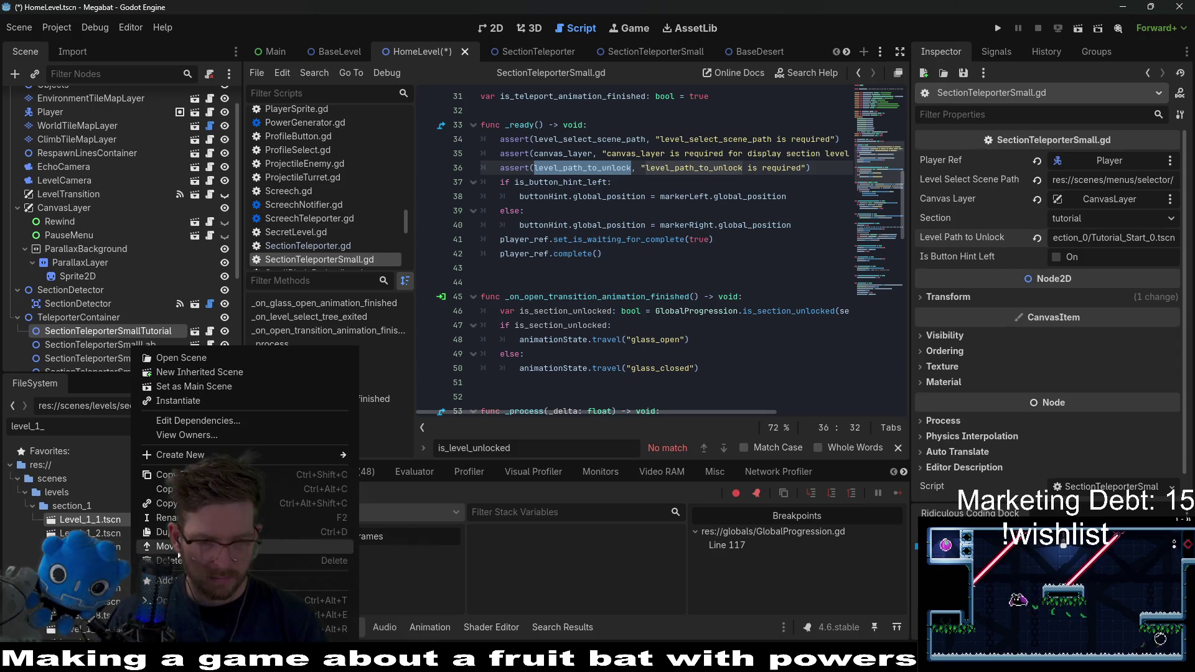
{"action": "left_click", "coordinate": [151, 347]}
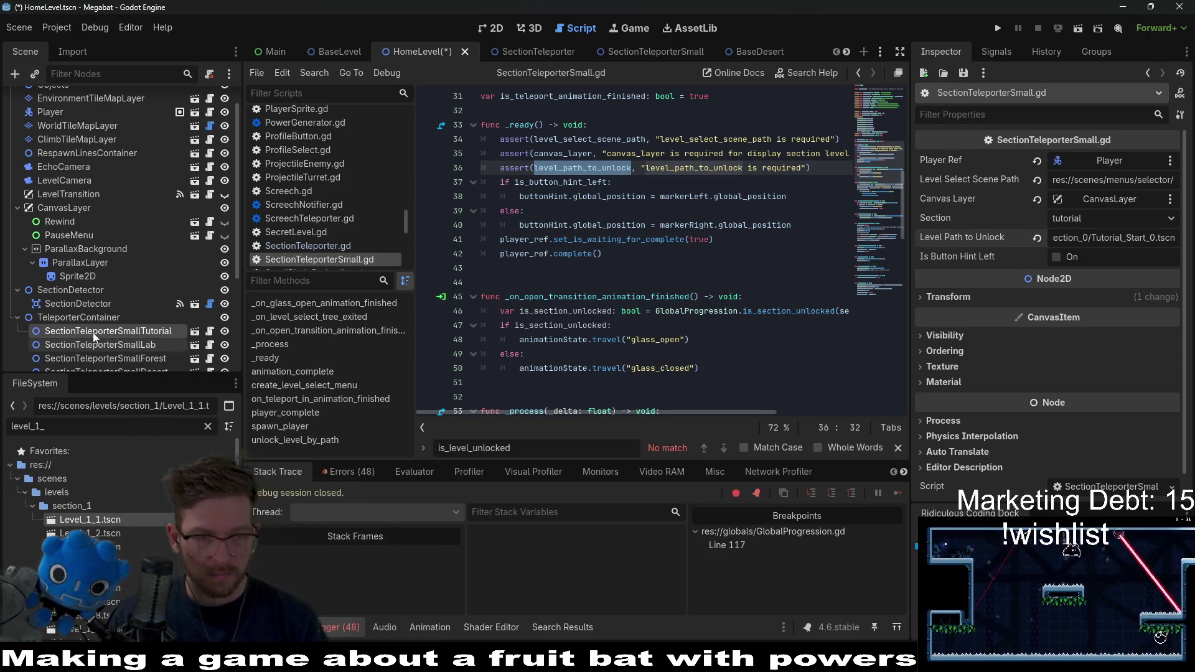
{"action": "left_click", "coordinate": [152, 346]}
{"action": "left_click", "coordinate": [1117, 237]}
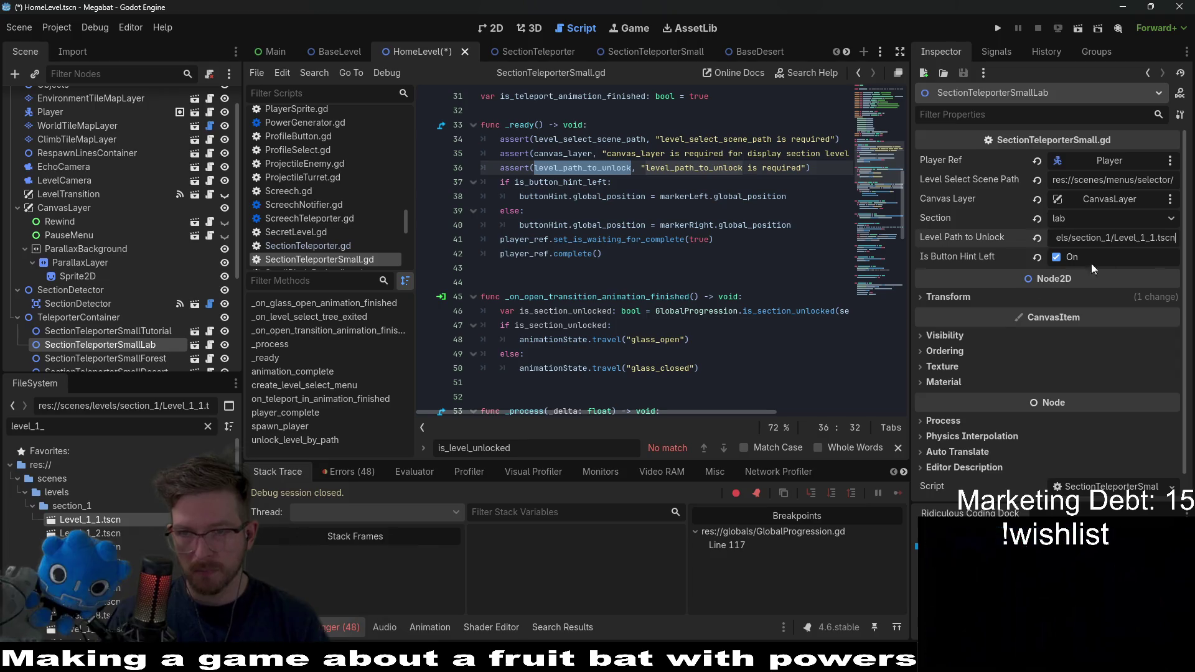
{"action": "key", "text": "ctrl+s"}
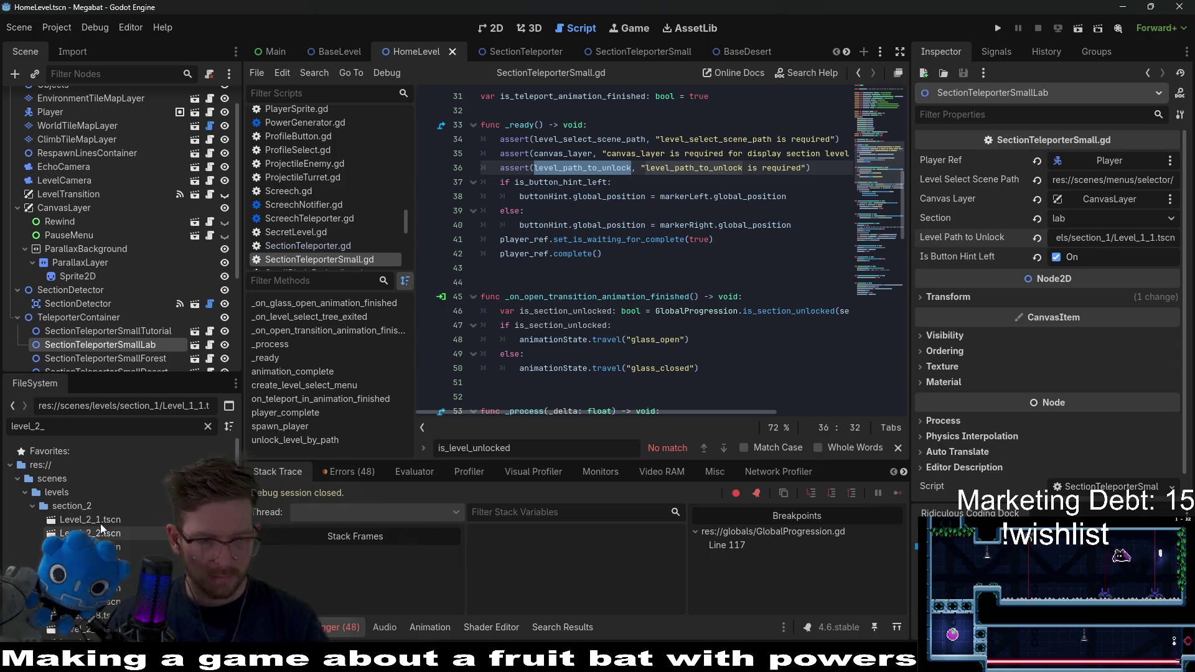
Step: Set the Forest teleporter's Level Path to Unlock to Level_2_1.tscn
{"action": "right_click", "coordinate": [107, 522]}
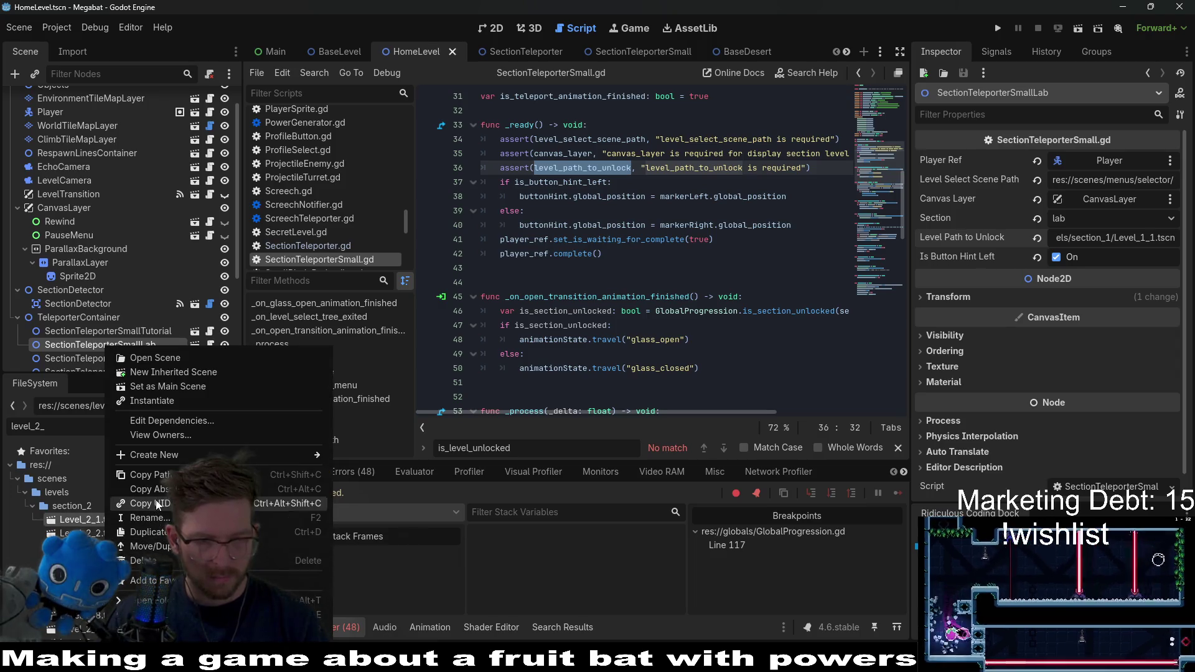
{"action": "key", "text": "Escape"}
{"action": "left_click", "coordinate": [140, 358]}
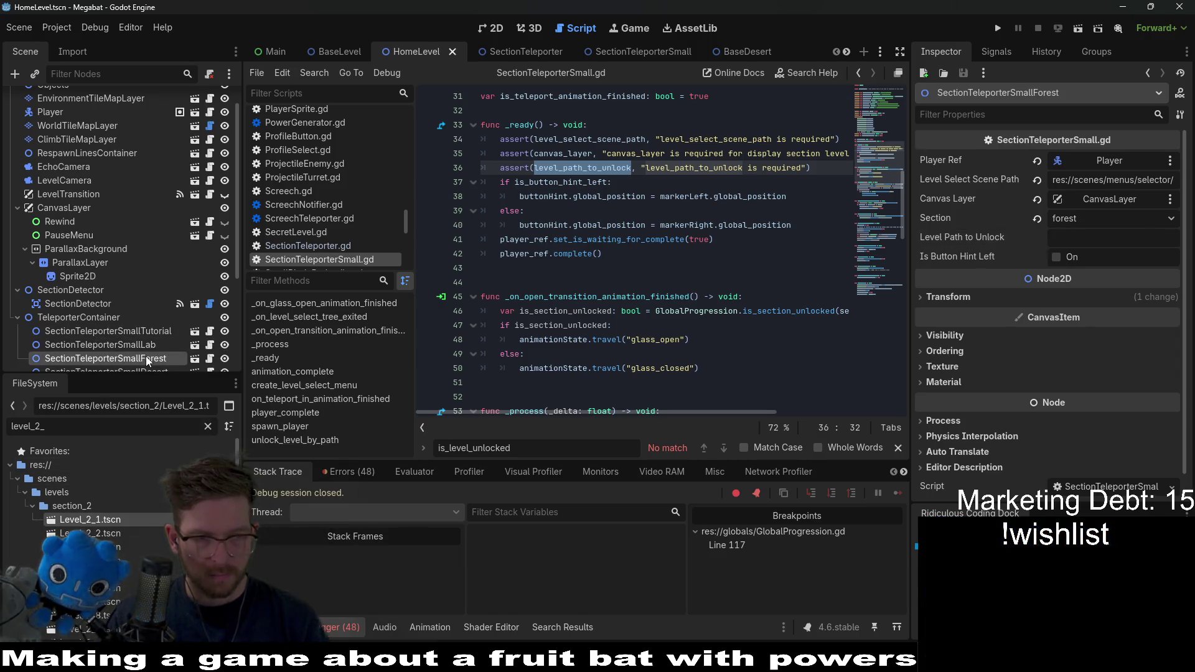
{"action": "left_click", "coordinate": [1074, 237]}
{"action": "key", "text": "ctrl+a"}
{"action": "key", "text": "ctrl+v"}
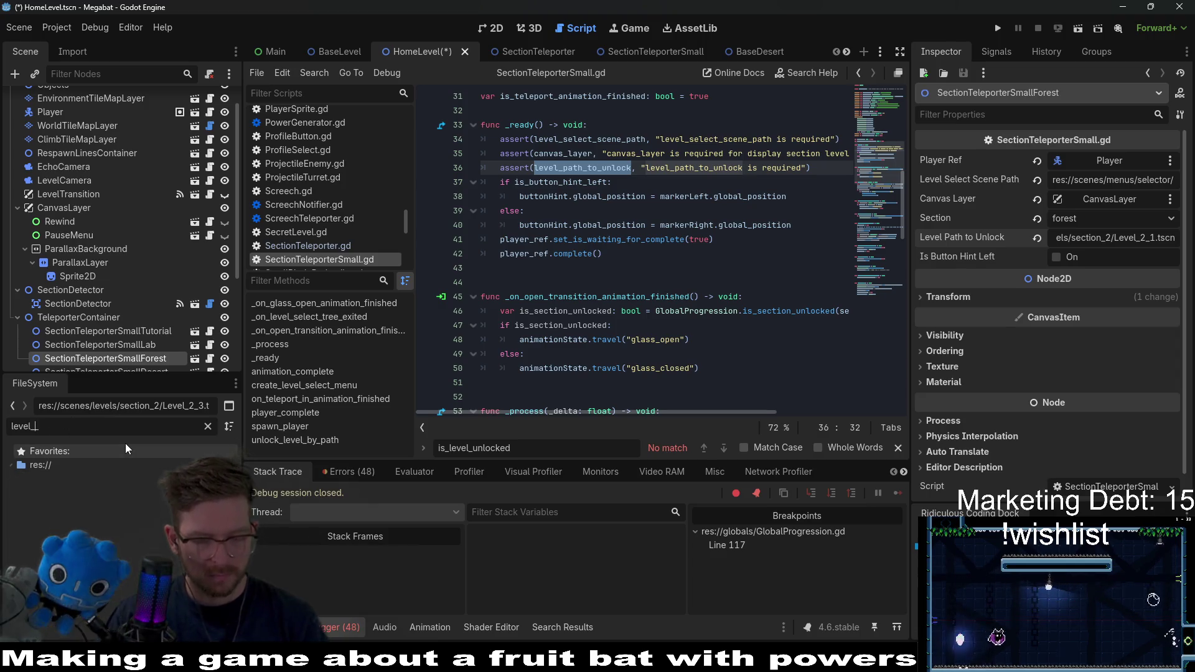
Step: Give the desert teleporter Level_3_1.tscn's absolute path, then save and run the game
{"action": "right_click", "coordinate": [106, 523]}
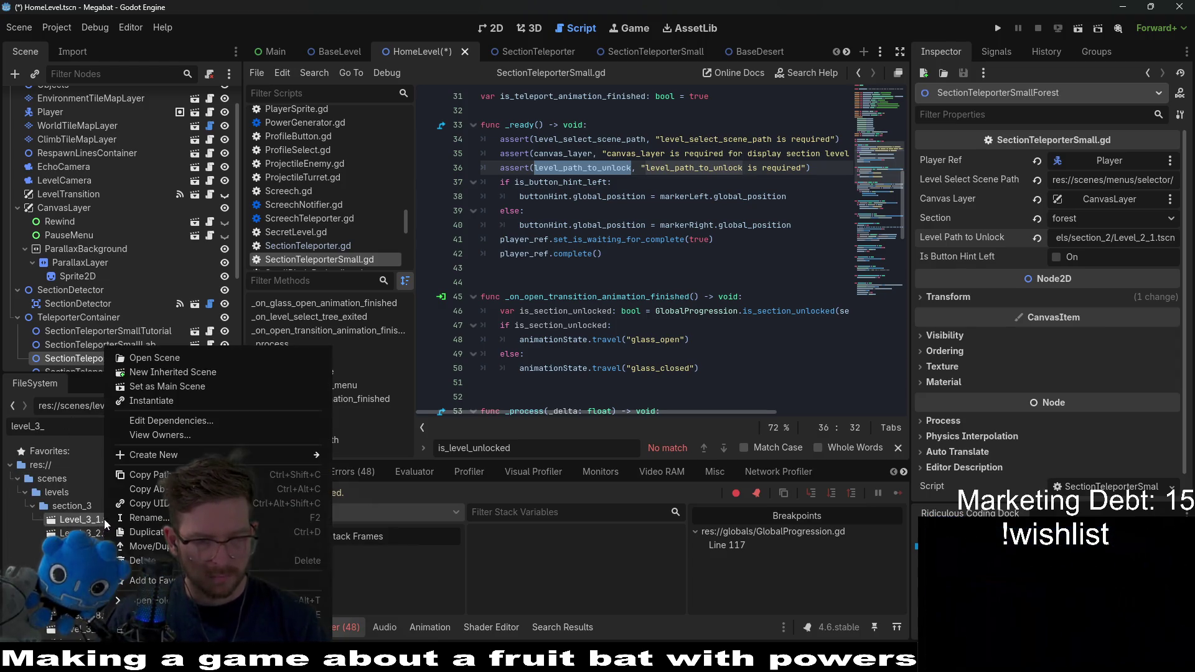
{"action": "left_click", "coordinate": [149, 492]}
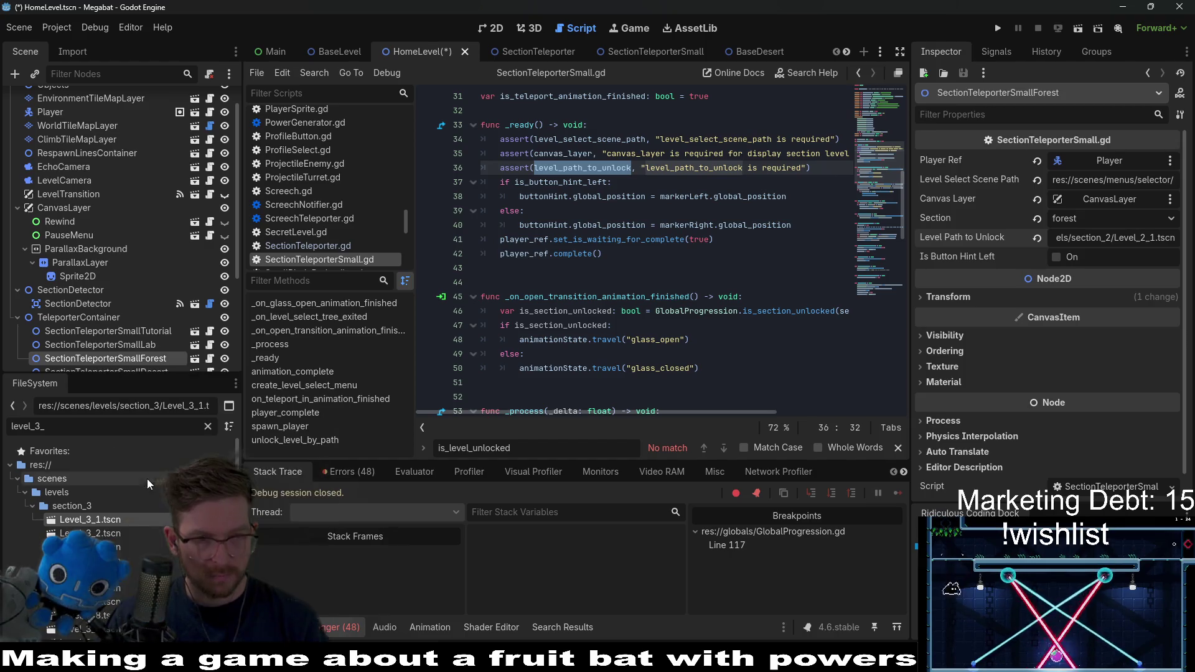
{"action": "scroll", "coordinate": [140, 328], "scroll_direction": "down", "scroll_amount": 2}
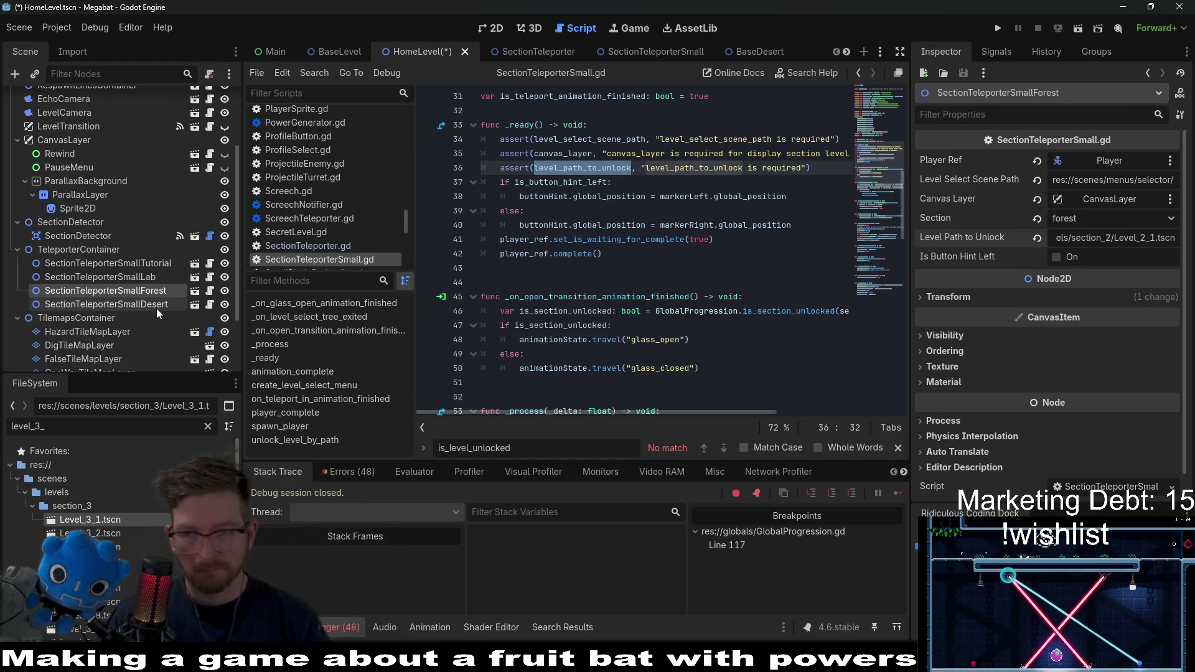
{"action": "left_click", "coordinate": [106, 304]}
{"action": "left_click", "coordinate": [1062, 235]}
{"action": "key", "text": "ctrl+v"}
{"action": "left_click", "coordinate": [997, 28]}
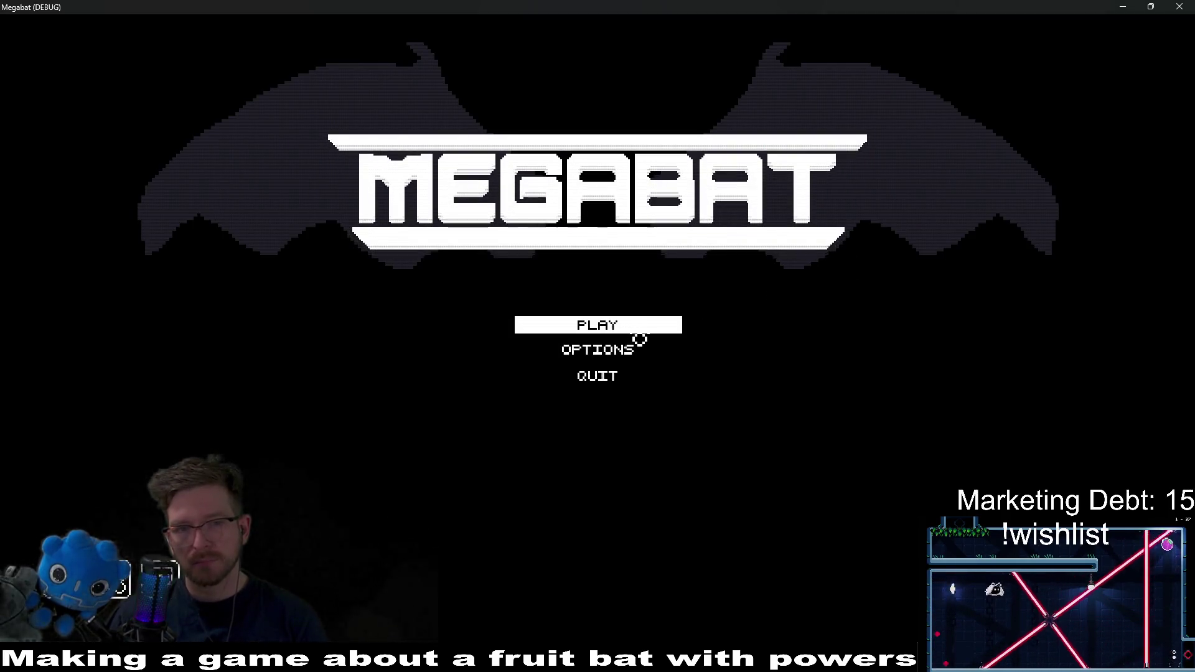
Step: Play with the top profile, fly the bat into a teleporter, browse its level grid, then quit
{"action": "left_click", "coordinate": [647, 332]}
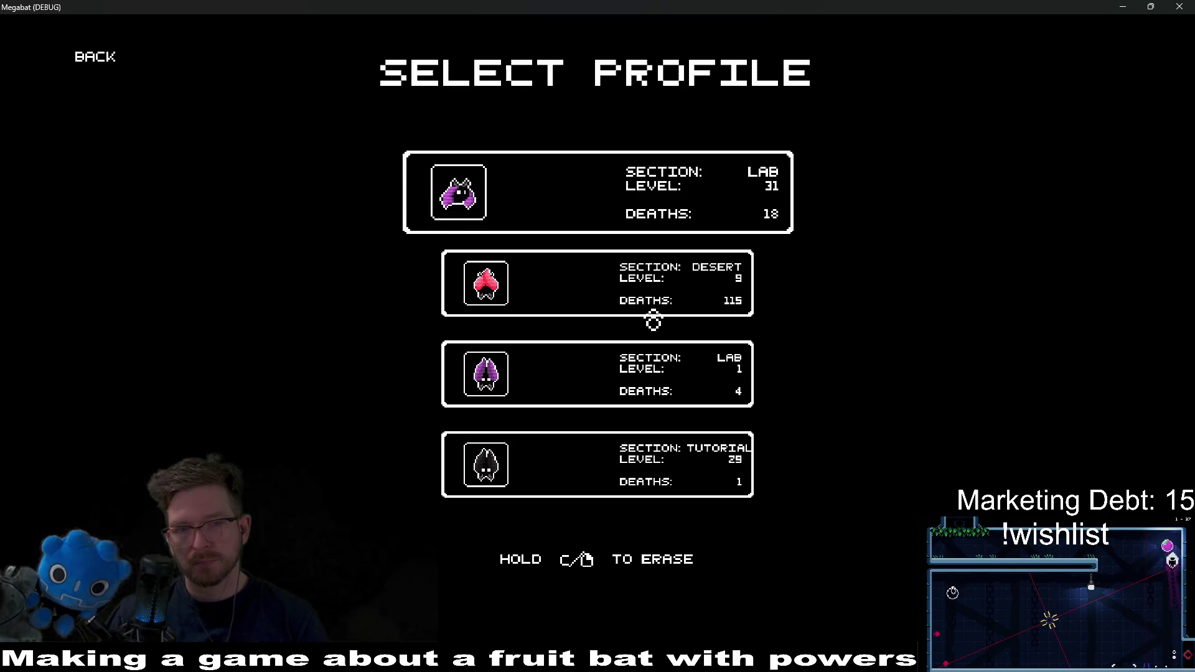
{"action": "key", "text": "Return"}
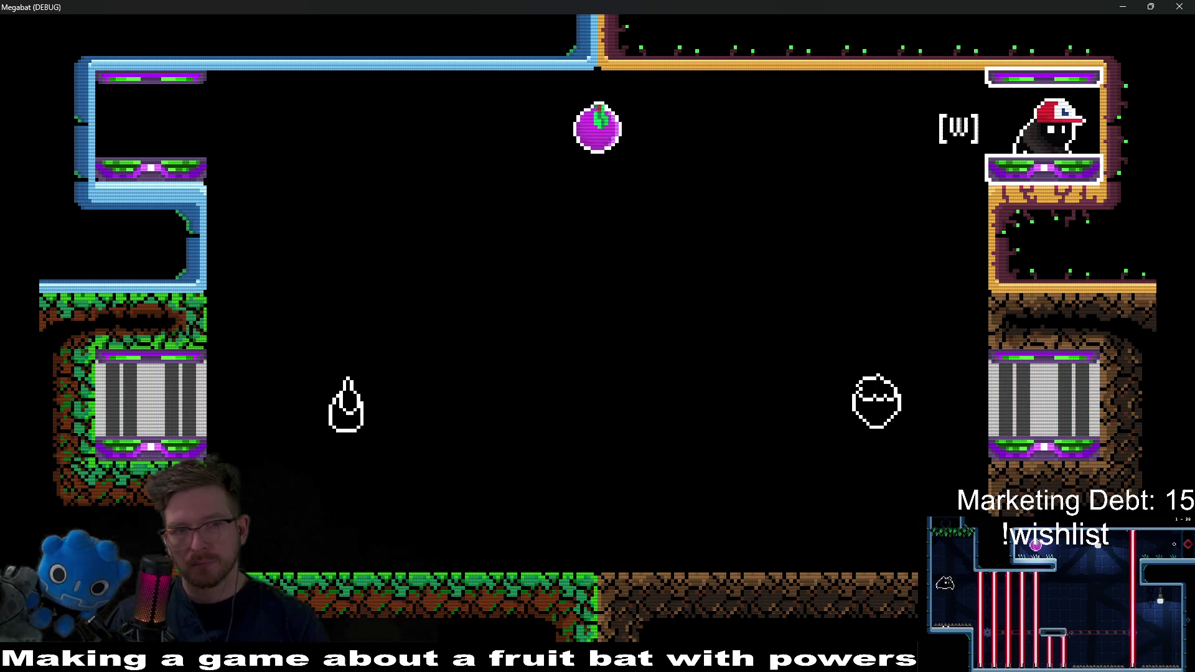
{"action": "key", "text": "w"}
{"action": "key", "text": "a"}
{"action": "key", "text": "a"}
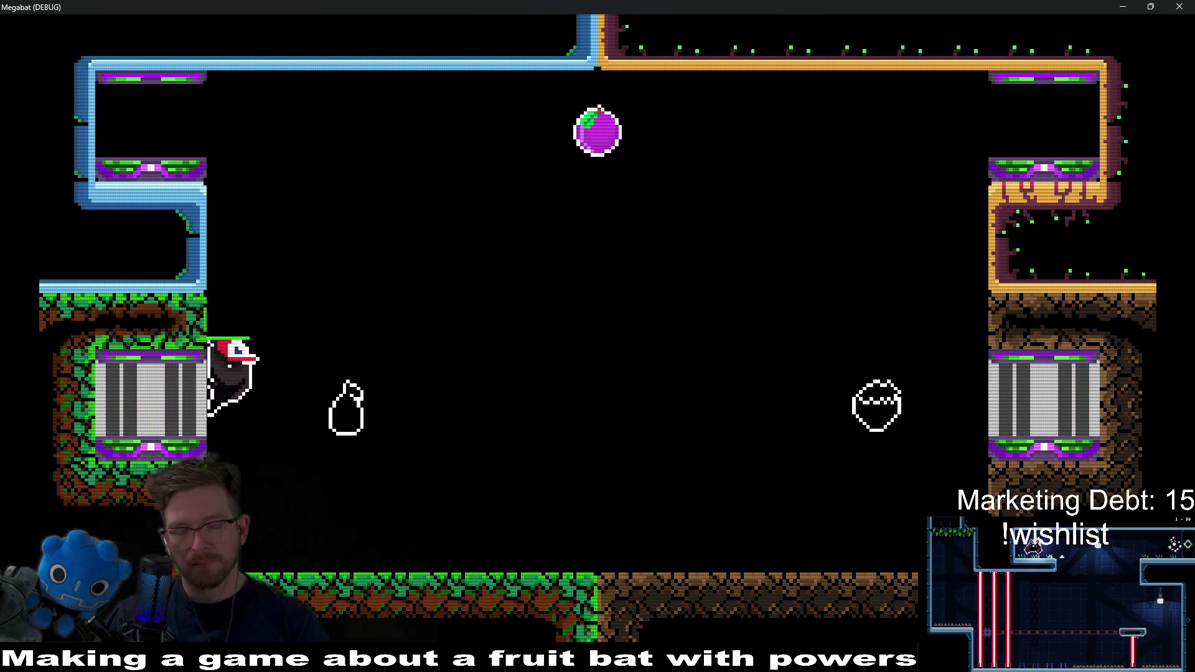
{"action": "key", "text": "Right"}
{"action": "key", "text": "Right"}
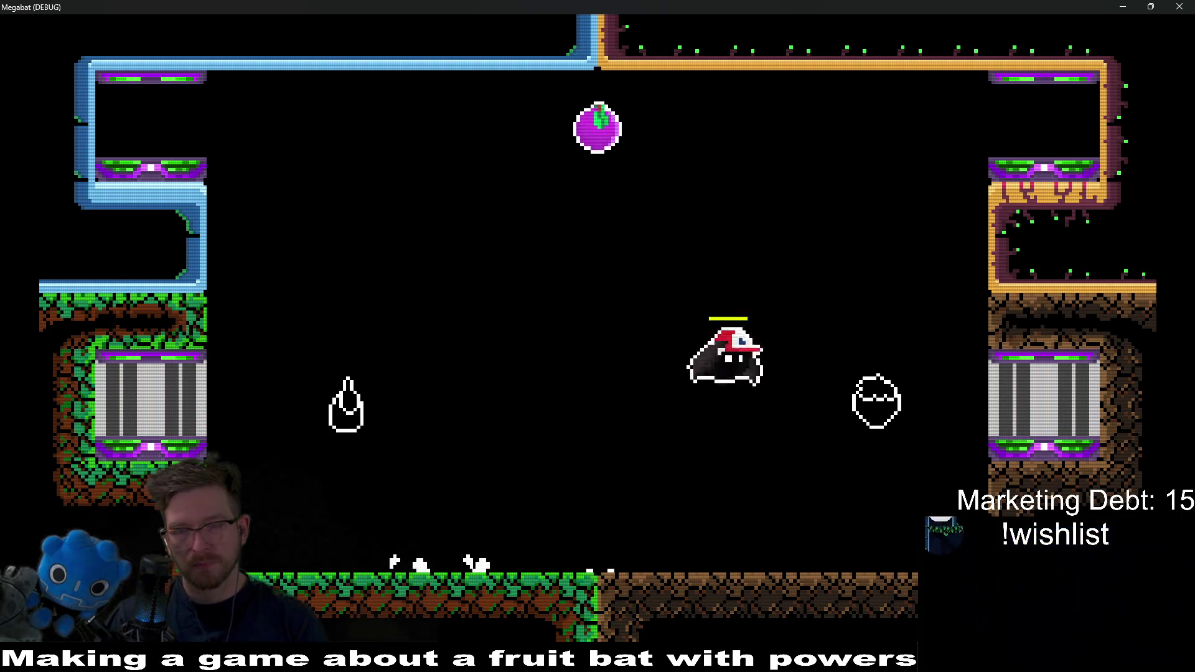
{"action": "key", "text": "w"}
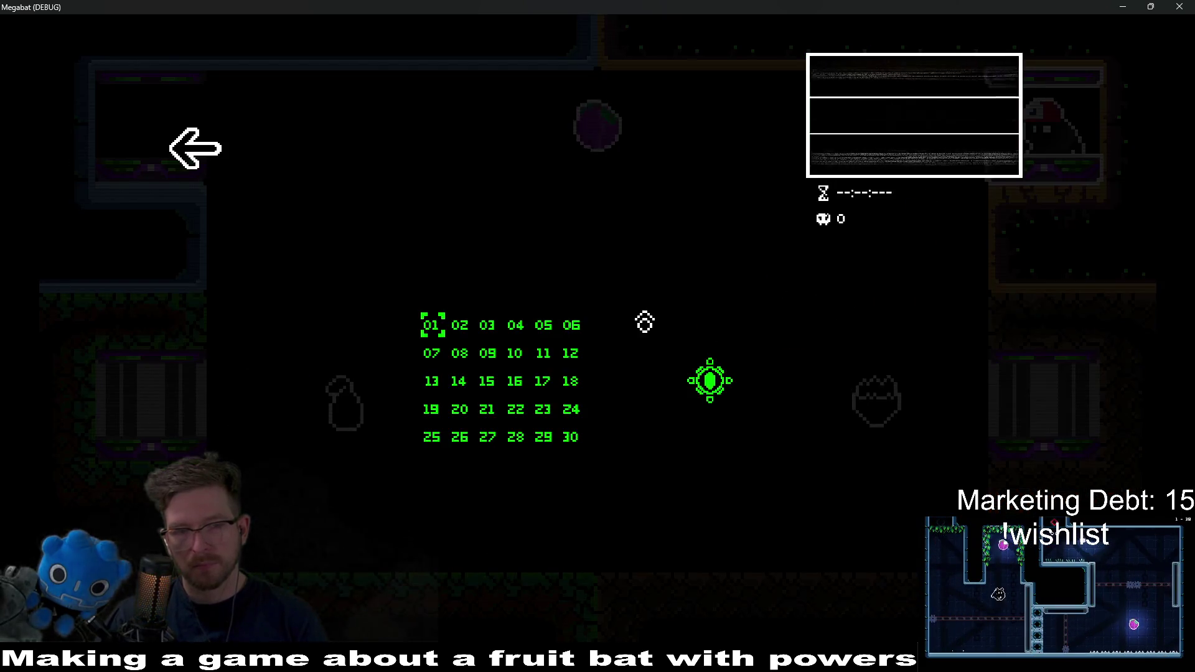
{"action": "key", "text": "Right"}
{"action": "key", "text": "Right"}
{"action": "key", "text": "Right"}
{"action": "key", "text": "Right"}
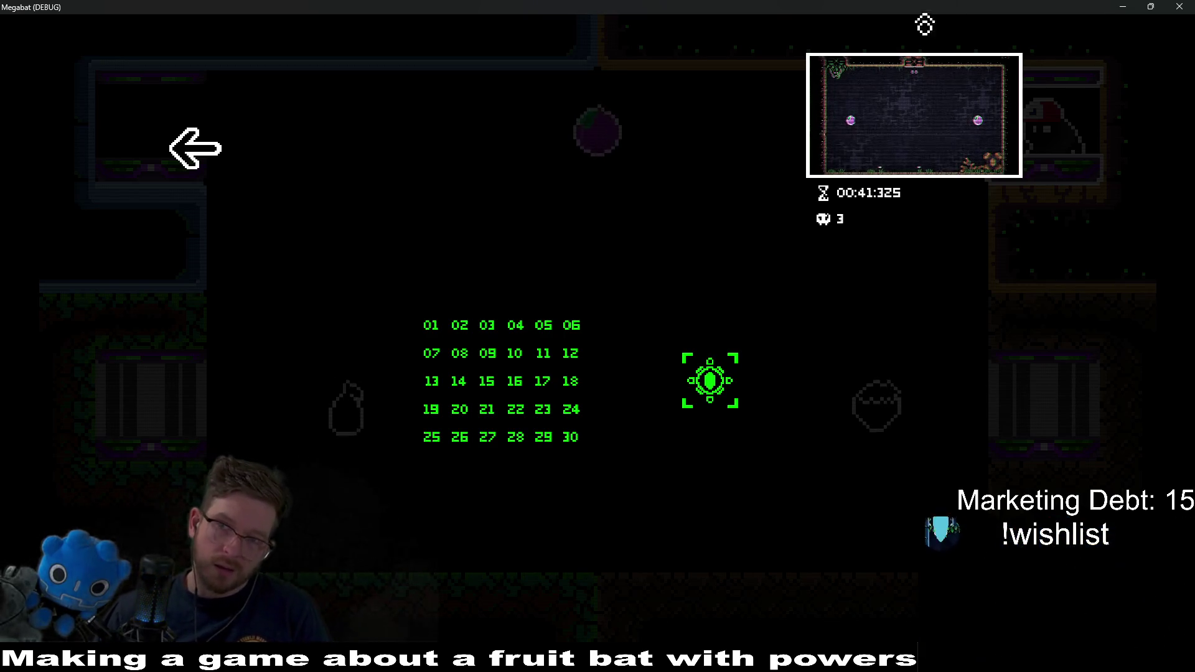
{"action": "left_click", "coordinate": [1179, 7]}
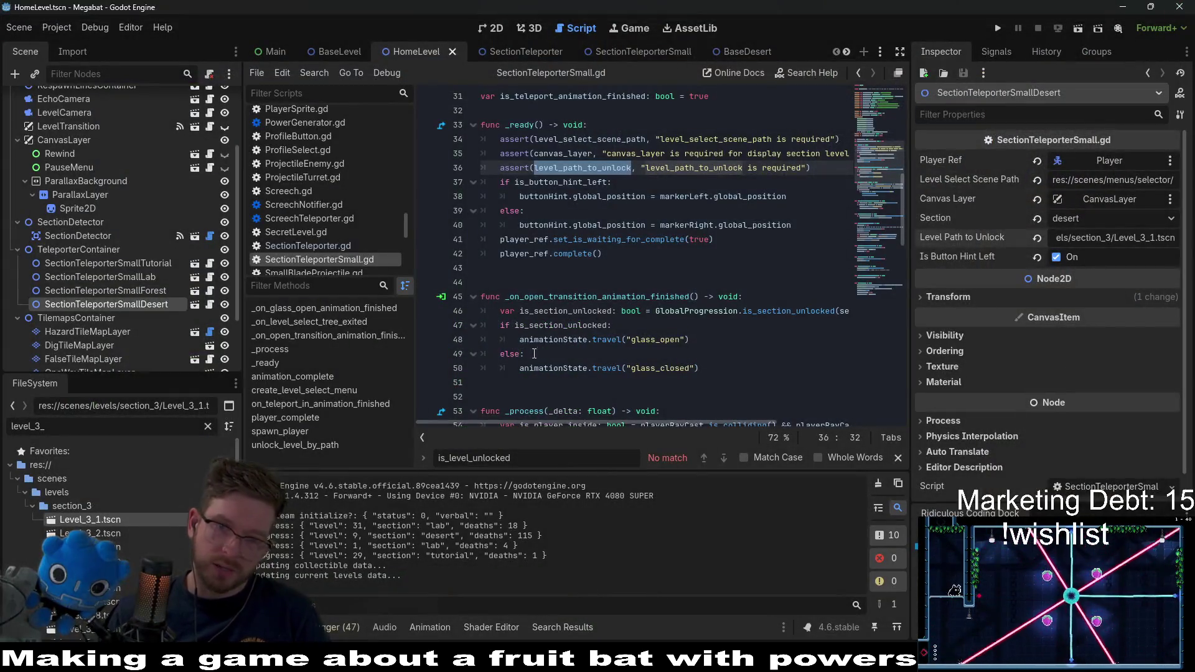
{"action": "scroll", "coordinate": [543, 352], "scroll_direction": "up", "scroll_amount": 2}
{"action": "scroll", "coordinate": [543, 352], "scroll_direction": "down", "scroll_amount": 2}
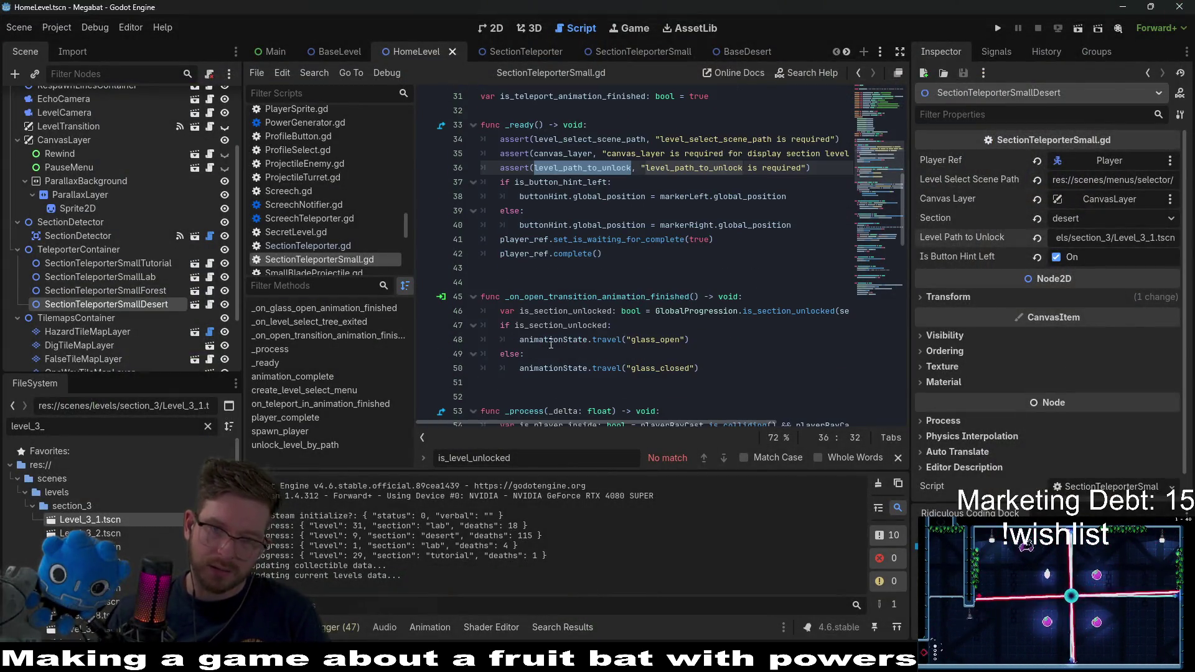
{"action": "double_click", "coordinate": [584, 316]}
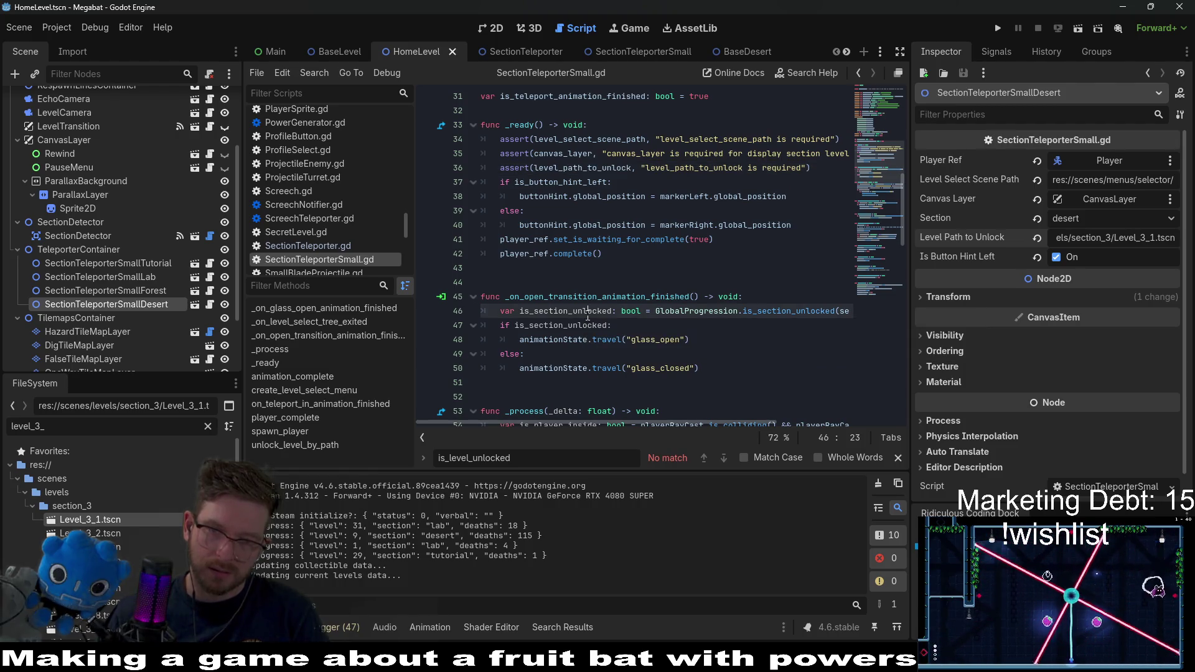
{"action": "double_click", "coordinate": [800, 310]}
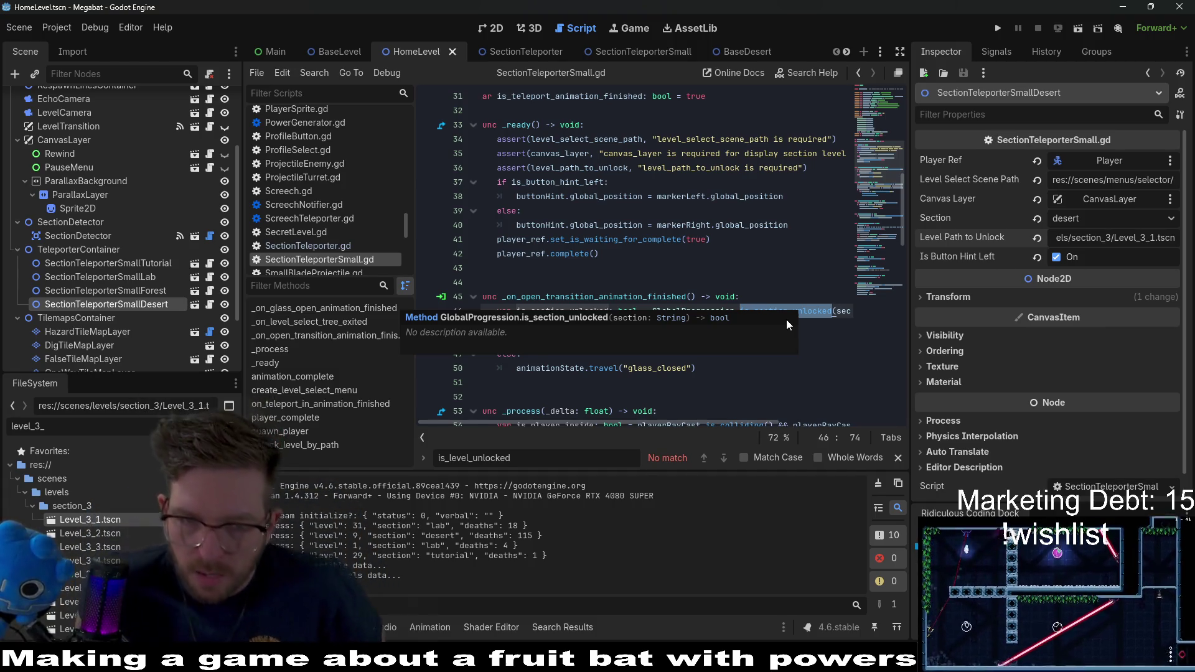
{"action": "left_click", "coordinate": [716, 277]}
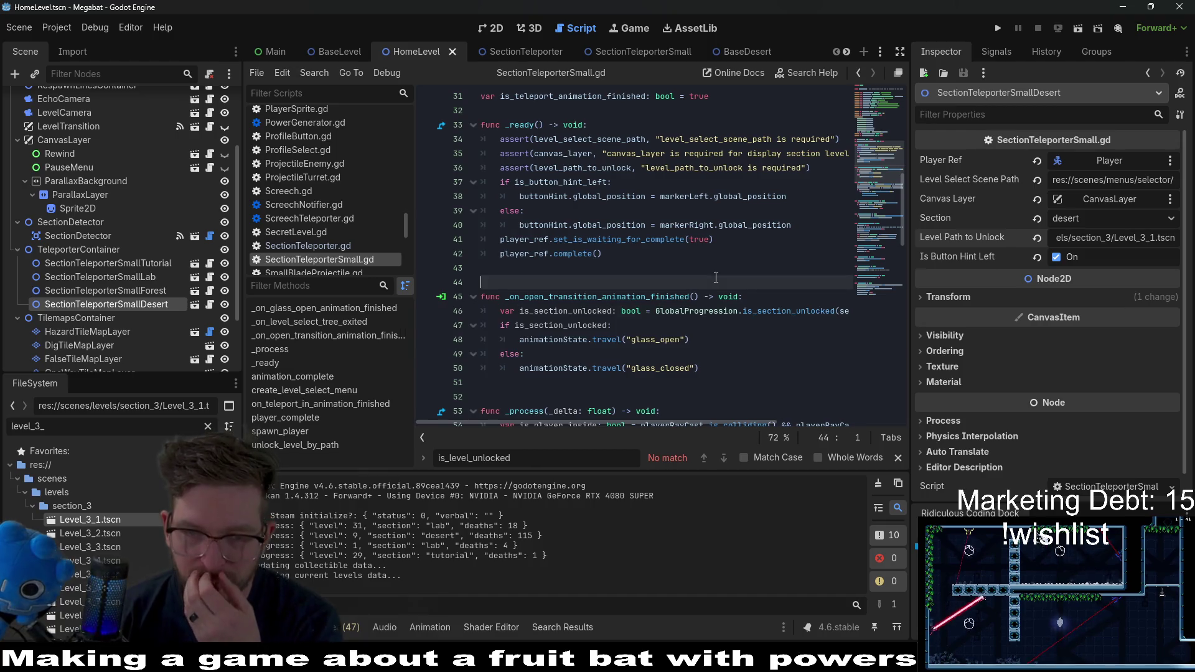
{"action": "double_click", "coordinate": [776, 311]}
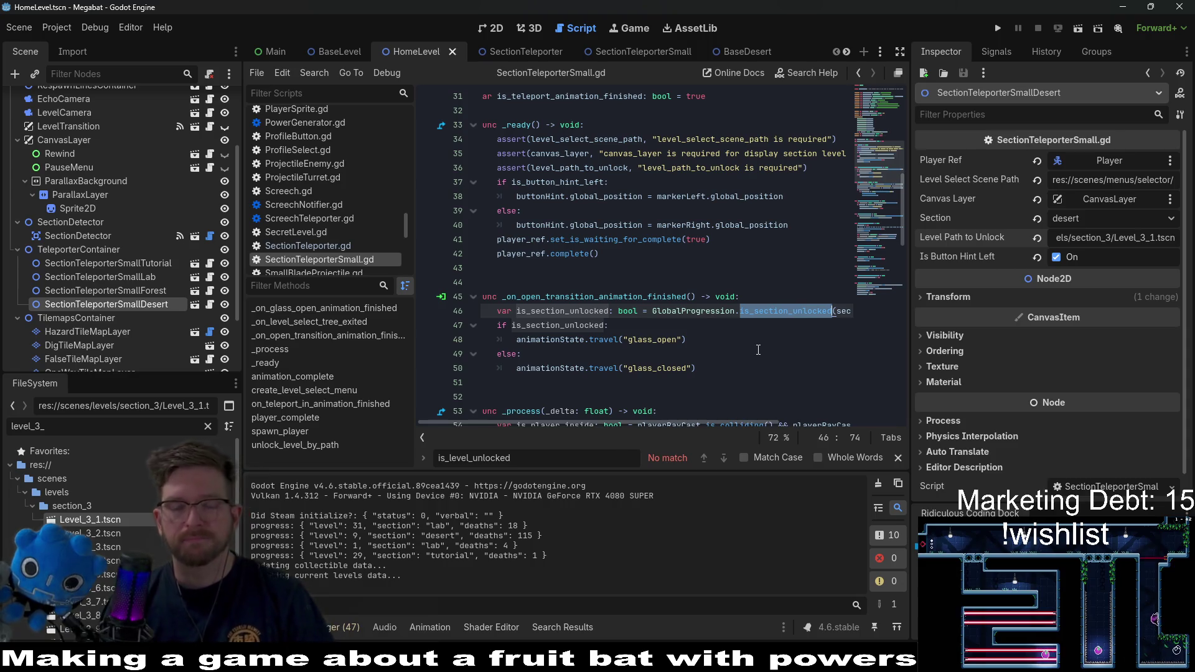
{"action": "mouse_move", "coordinate": [636, 420]}
{"action": "left_mouse_down"}
{"action": "mouse_move", "coordinate": [780, 417]}
{"action": "mouse_move", "coordinate": [623, 417]}
{"action": "left_mouse_up"}
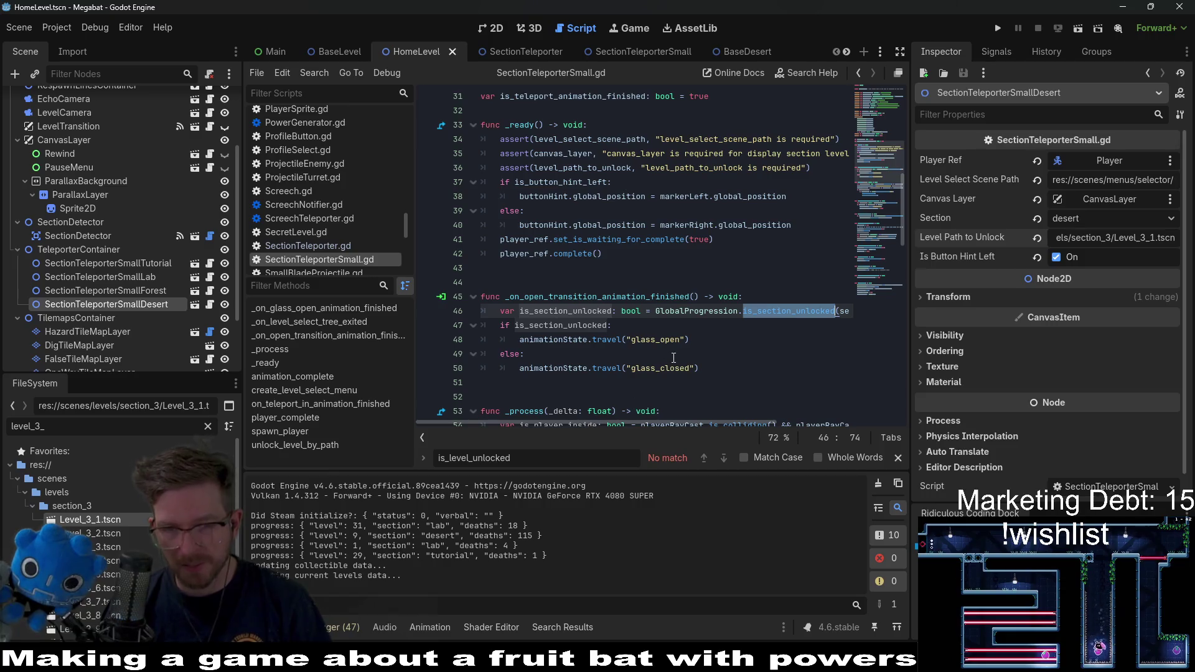
{"action": "scroll", "coordinate": [673, 358], "scroll_direction": "down", "scroll_amount": 1}
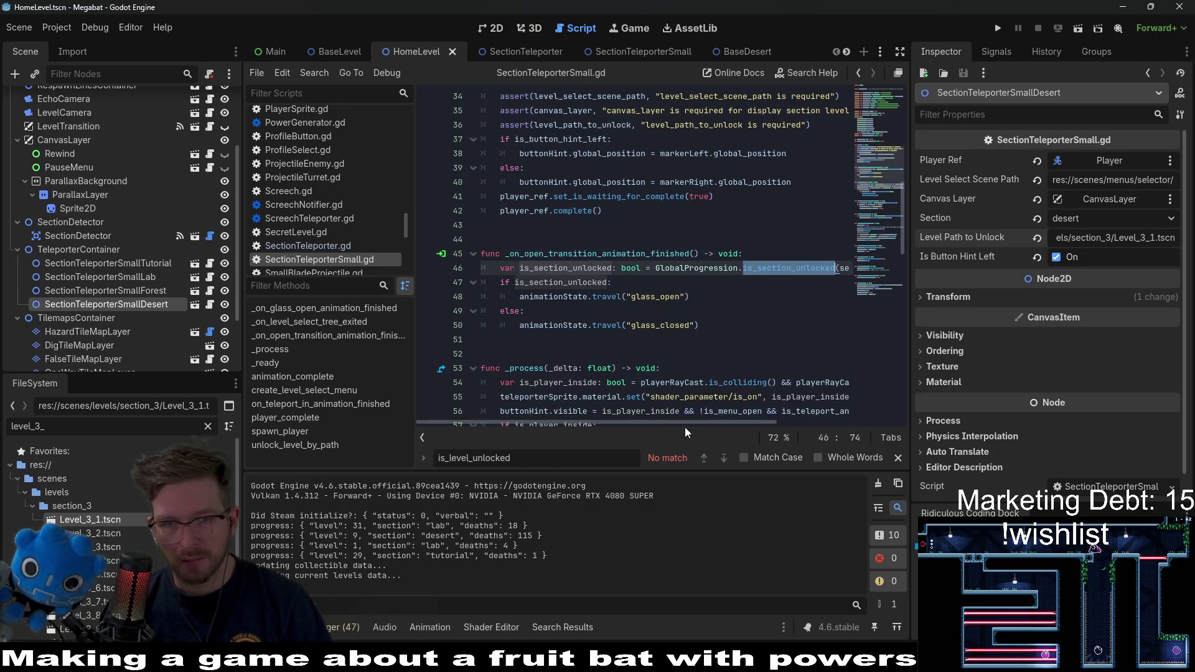
Step: Open is_section_unlocked in GlobalProgression.gd and highlight every use of its unlocked flag
{"action": "left_click", "coordinate": [787, 268], "text": "ctrl"}
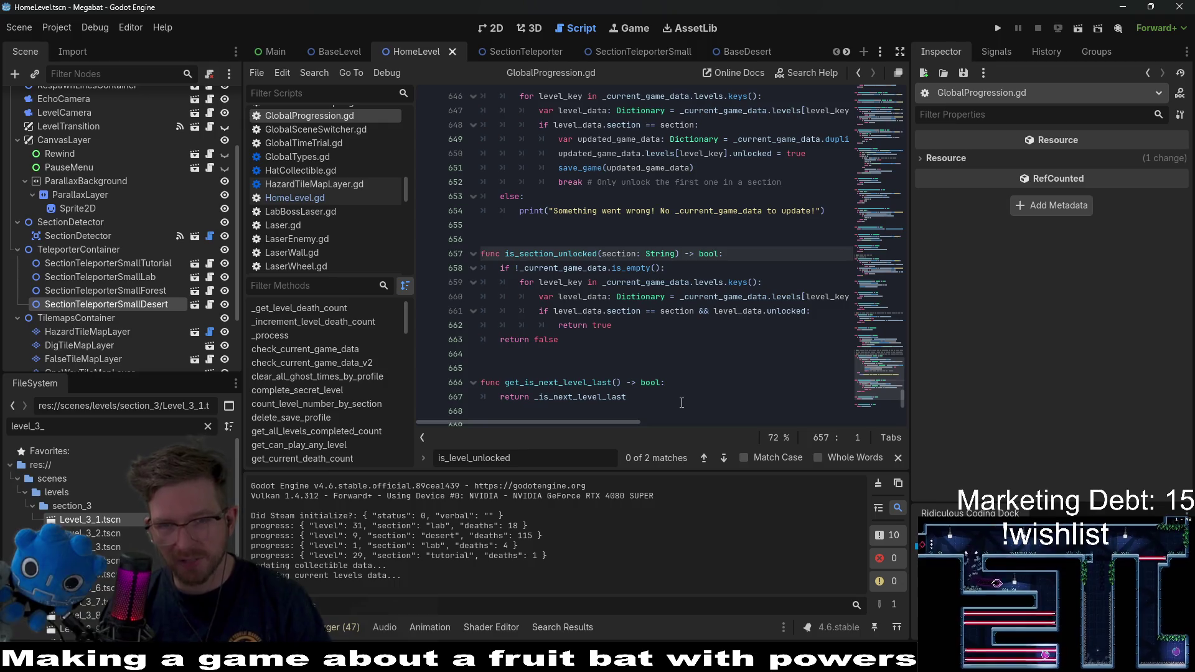
{"action": "left_click_drag", "start_coordinate": [632, 422], "coordinate": [650, 424]}
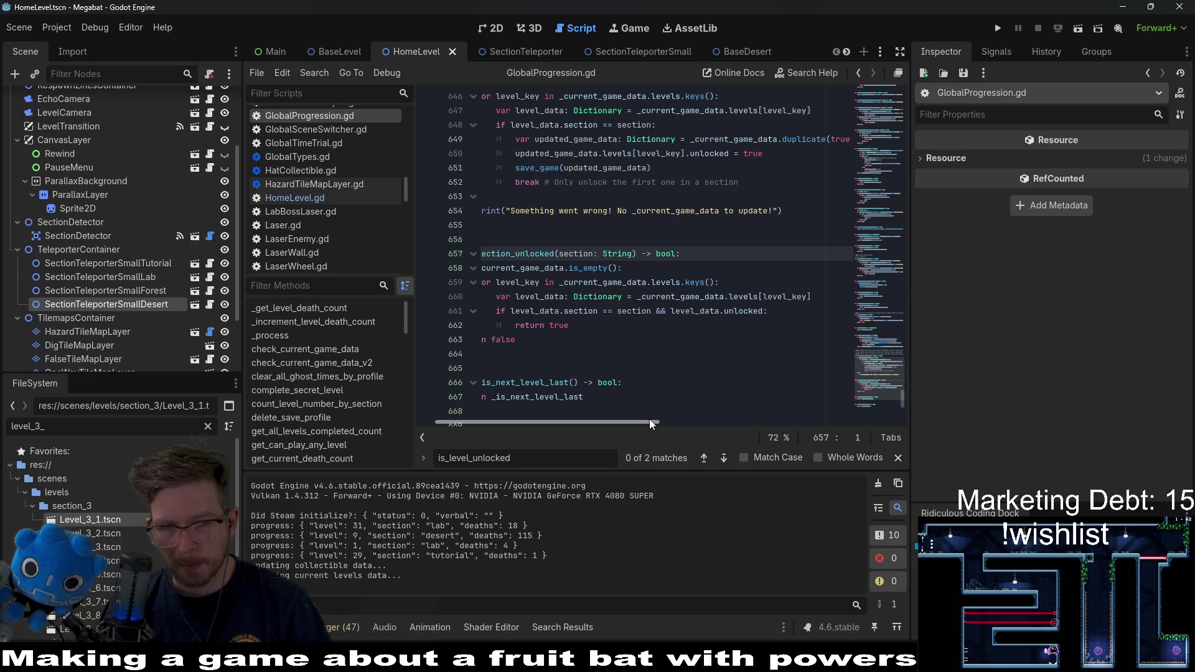
{"action": "left_click_drag", "start_coordinate": [648, 419], "coordinate": [634, 412]}
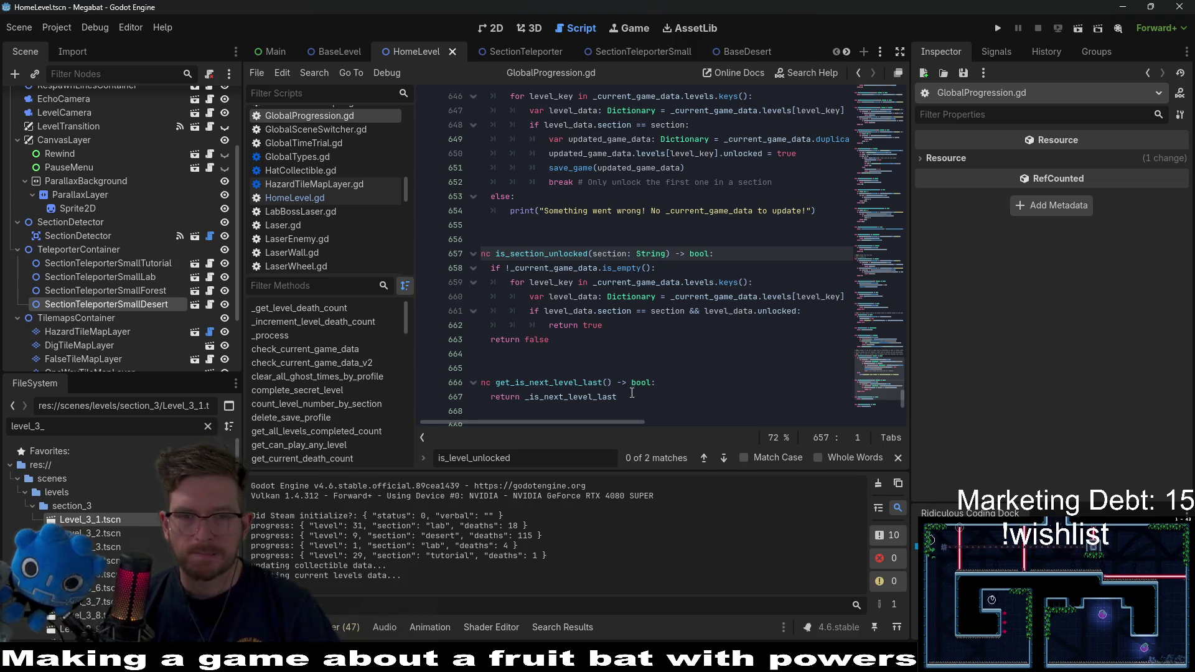
{"action": "left_click", "coordinate": [628, 344]}
{"action": "double_click", "coordinate": [762, 314]}
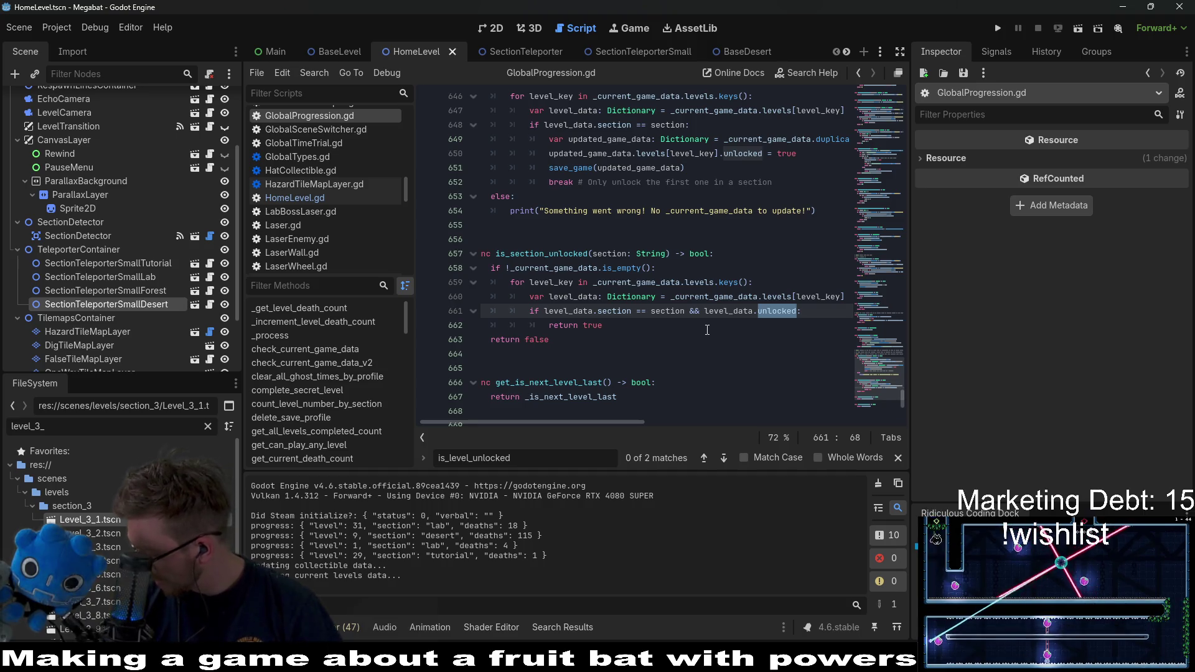
{"action": "left_click", "coordinate": [679, 336]}
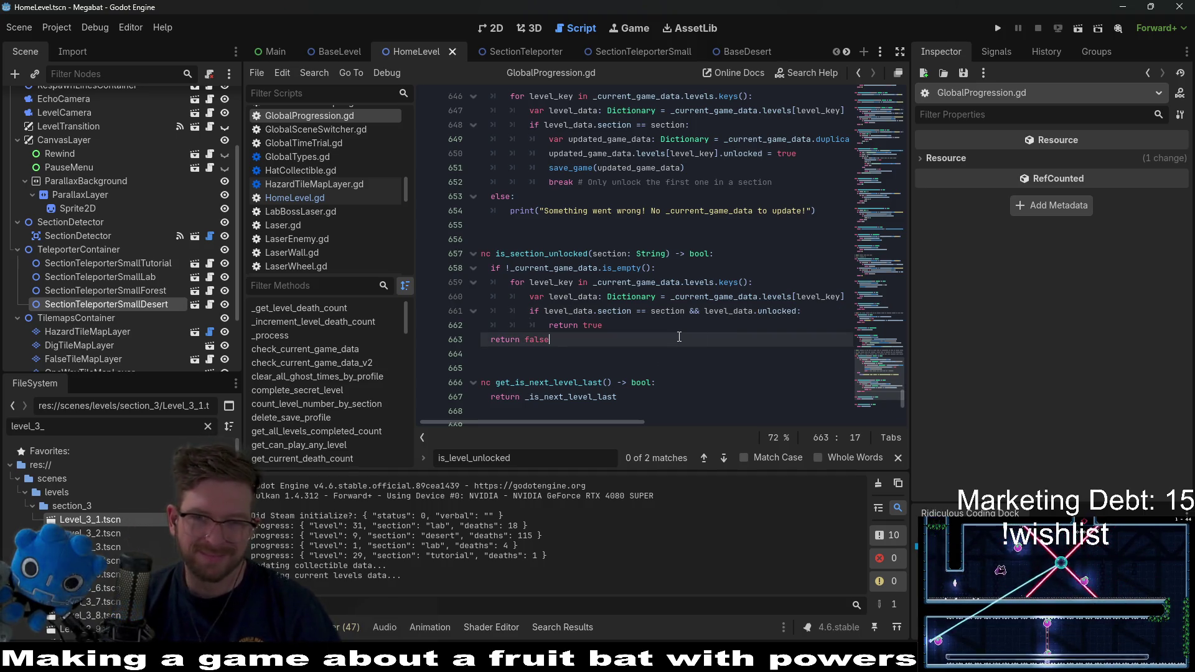
{"action": "double_click", "coordinate": [769, 313]}
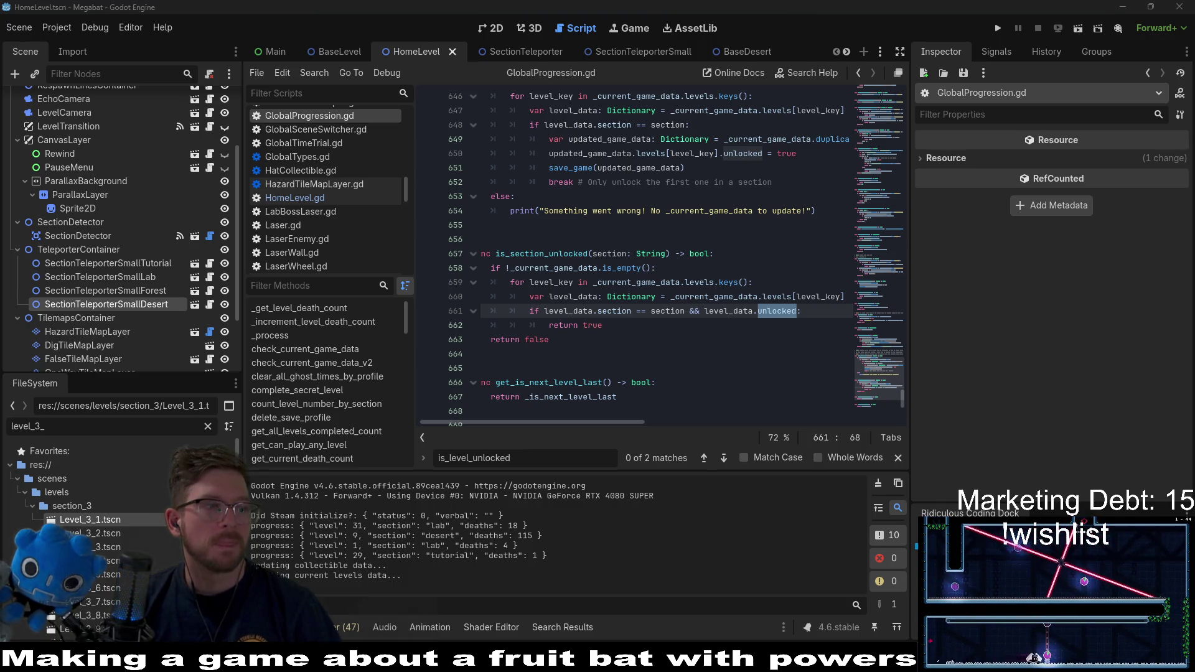
Step: Finish reading is_section_unlocked, then select the tutorial teleporter and open its script
{"action": "left_click", "coordinate": [679, 245]}
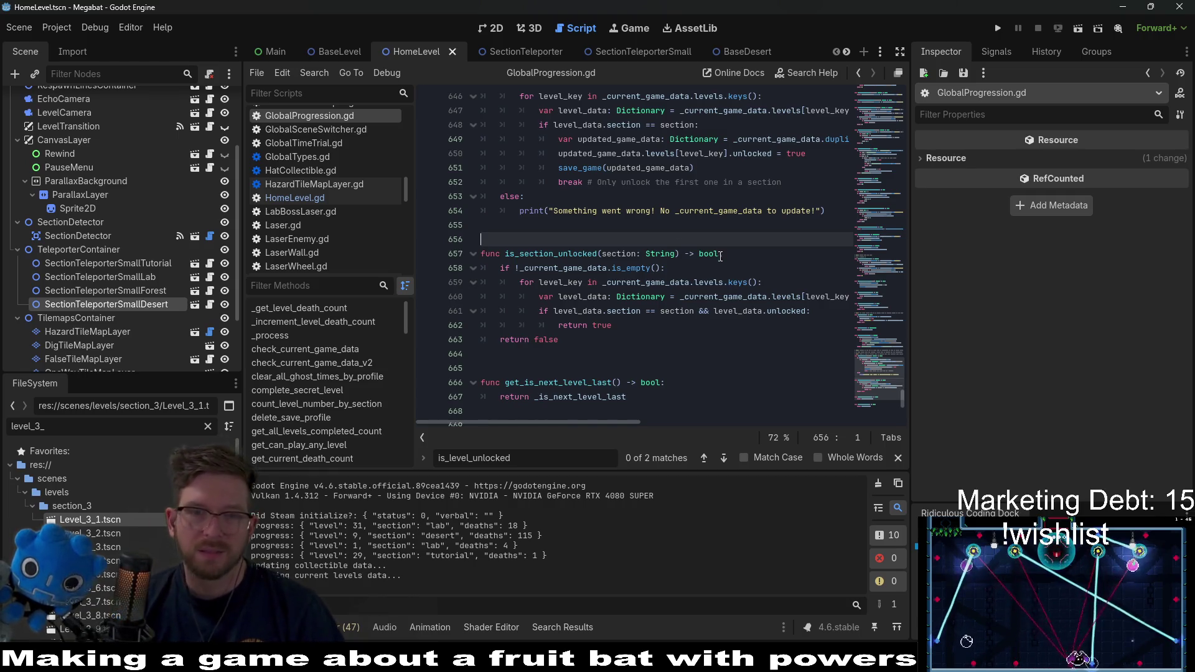
{"action": "left_click", "coordinate": [691, 325]}
{"action": "double_click", "coordinate": [569, 253]}
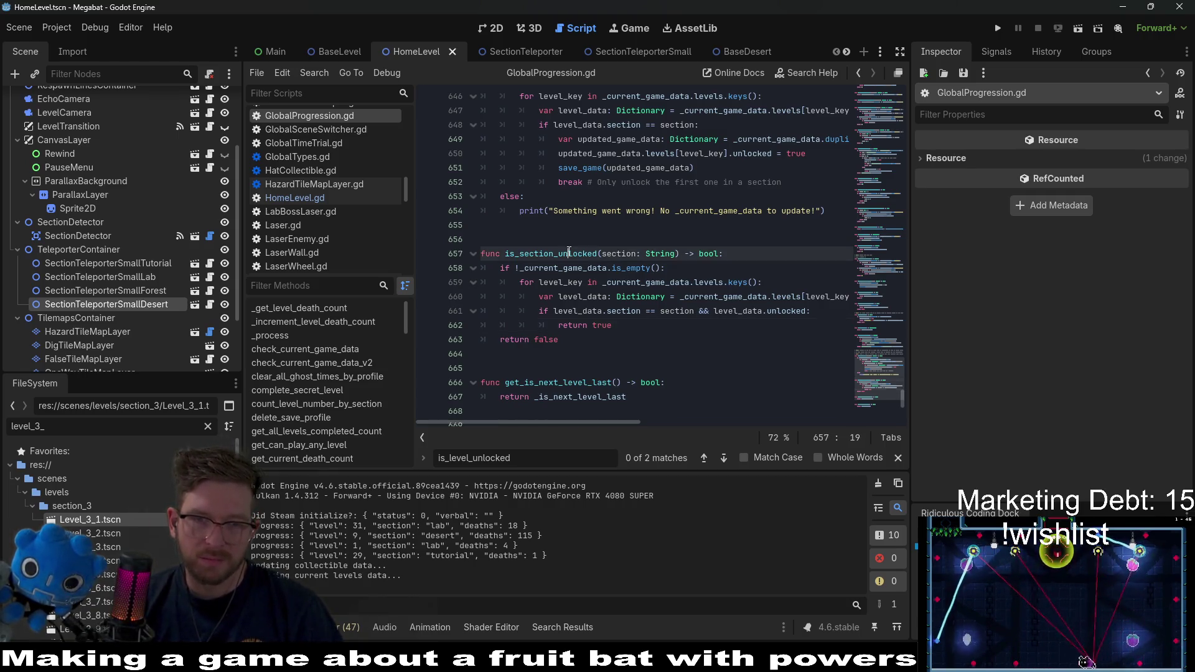
{"action": "scroll", "coordinate": [672, 364], "scroll_direction": "down", "scroll_amount": 1}
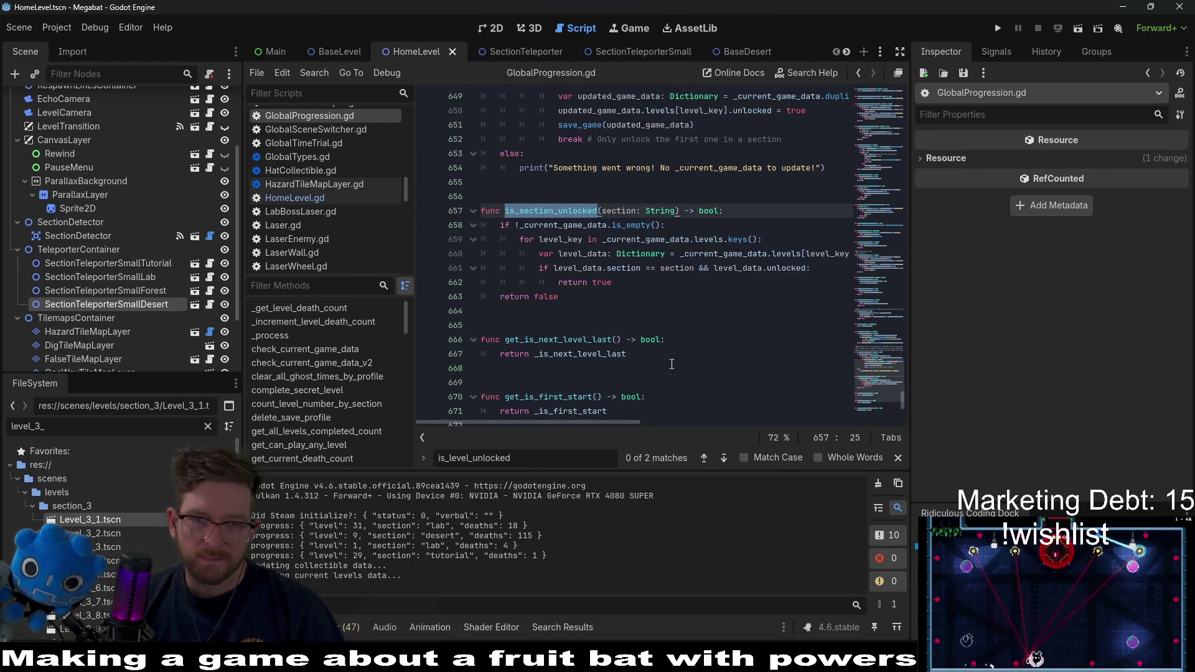
{"action": "scroll", "coordinate": [671, 364], "scroll_direction": "up", "scroll_amount": 3}
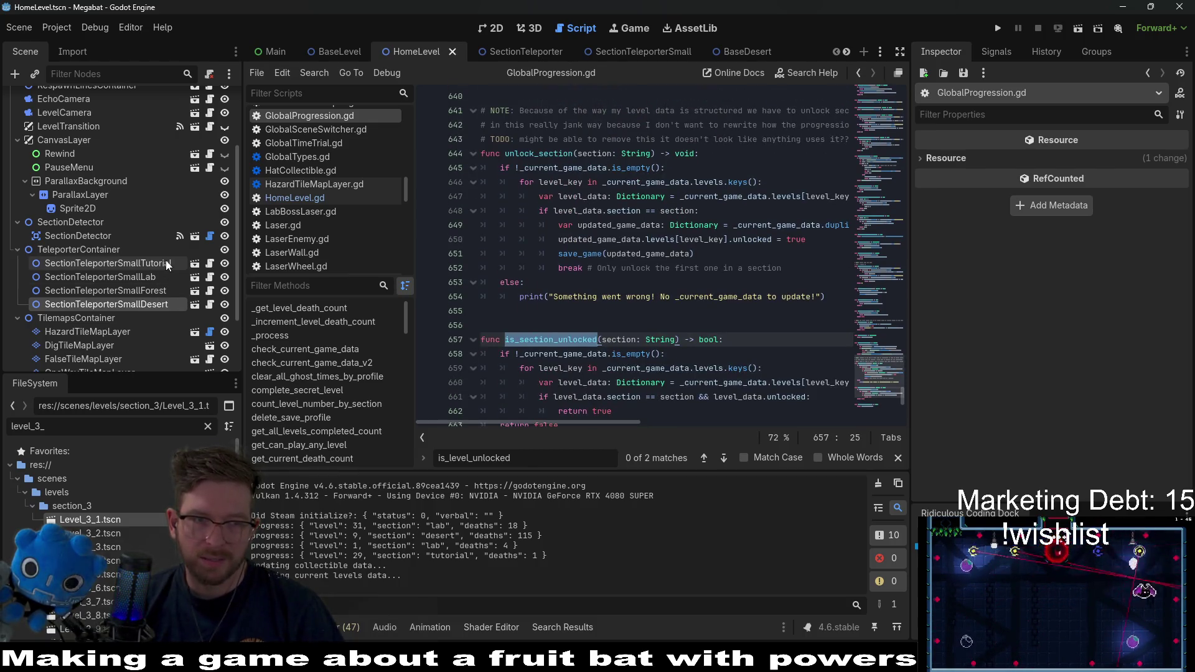
{"action": "left_click", "coordinate": [167, 264]}
{"action": "left_click", "coordinate": [209, 265]}
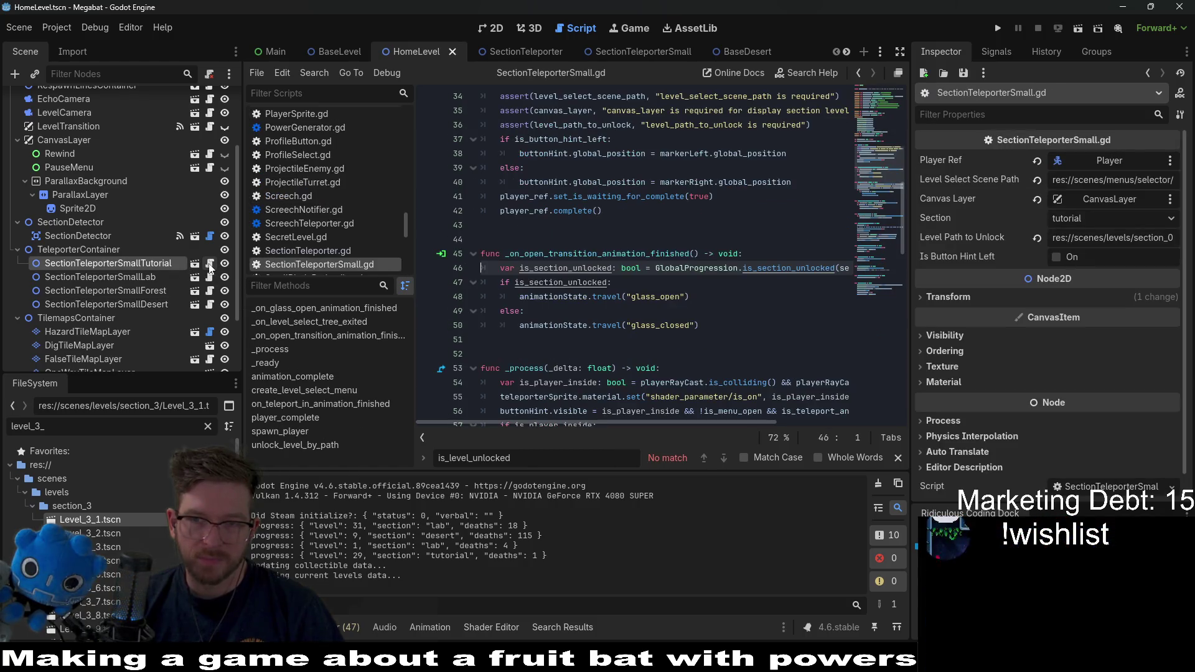
Step: Search SectionTeleporterSmall.gd for 'section' and step through every match
{"action": "scroll", "coordinate": [791, 268], "scroll_direction": "up", "scroll_amount": 4}
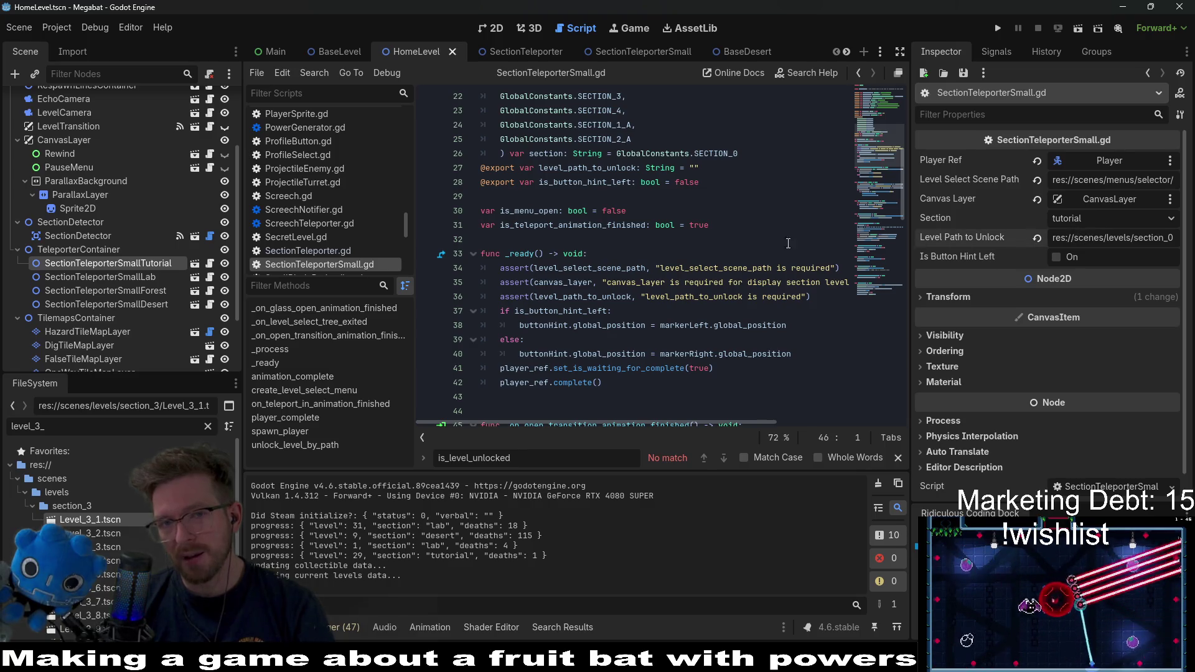
{"action": "scroll", "coordinate": [619, 239], "scroll_direction": "up", "scroll_amount": 4}
{"action": "left_click_drag", "start_coordinate": [659, 310], "coordinate": [458, 229]}
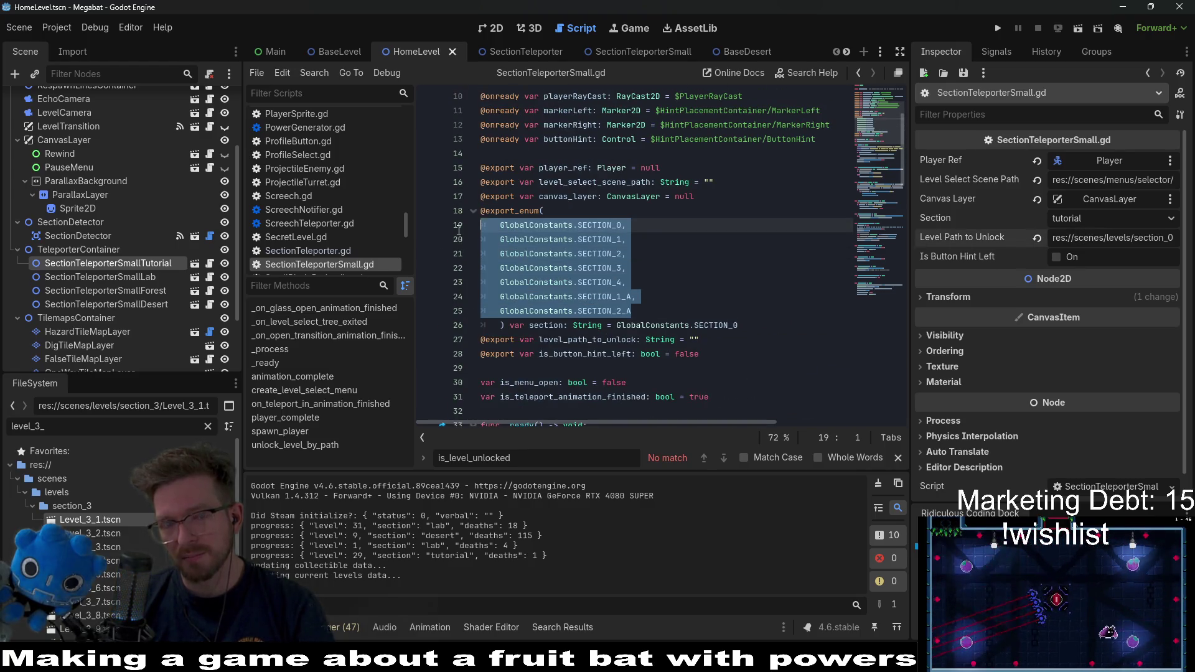
{"action": "left_click", "coordinate": [534, 235]}
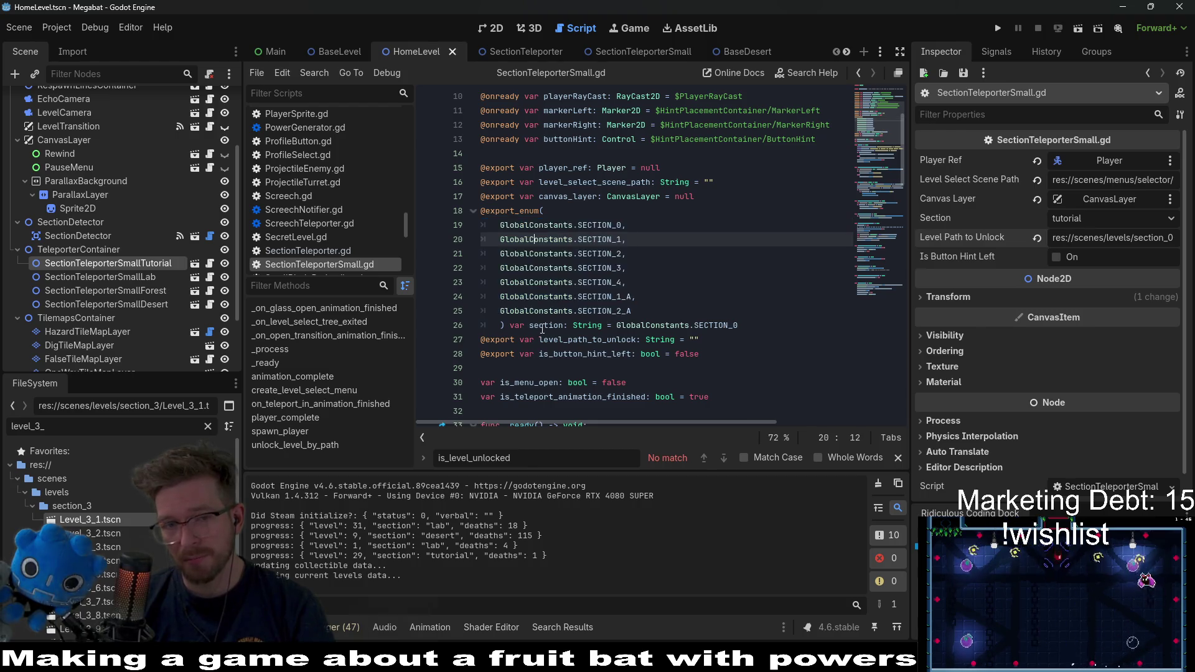
{"action": "double_click", "coordinate": [546, 324]}
{"action": "key", "text": "ctrl+f"}
{"action": "key", "text": "Return"}
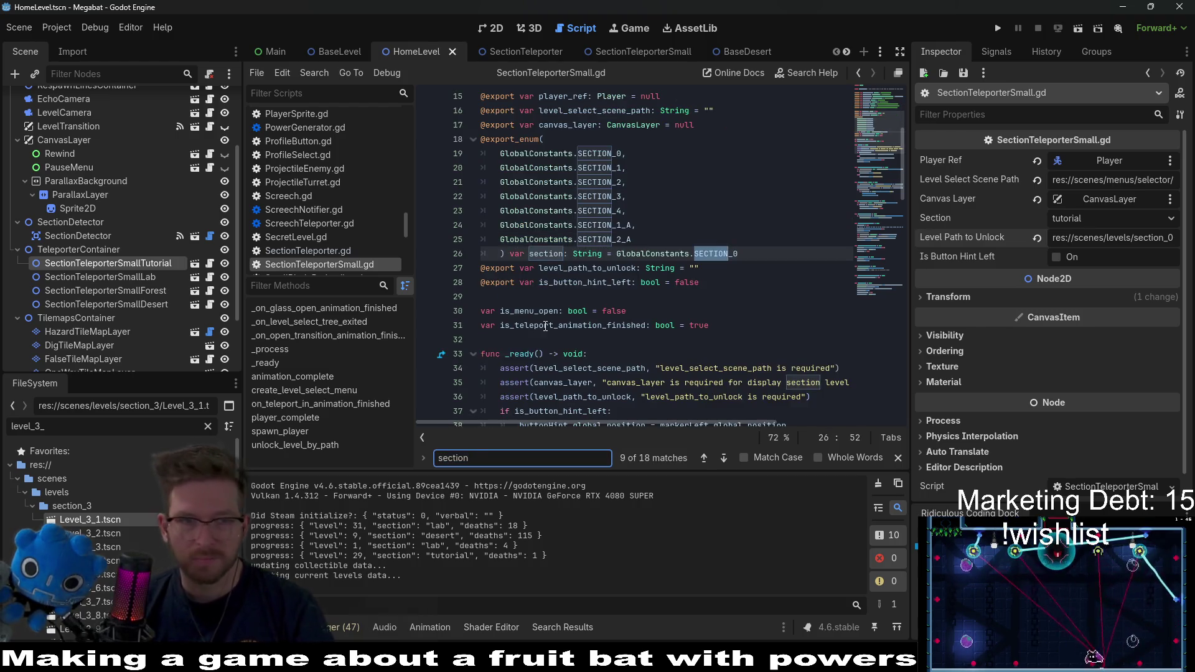
{"action": "key", "text": "Return"}
{"action": "key", "text": "Return"}
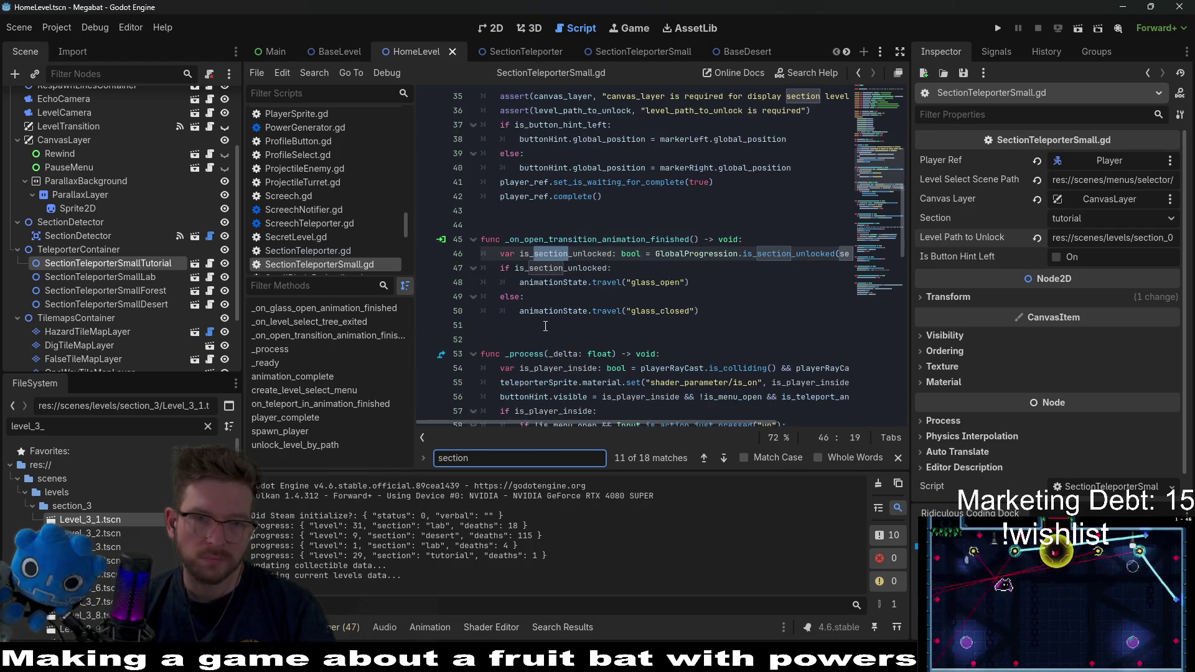
{"action": "key", "text": "Return"}
{"action": "key", "text": "Return"}
{"action": "key", "text": "Return"}
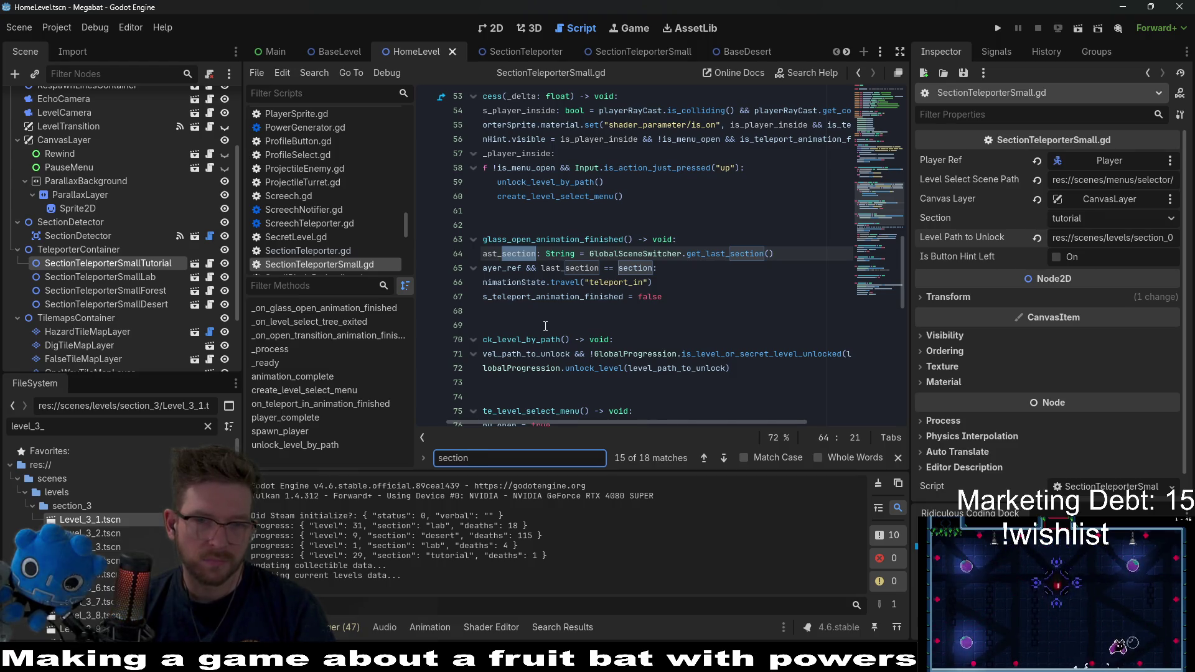
{"action": "key", "text": "Return"}
{"action": "key", "text": "Return"}
{"action": "key", "text": "Return"}
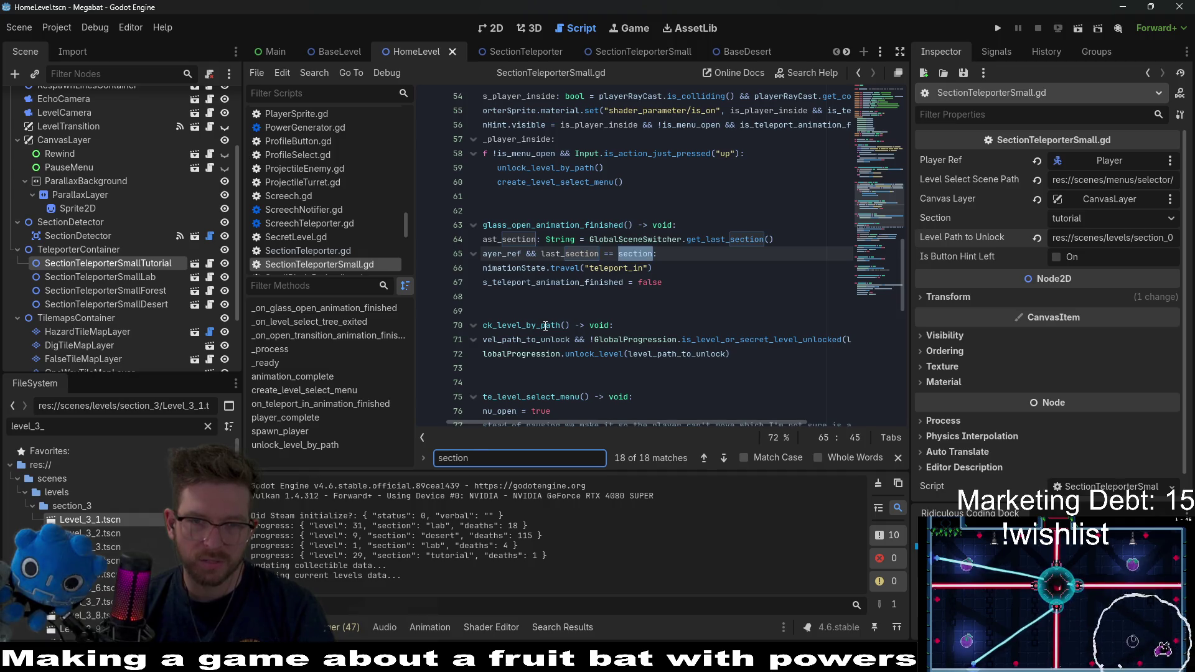
{"action": "key", "text": "Return"}
{"action": "key", "text": "Return"}
{"action": "key", "text": "Return"}
{"action": "key", "text": "Return"}
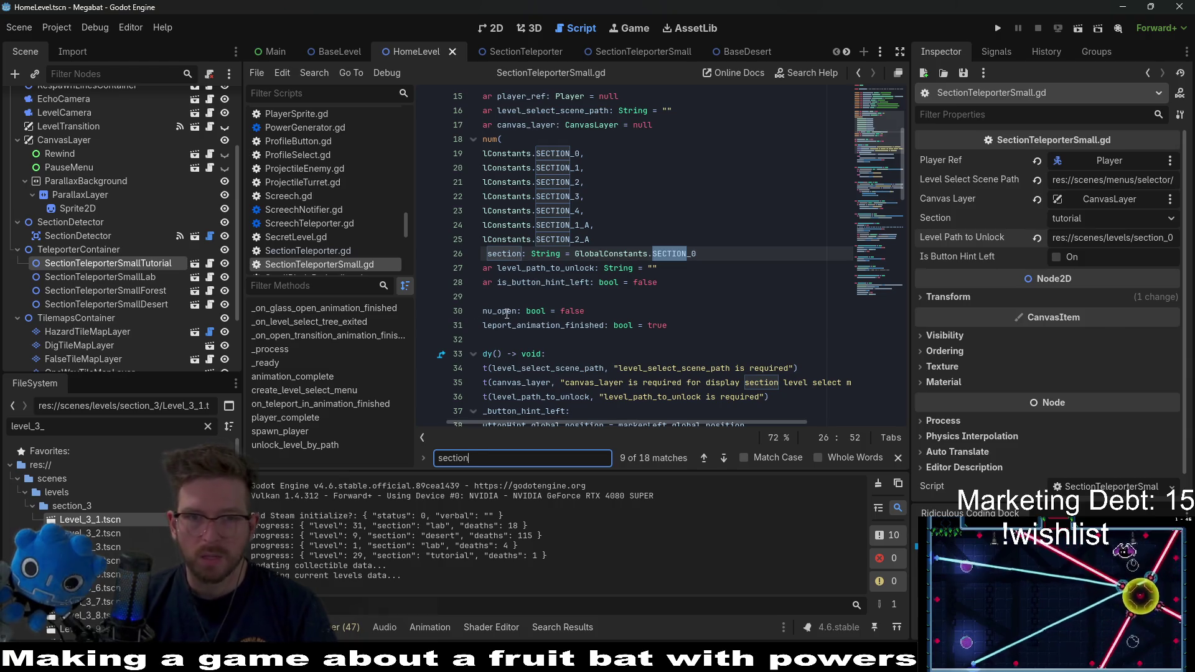
Step: Add an empty line right after the section export on line 26
{"action": "left_click", "coordinate": [714, 282]}
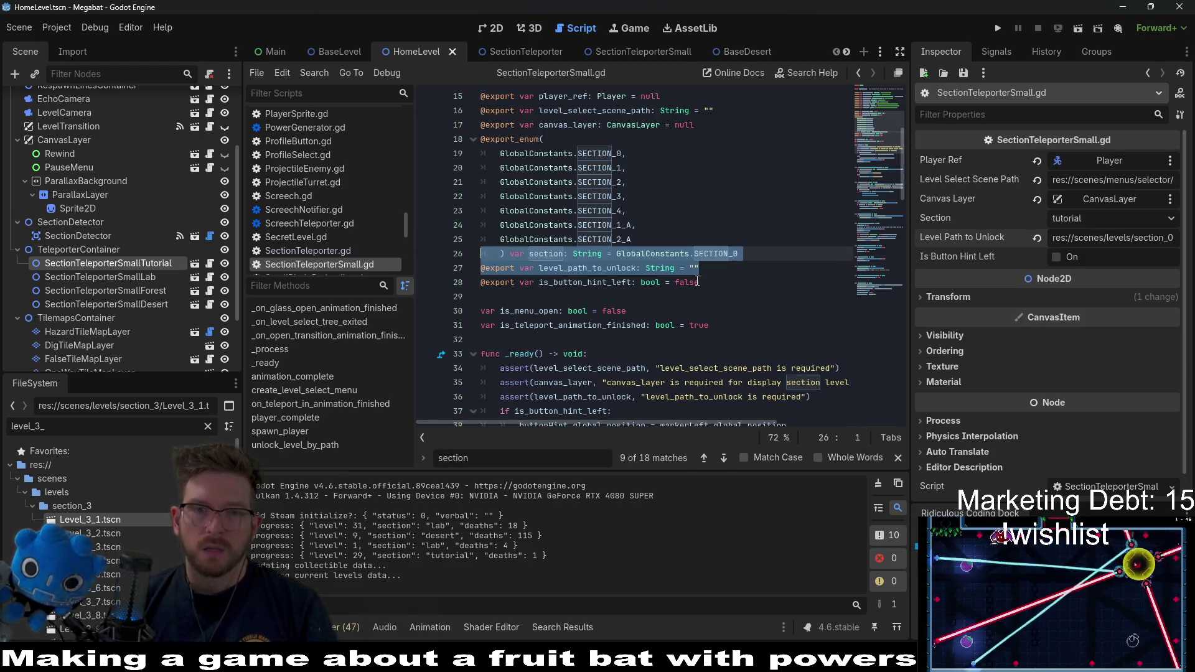
{"action": "left_click", "coordinate": [750, 255]}
{"action": "key", "text": "Return"}
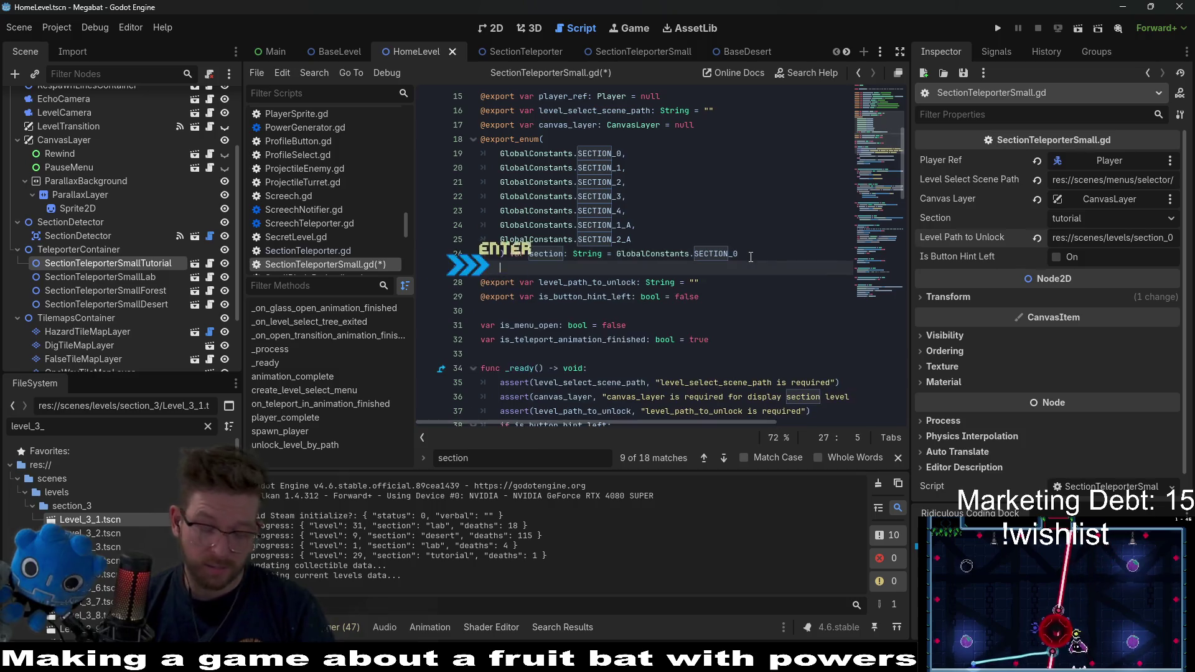
{"action": "key", "text": "BackSpace"}
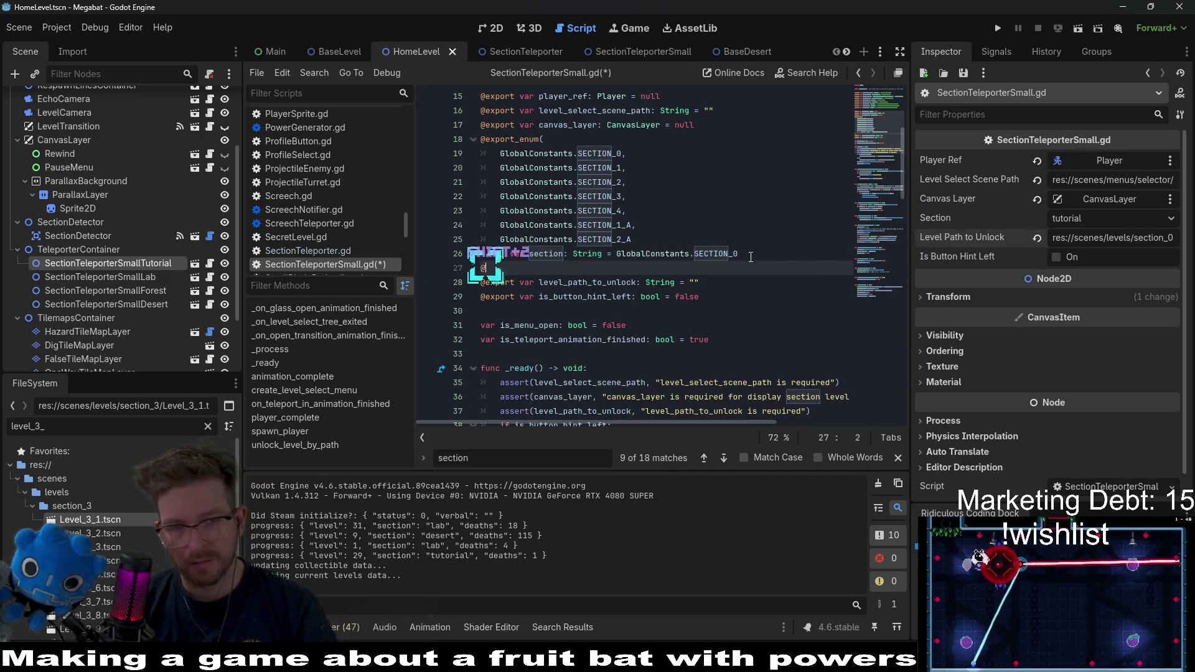
{"action": "type", "text": "@export var"}
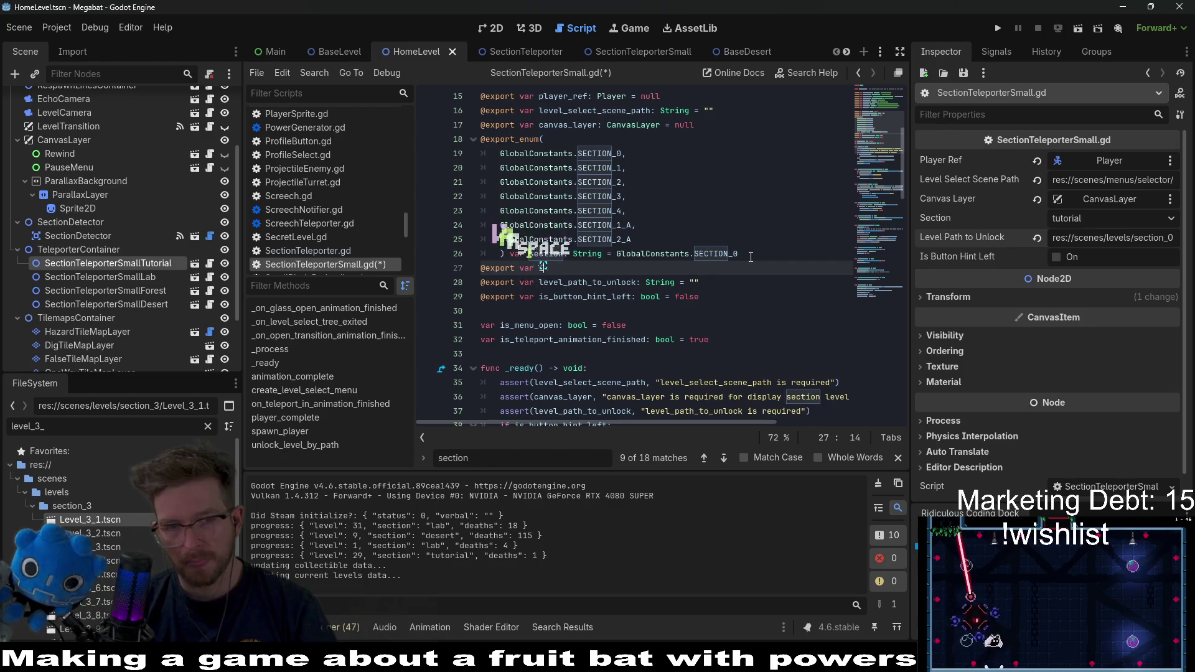
{"action": "type", "text": "sect"}
{"action": "key", "text": "BackSpace"}
{"action": "key", "text": "BackSpace"}
{"action": "key", "text": "BackSpace"}
{"action": "key", "text": "BackSpace"}
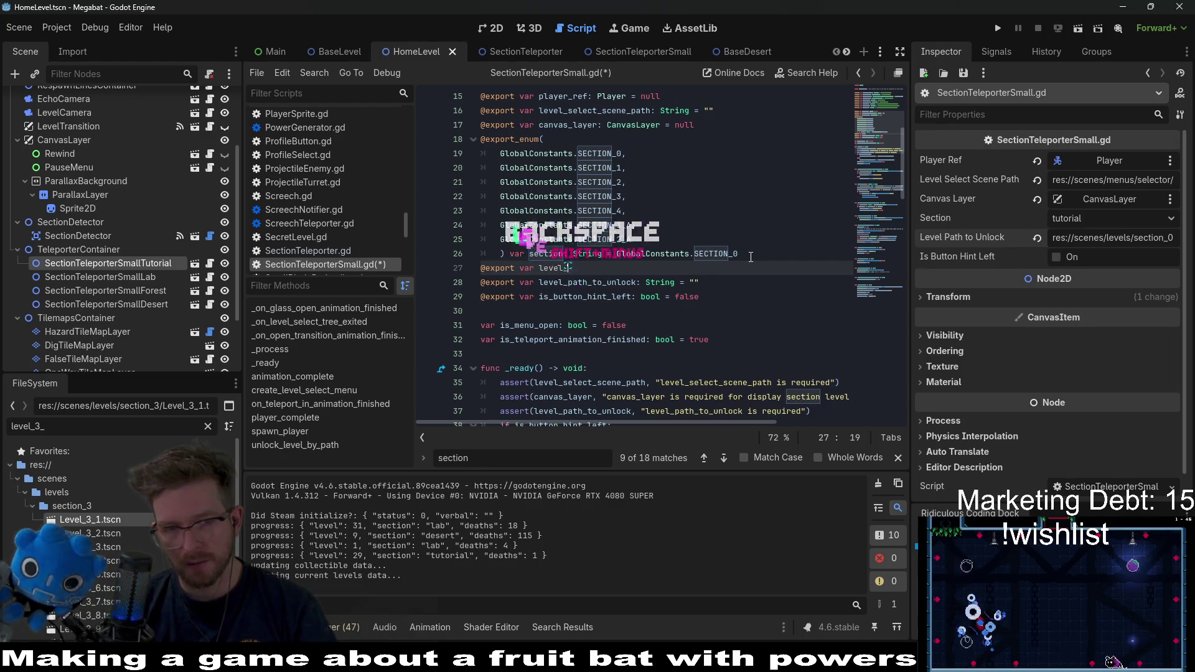
{"action": "type", "text": "level_pat"}
{"action": "key", "text": "BackSpace"}
{"action": "key", "text": "BackSpace"}
{"action": "key", "text": "BackSpace"}
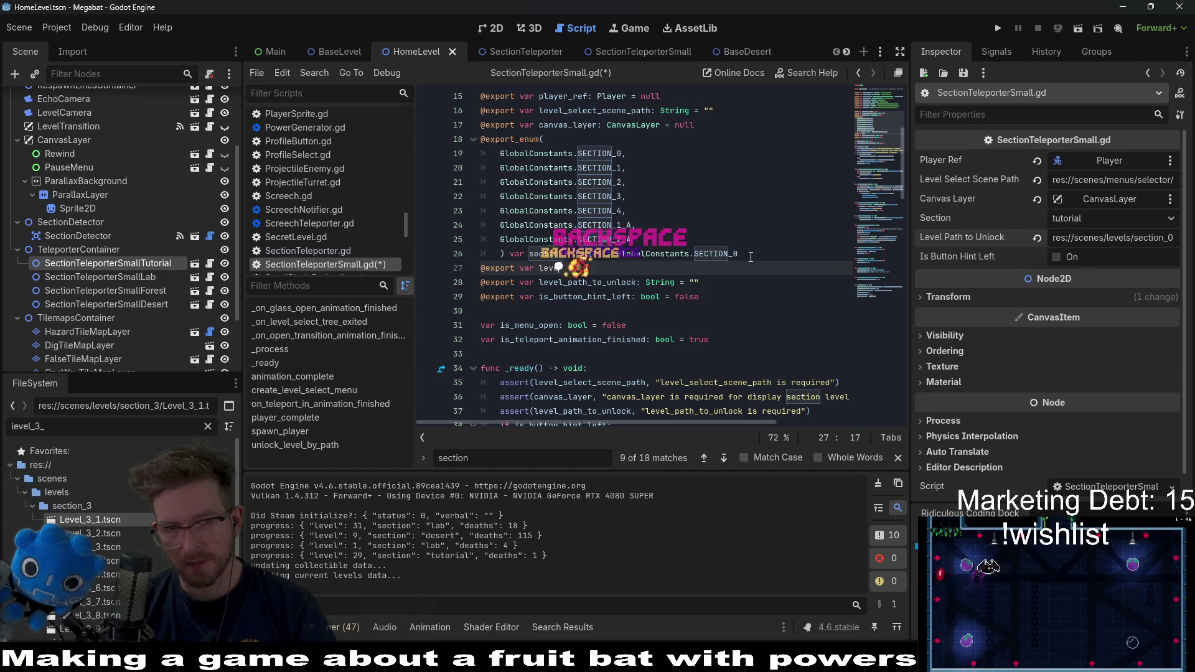
{"action": "type", "text": "locked_by_level_path: Strin g= \"\""}
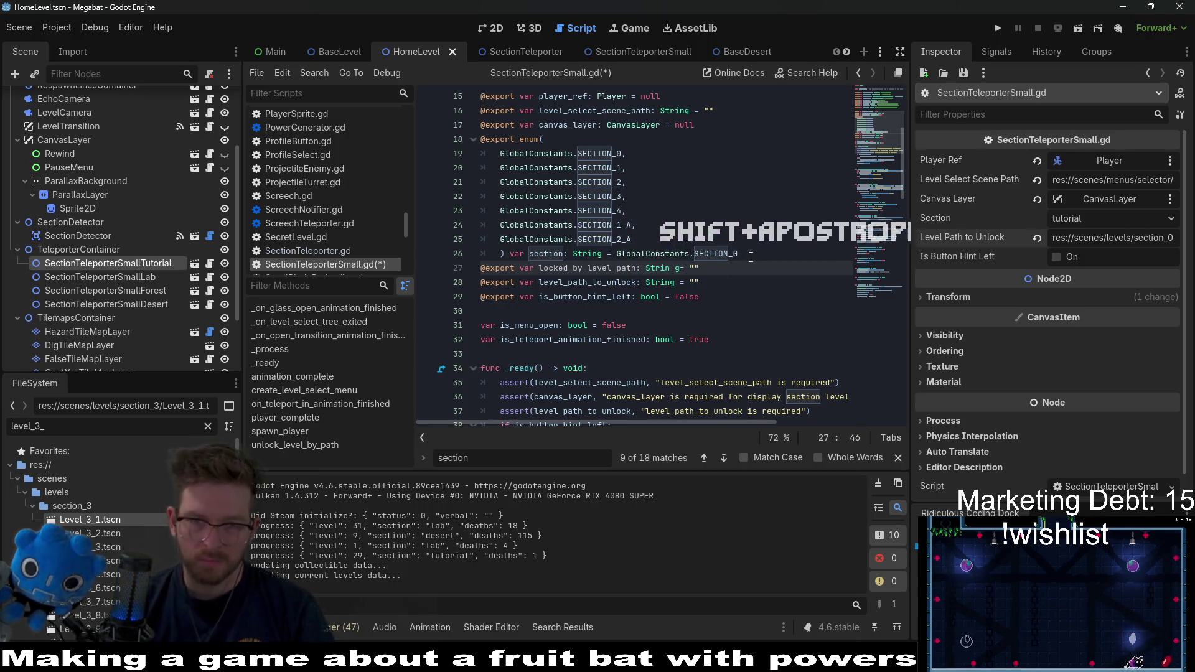
{"action": "key", "text": "XF86AudioLowerVolume"}
{"action": "key", "text": "BackSpace"}
{"action": "key", "text": "BackSpace"}
{"action": "key", "text": "BackSpace"}
{"action": "key", "text": "BackSpace"}
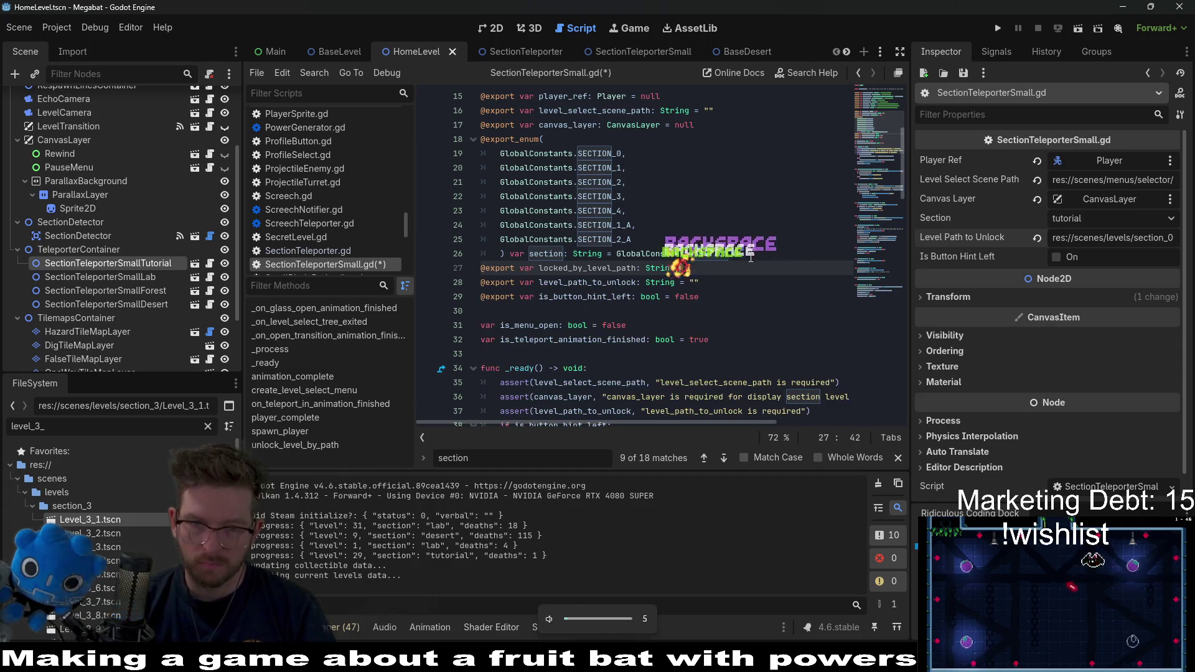
{"action": "type", "text": "g = \"\""}
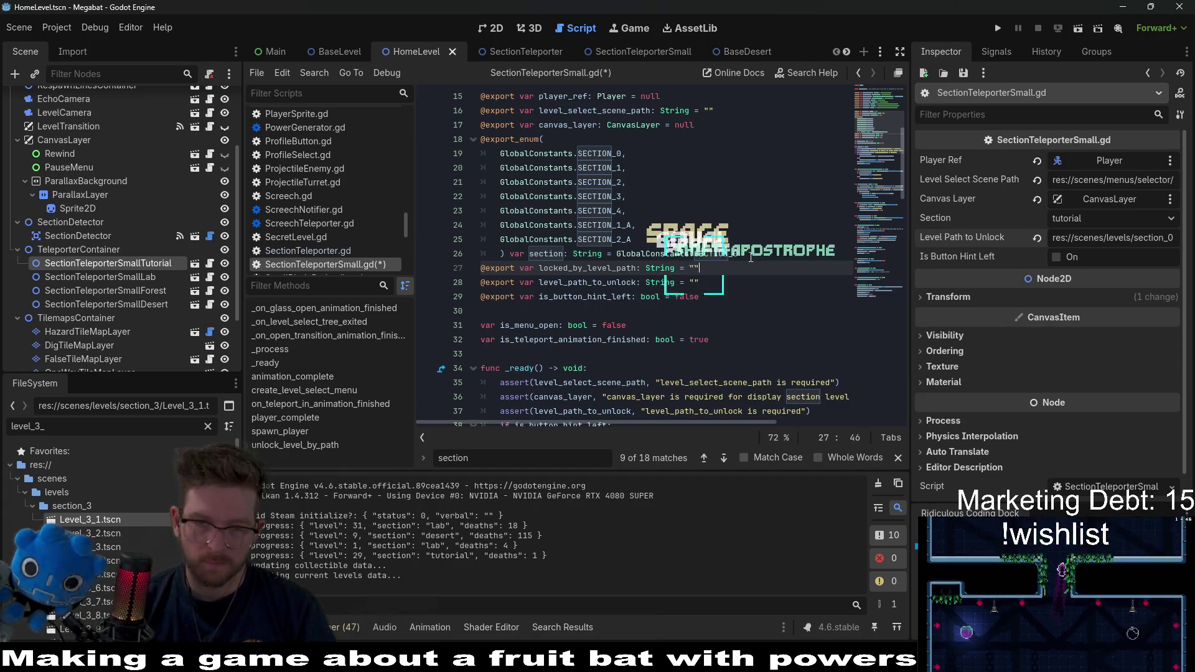
{"action": "left_click", "coordinate": [575, 268]}
{"action": "left_click_drag", "start_coordinate": [575, 268], "coordinate": [635, 268]}
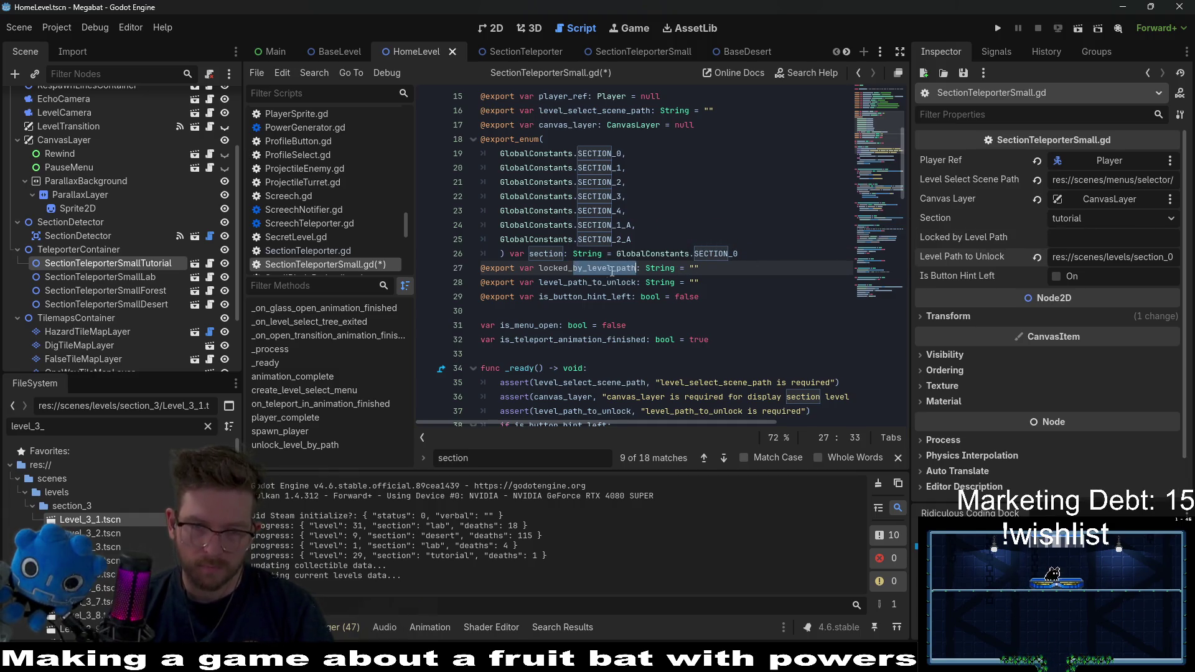
{"action": "double_click", "coordinate": [628, 268]}
{"action": "key", "text": "ctrl+c"}
Step: Add assert(locked_by_level_path, "locked_by_level_path is required") in _ready and save the script
{"action": "scroll", "coordinate": [674, 270], "scroll_direction": "down", "scroll_amount": 2}
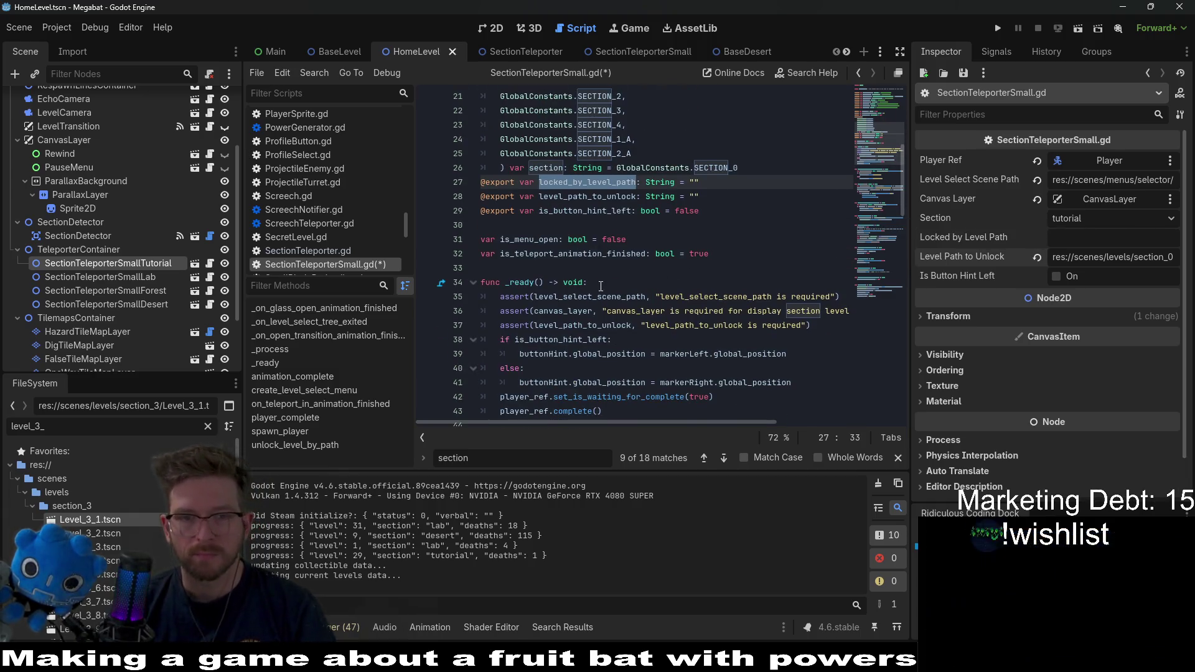
{"action": "left_click", "coordinate": [643, 285]}
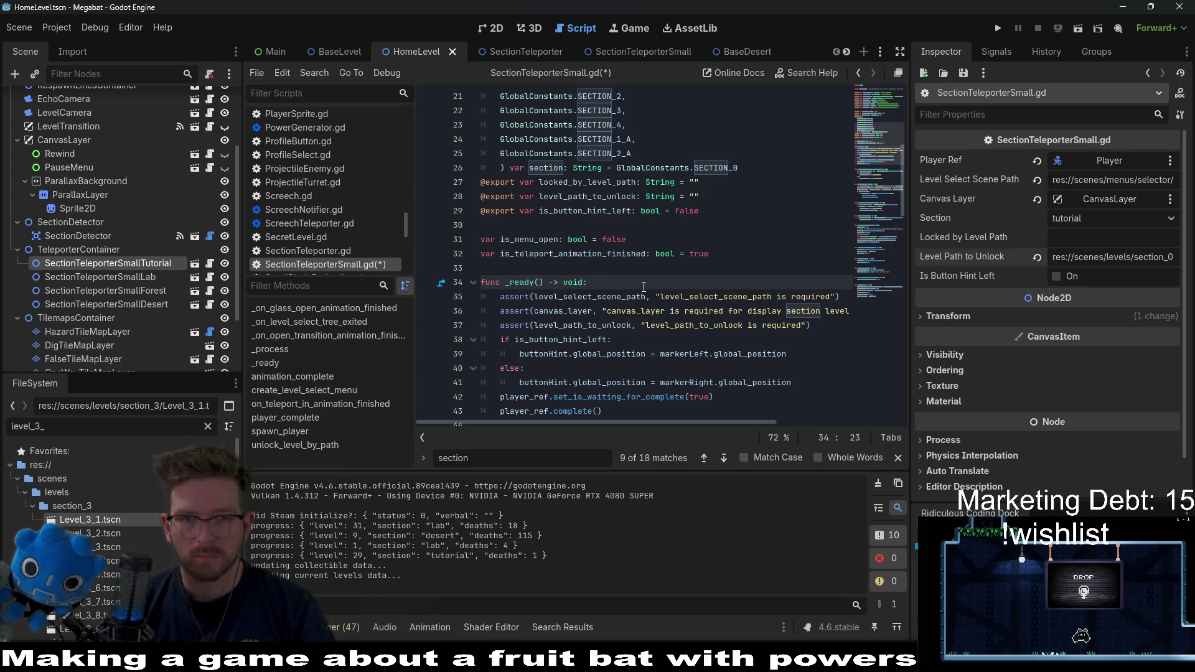
{"action": "key", "text": "Down"}
{"action": "key", "text": "Down"}
{"action": "key", "text": "Down"}
{"action": "key", "text": "Home"}
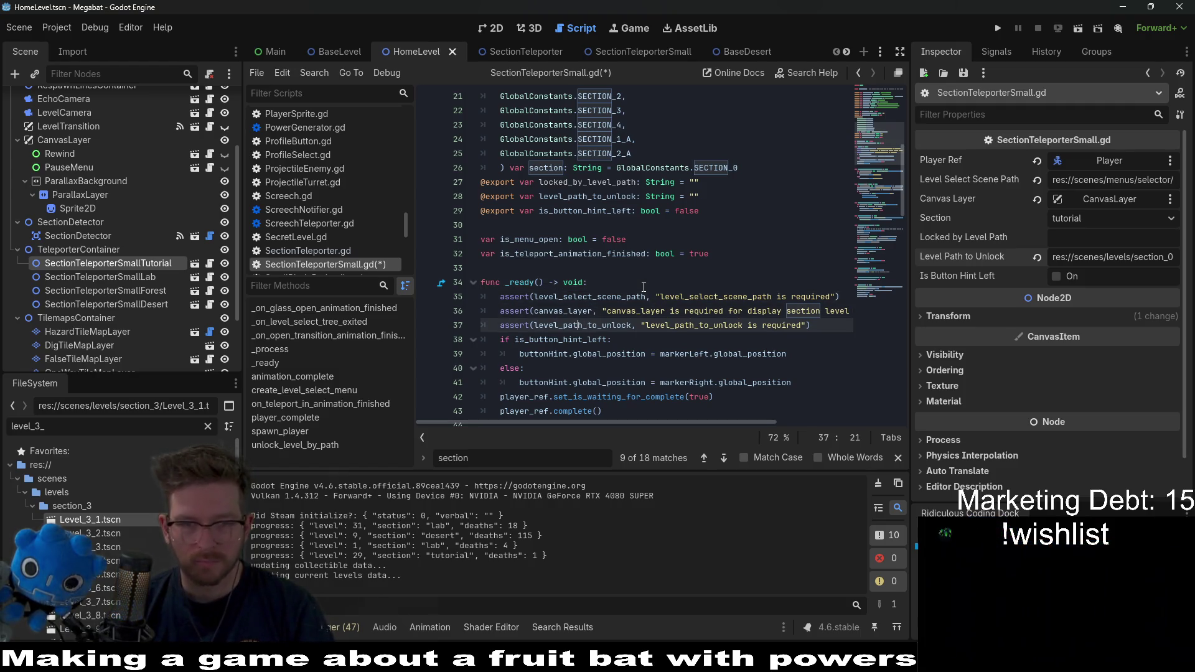
{"action": "key", "text": "ctrl+shift+Return"}
{"action": "type", "text": "assert("}
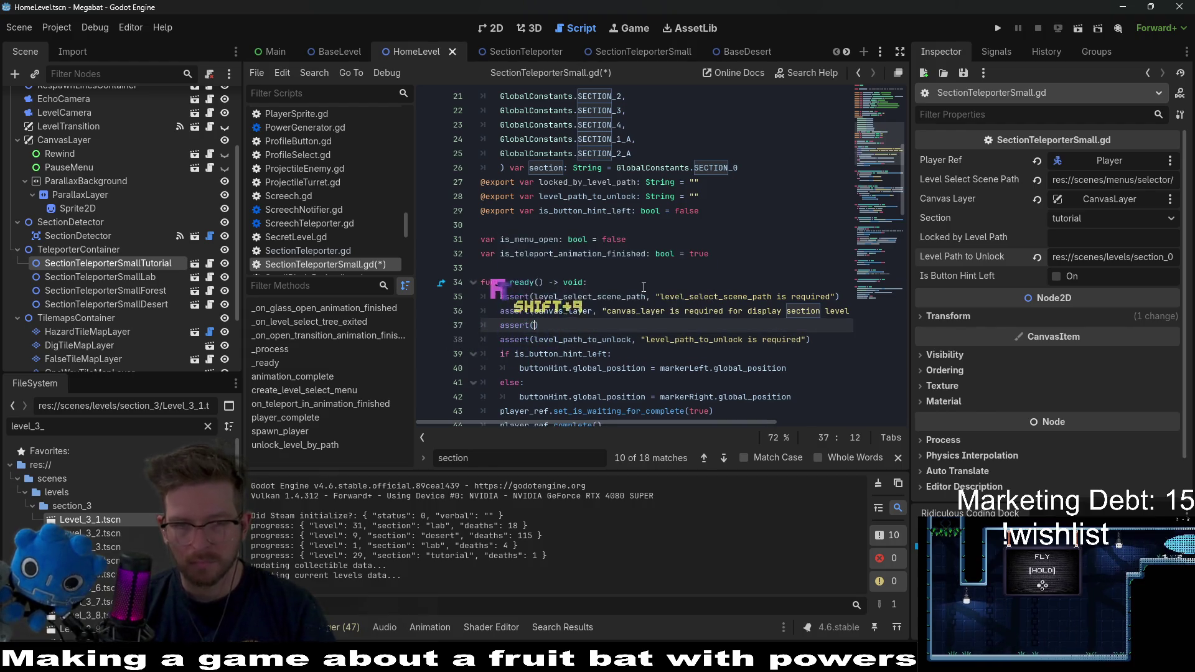
{"action": "key", "text": "ctrl+v"}
{"action": "type", "text": ", \""}
{"action": "key", "text": "ctrl+v"}
{"action": "type", "text": "is required"}
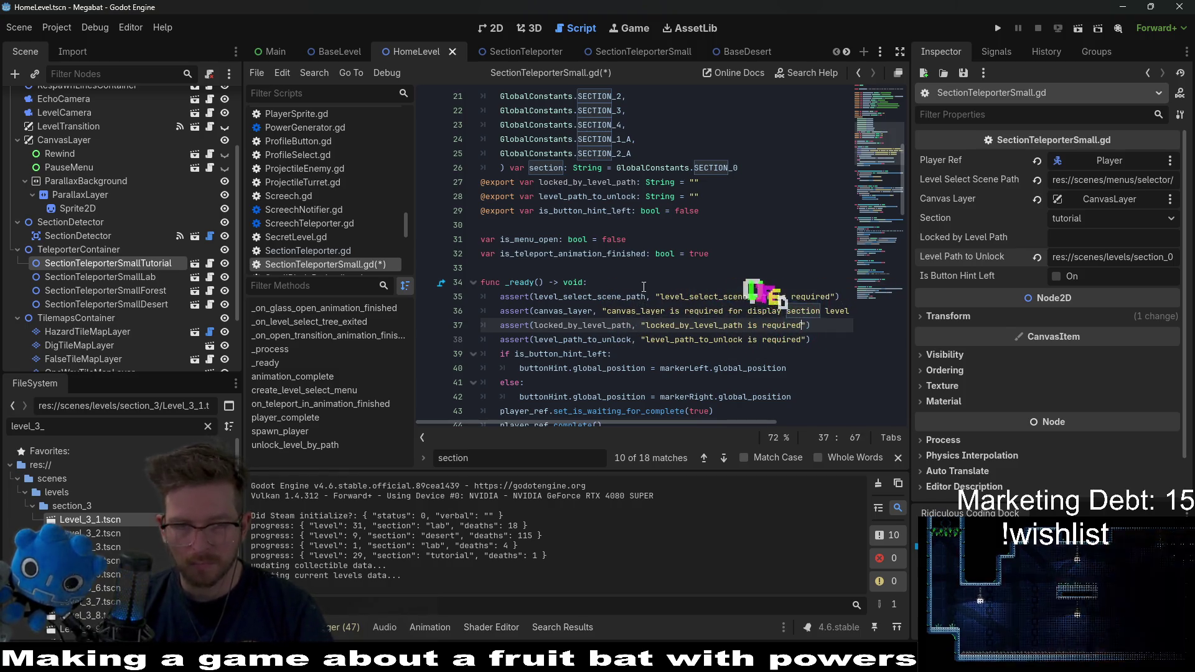
{"action": "key", "text": "ctrl+s"}
{"action": "left_click", "coordinate": [710, 239]}
{"action": "scroll", "coordinate": [710, 237], "scroll_direction": "up", "scroll_amount": 2}
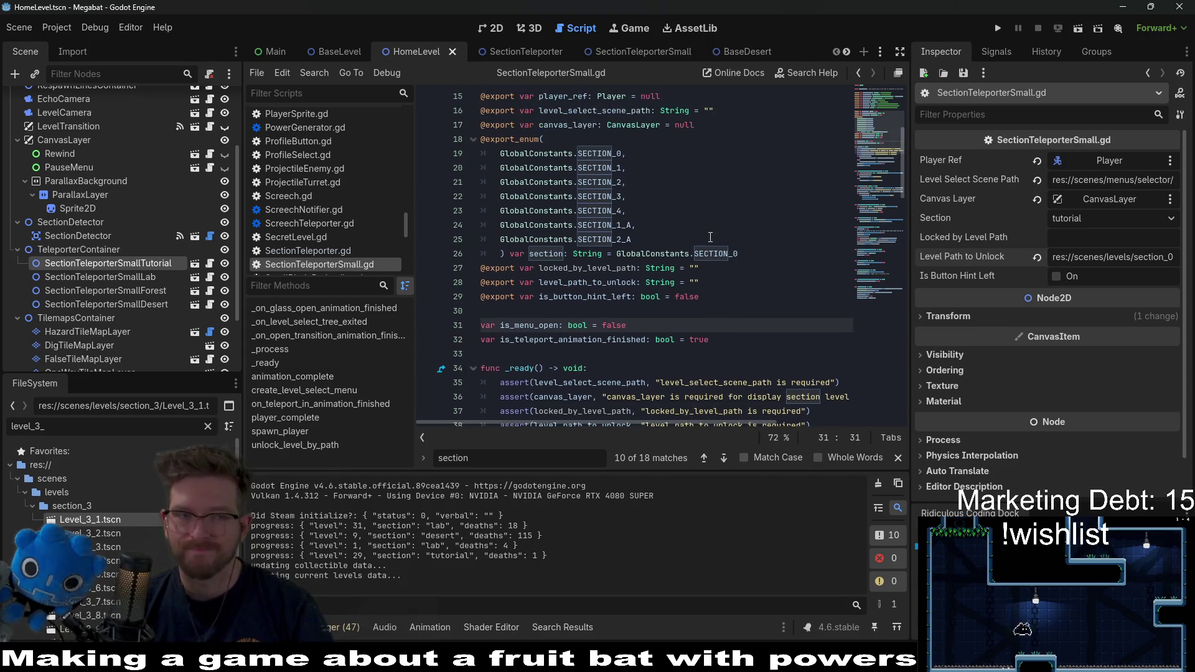
Step: Delete the locked_by_level_path export line, then undo that deletion
{"action": "left_click", "coordinate": [670, 212]}
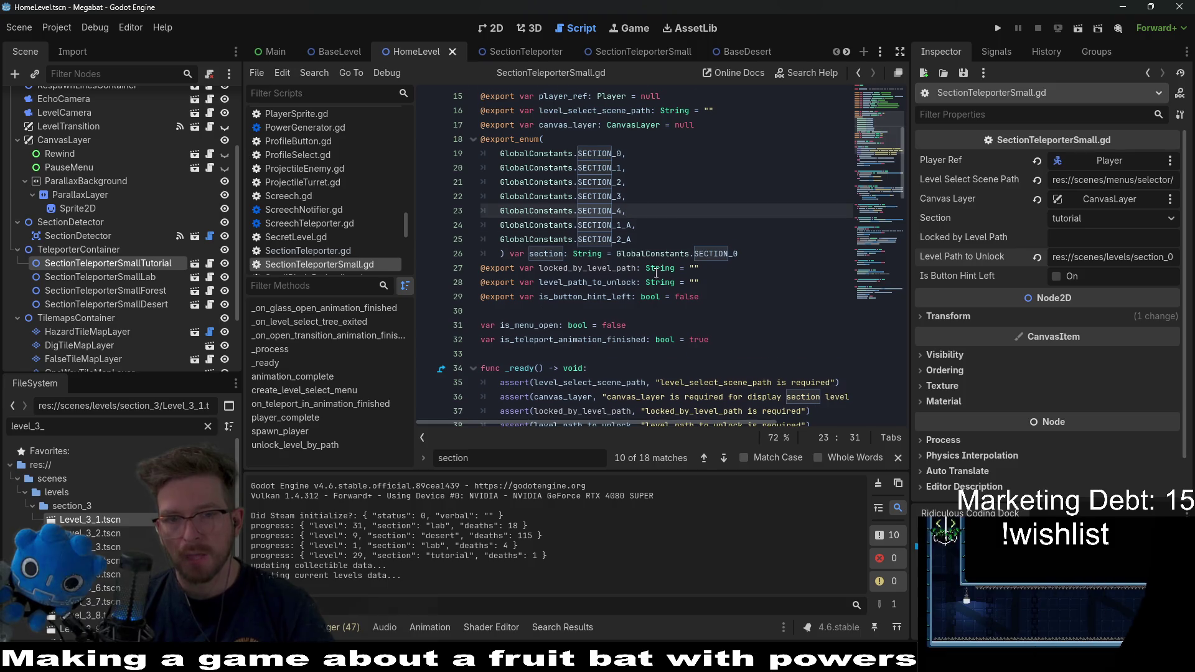
{"action": "scroll", "coordinate": [656, 273], "scroll_direction": "down", "scroll_amount": 2}
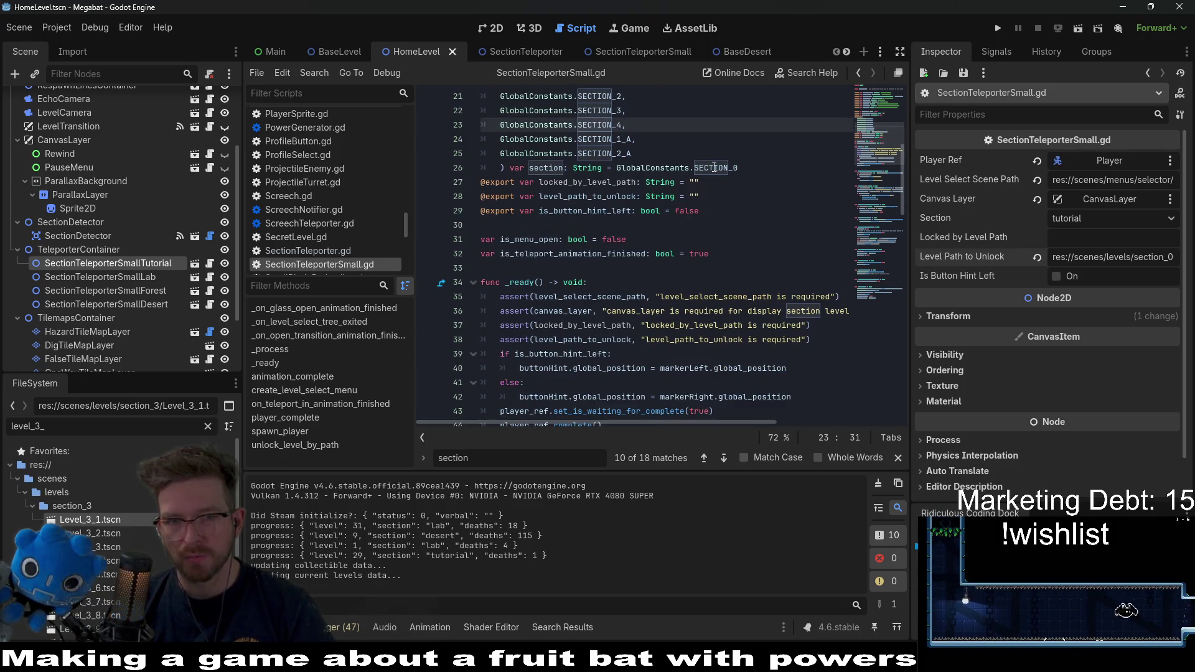
{"action": "left_click_drag", "start_coordinate": [727, 186], "coordinate": [768, 167]}
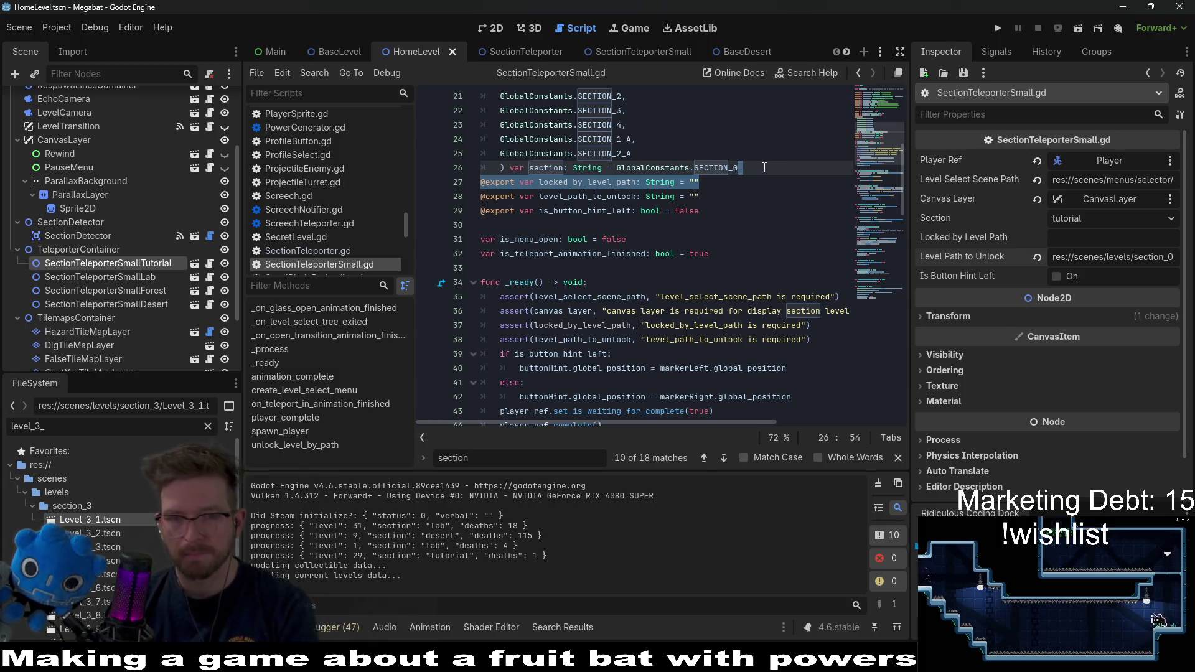
{"action": "key", "text": "BackSpace"}
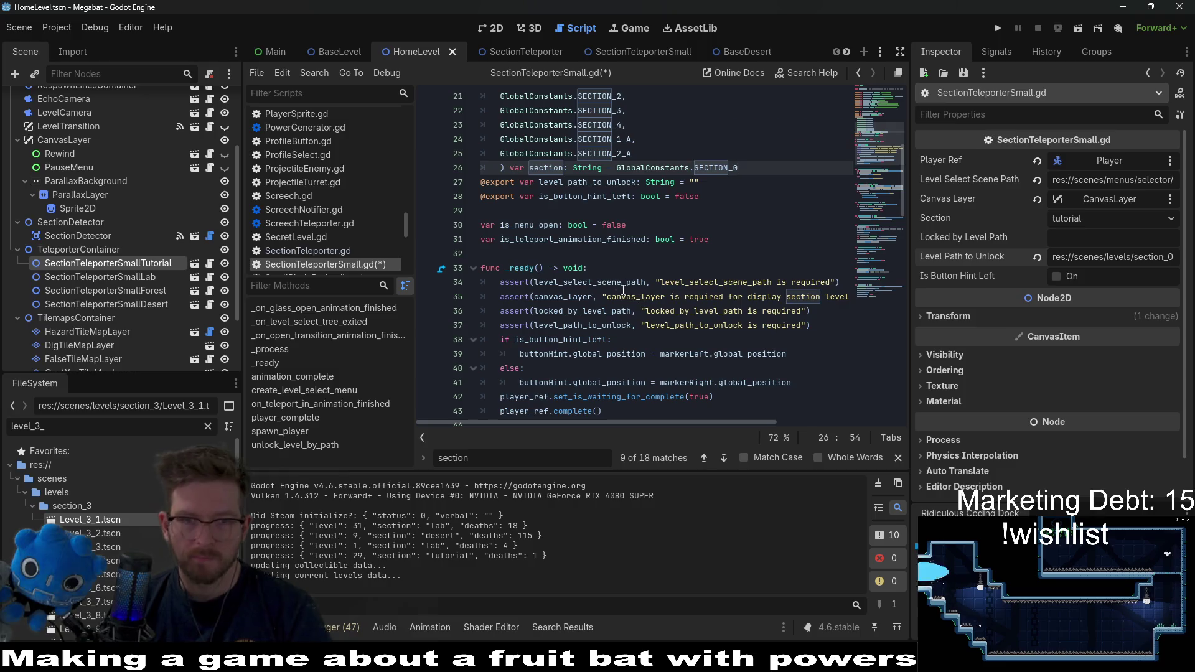
{"action": "double_click", "coordinate": [589, 310]}
{"action": "key", "text": "ctrl+c"}
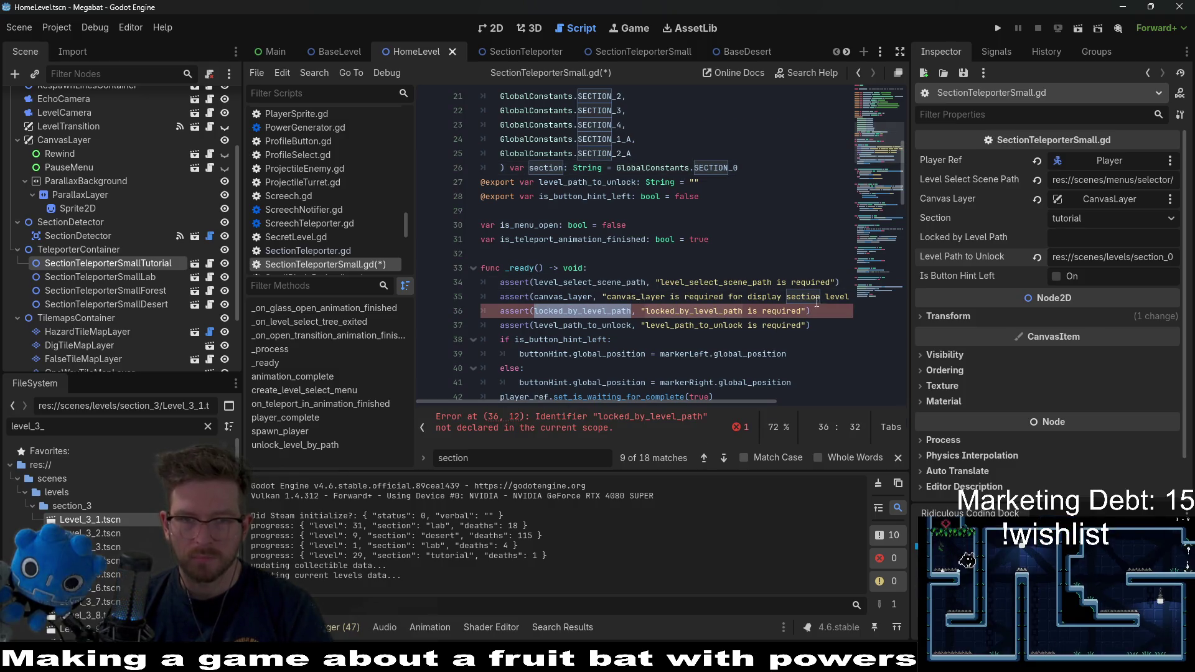
{"action": "key", "text": "ctrl+z"}
Step: Remove the locked_by_level_path assert and its empty line from _ready
{"action": "left_click", "coordinate": [599, 327]}
{"action": "left_click_drag", "start_coordinate": [812, 326], "coordinate": [449, 329]}
{"action": "key", "text": "BackSpace"}
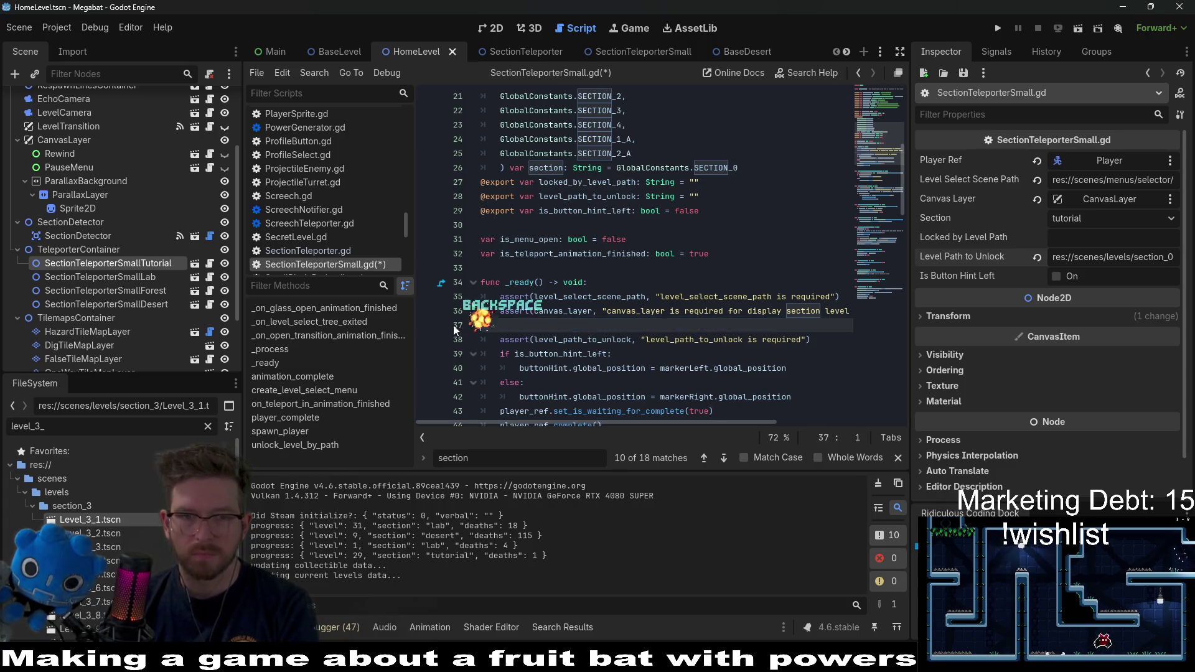
{"action": "key", "text": "BackSpace"}
Step: Rename the local variable is_section_unlocked on line 47 to is_unlocked
{"action": "scroll", "coordinate": [664, 304], "scroll_direction": "down", "scroll_amount": 4}
{"action": "left_click", "coordinate": [664, 298]}
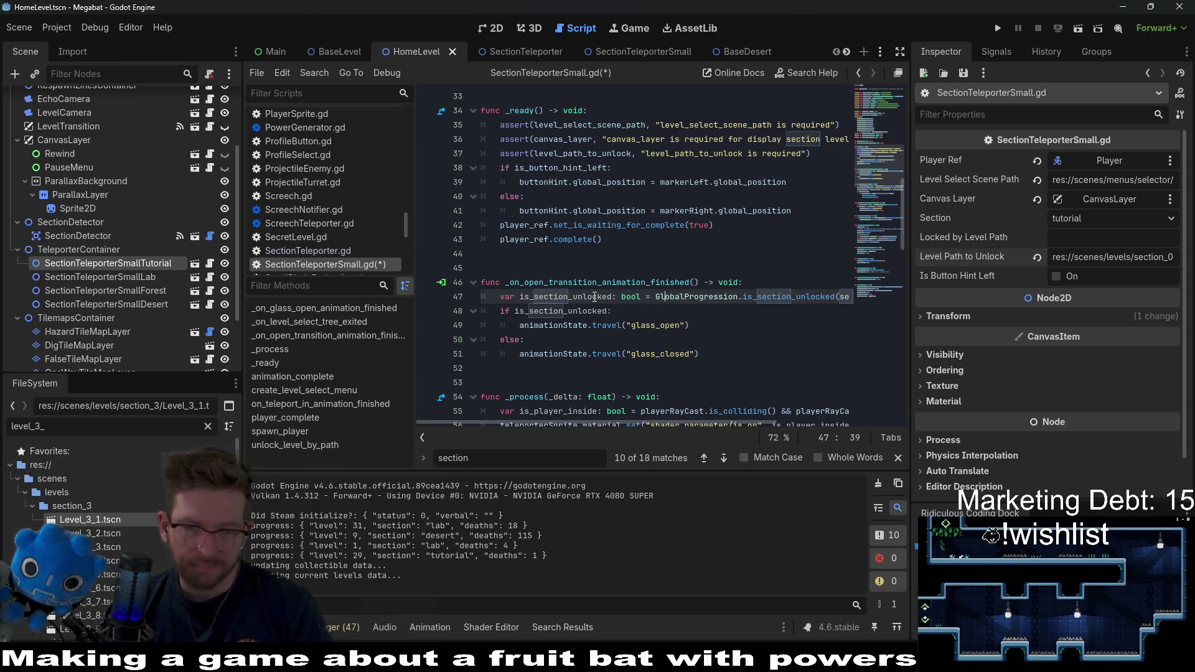
{"action": "double_click", "coordinate": [574, 298]}
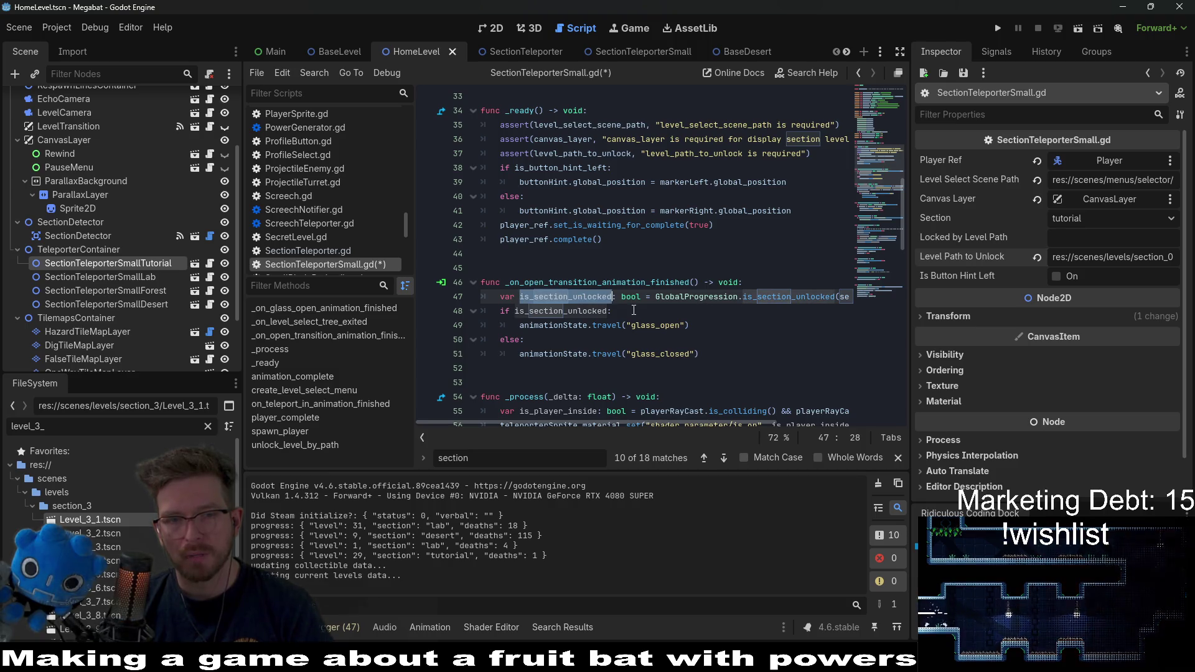
{"action": "type", "text": "is_unlco"}
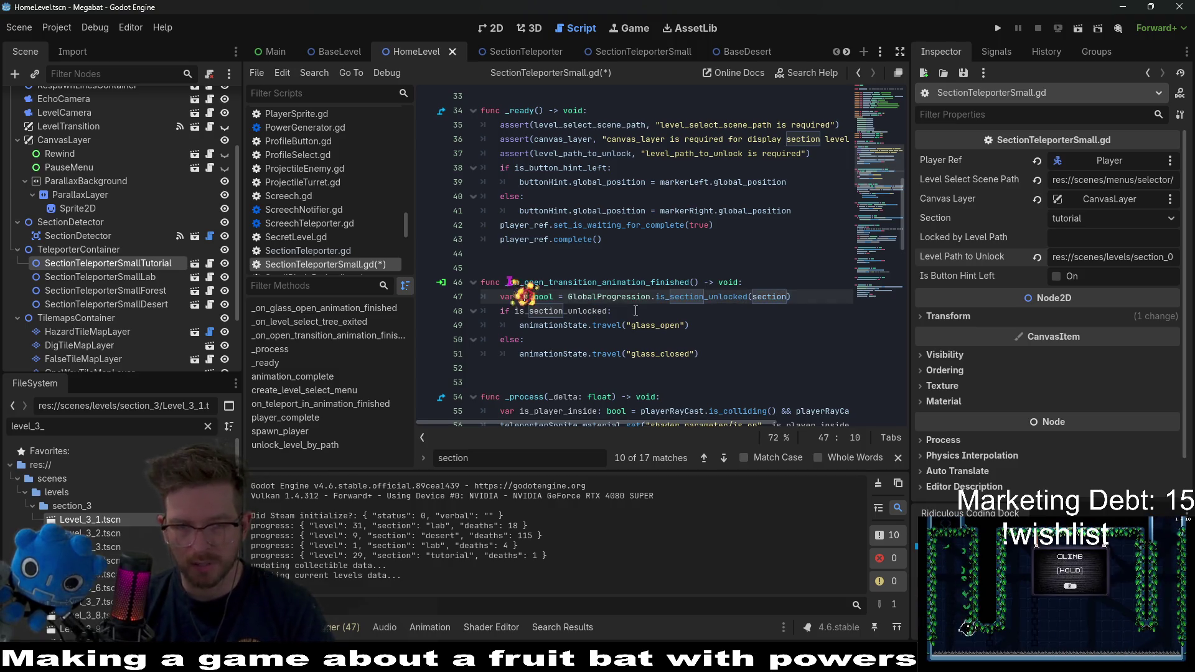
{"action": "key", "text": "BackSpace"}
{"action": "key", "text": "BackSpace"}
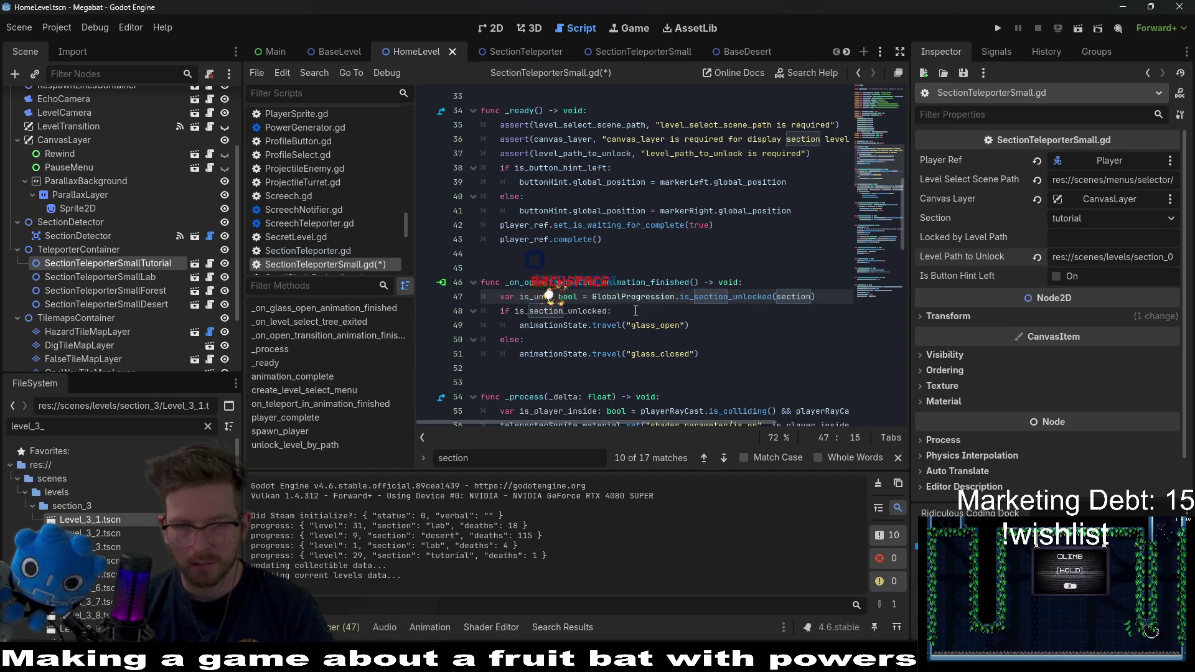
{"action": "type", "text": "ocked"}
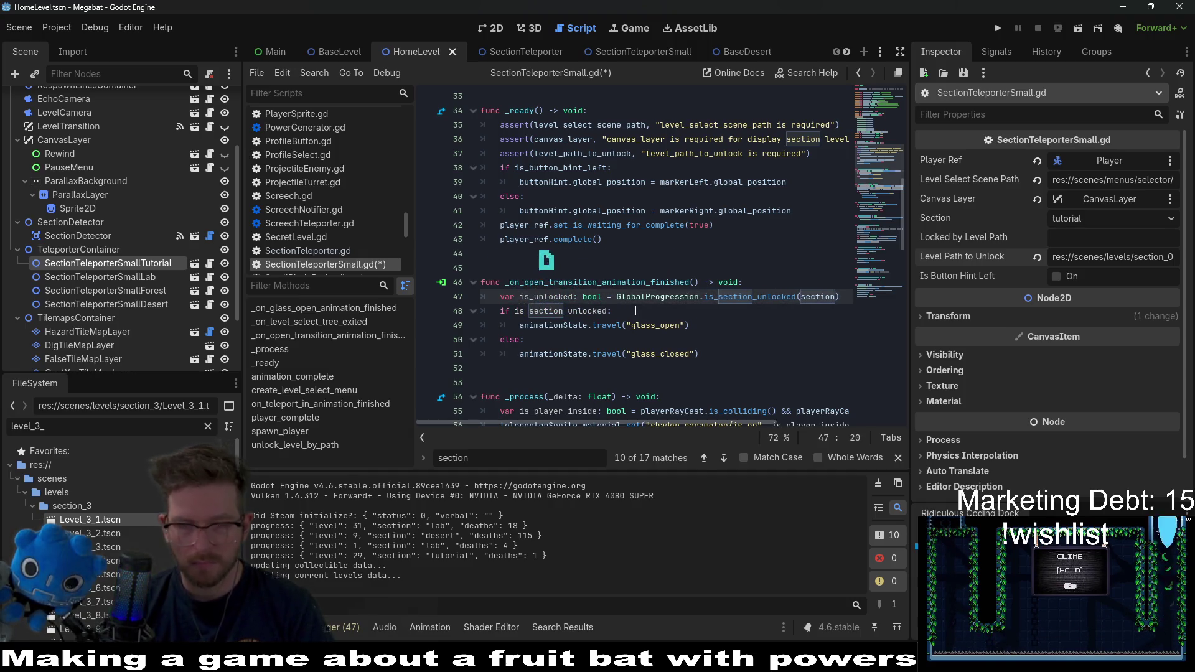
Step: Remove the old is_section_unlocked(section) call and copy the locked_by_level_path name
{"action": "double_click", "coordinate": [725, 298]}
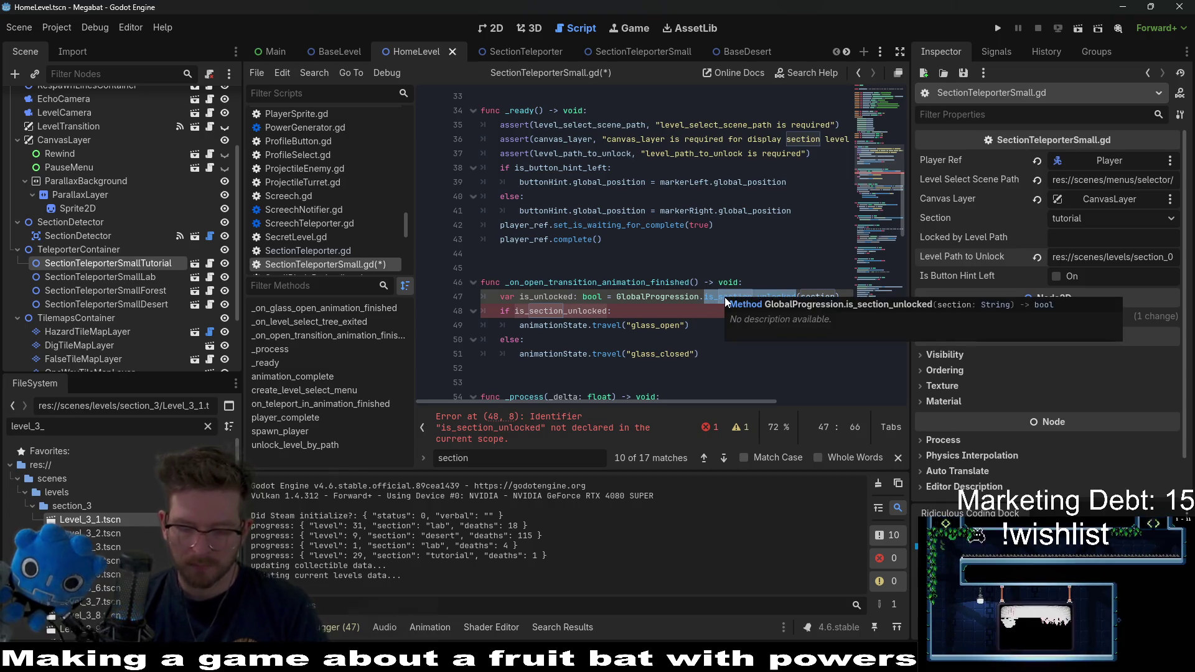
{"action": "key", "text": "BackSpace"}
{"action": "key", "text": "ctrl+v"}
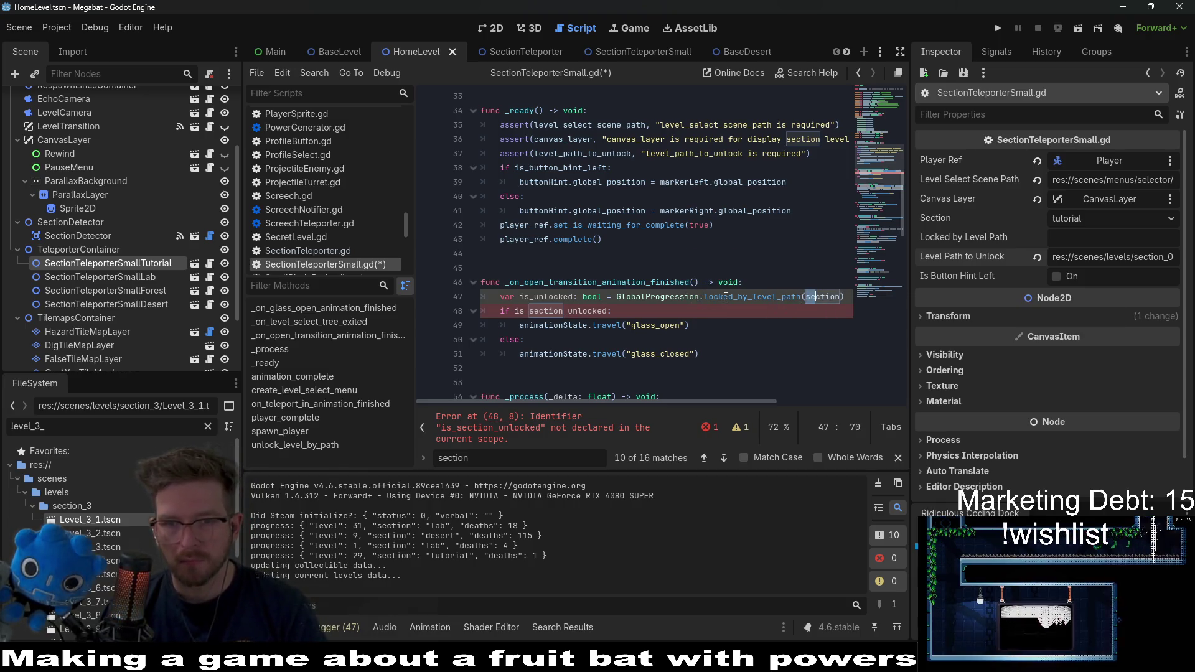
{"action": "key", "text": "shift+Right"}
{"action": "key", "text": "shift+Right"}
{"action": "key", "text": "shift+Right"}
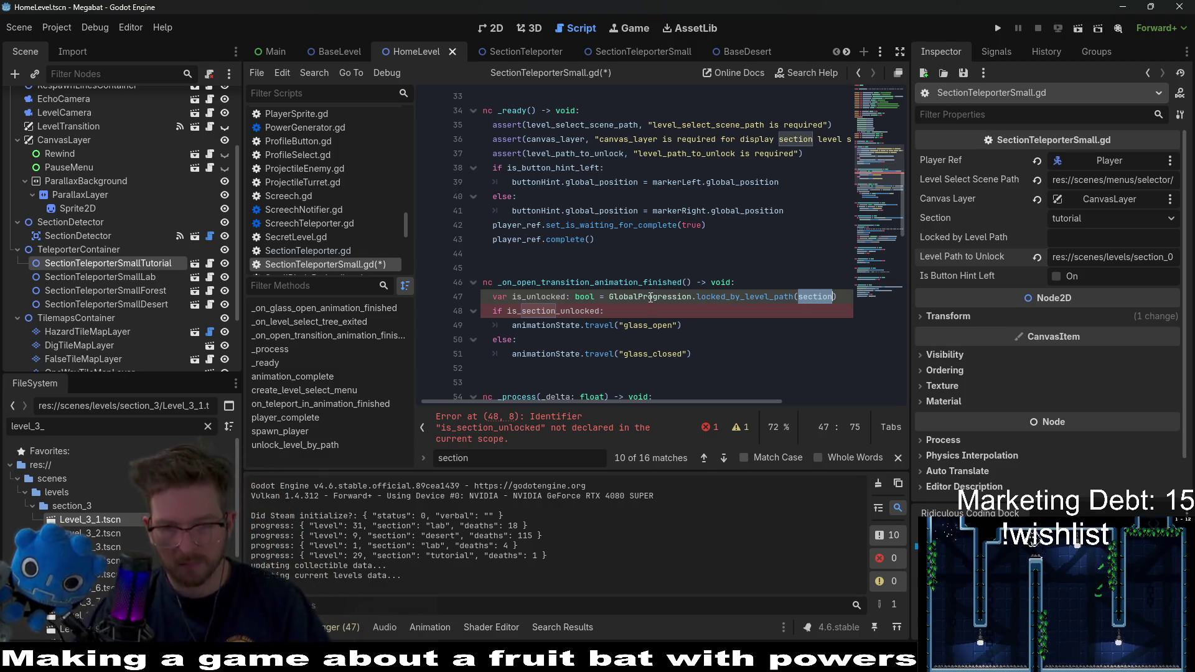
{"action": "mouse_move", "coordinate": [650, 299]}
{"action": "key", "text": "BackSpace"}
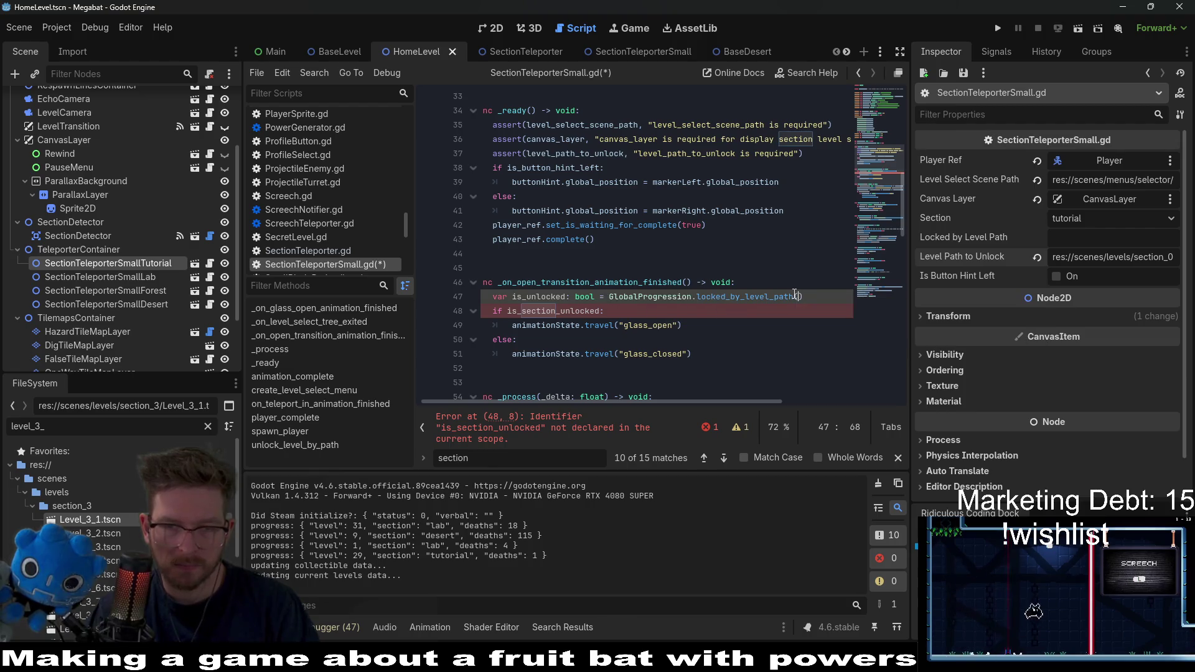
{"action": "double_click", "coordinate": [779, 297]}
{"action": "key", "text": "ctrl+c"}
{"action": "left_click", "coordinate": [799, 298]}
{"action": "key", "text": "ctrl+v"}
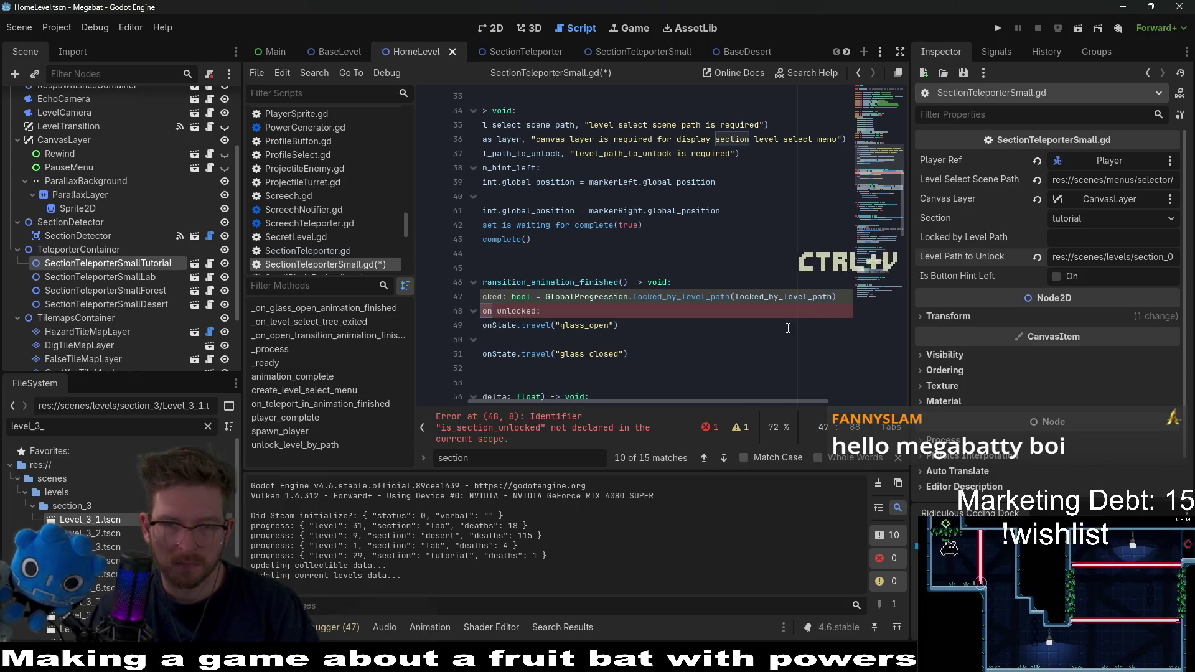
{"action": "key", "text": "ctrl+z"}
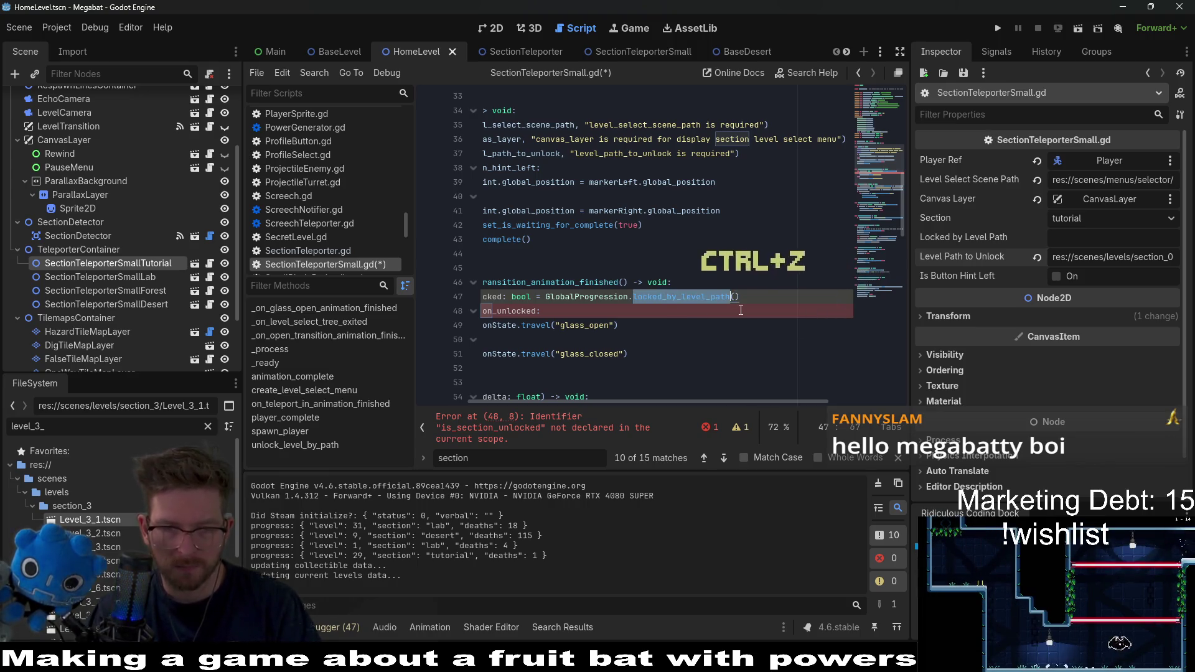
{"action": "key", "text": "BackSpace"}
{"action": "key", "text": "BackSpace"}
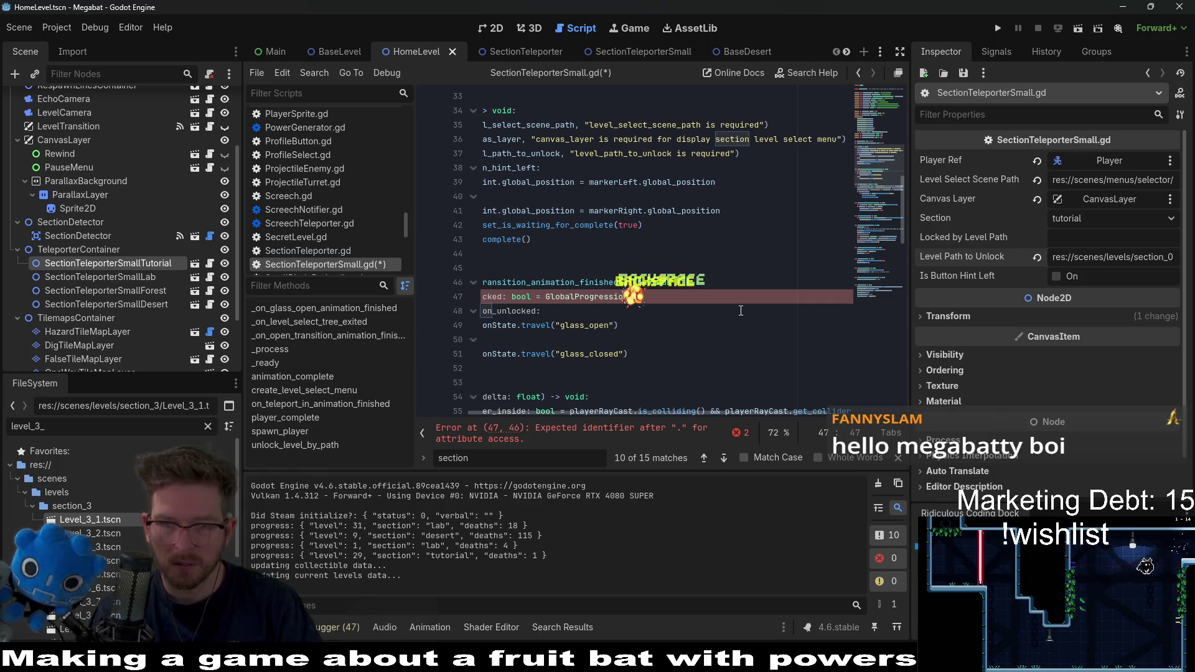
Step: Insert GlobalProgression.is_level_completed(locked_by_level_path) using autocomplete
{"action": "key", "text": "BackSpace"}
{"action": "type", "text": ".is_"}
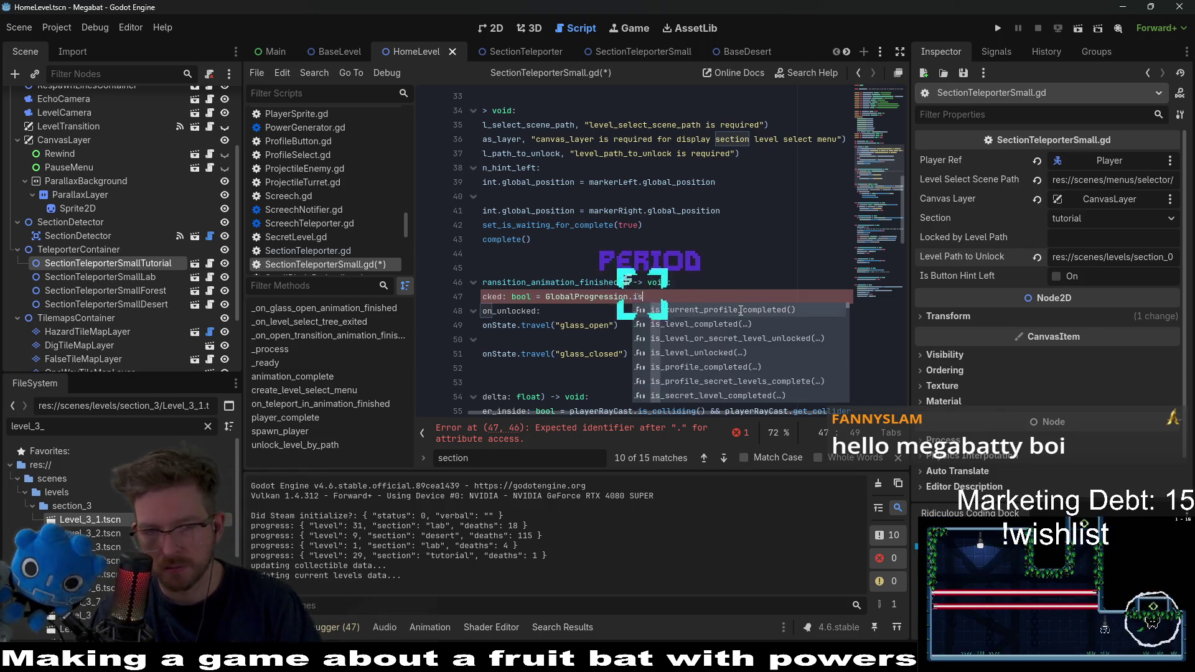
{"action": "key", "text": "Down"}
{"action": "key", "text": "Down"}
{"action": "key", "text": "Up"}
{"action": "key", "text": "Return"}
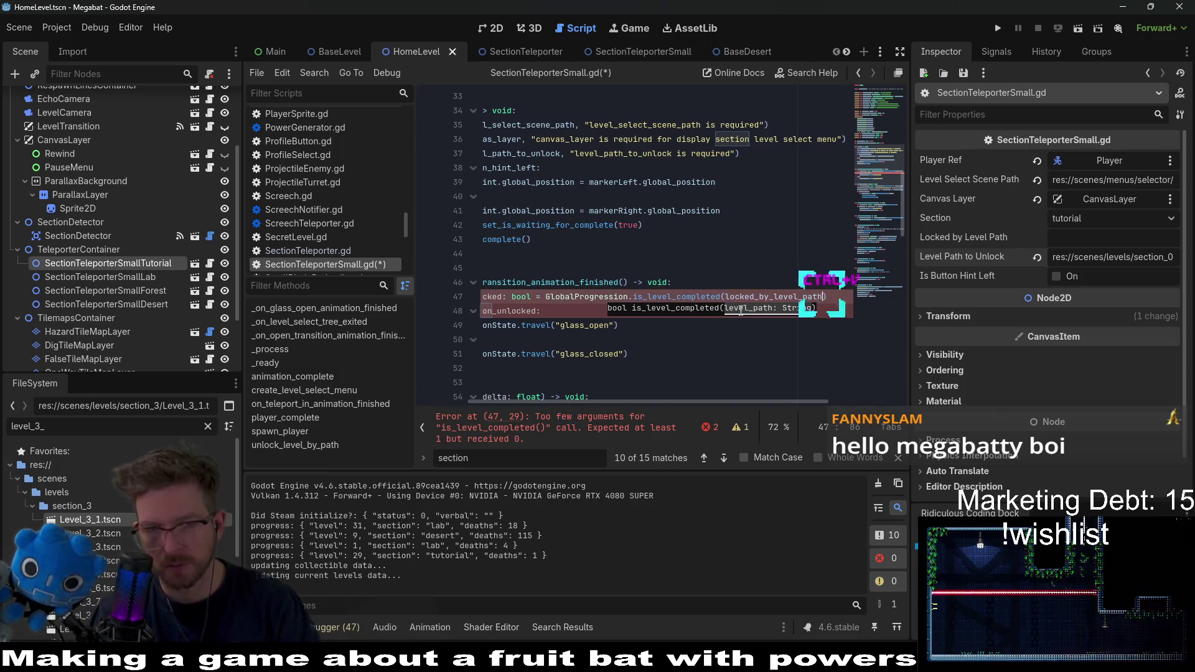
{"action": "key", "text": "ctrl+v"}
Step: Replace is_section_unlocked in the line 48 if check with is_unlocked
{"action": "left_click_drag", "start_coordinate": [677, 296], "coordinate": [416, 286]}
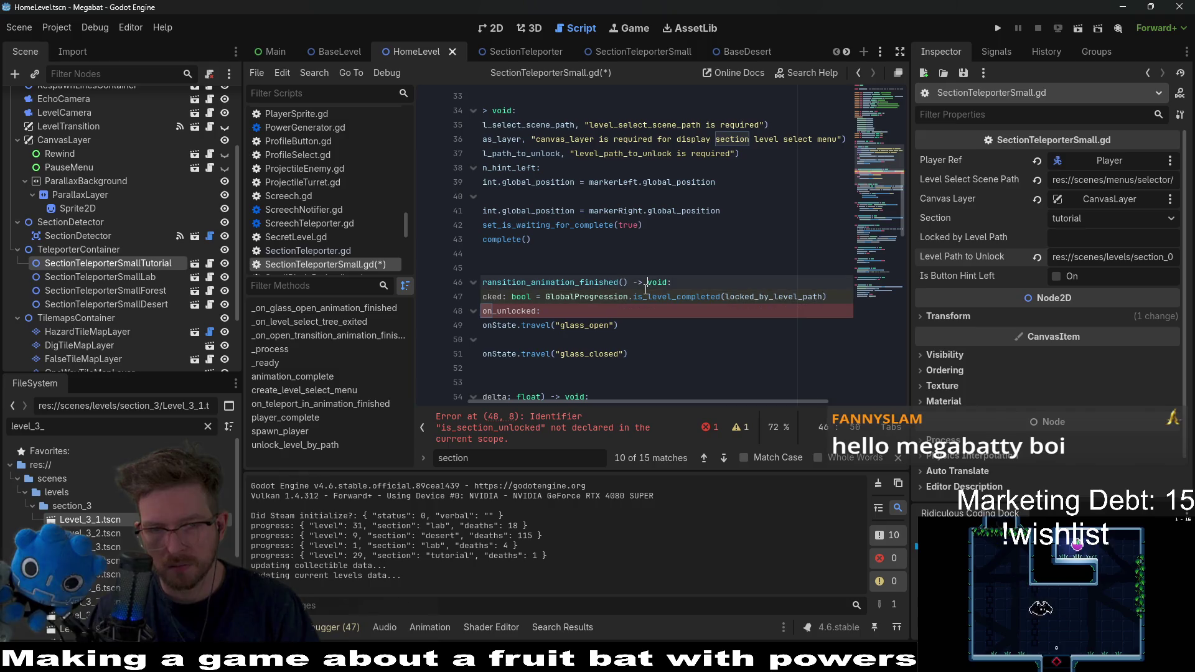
{"action": "left_click", "coordinate": [483, 297]}
{"action": "double_click", "coordinate": [547, 296]}
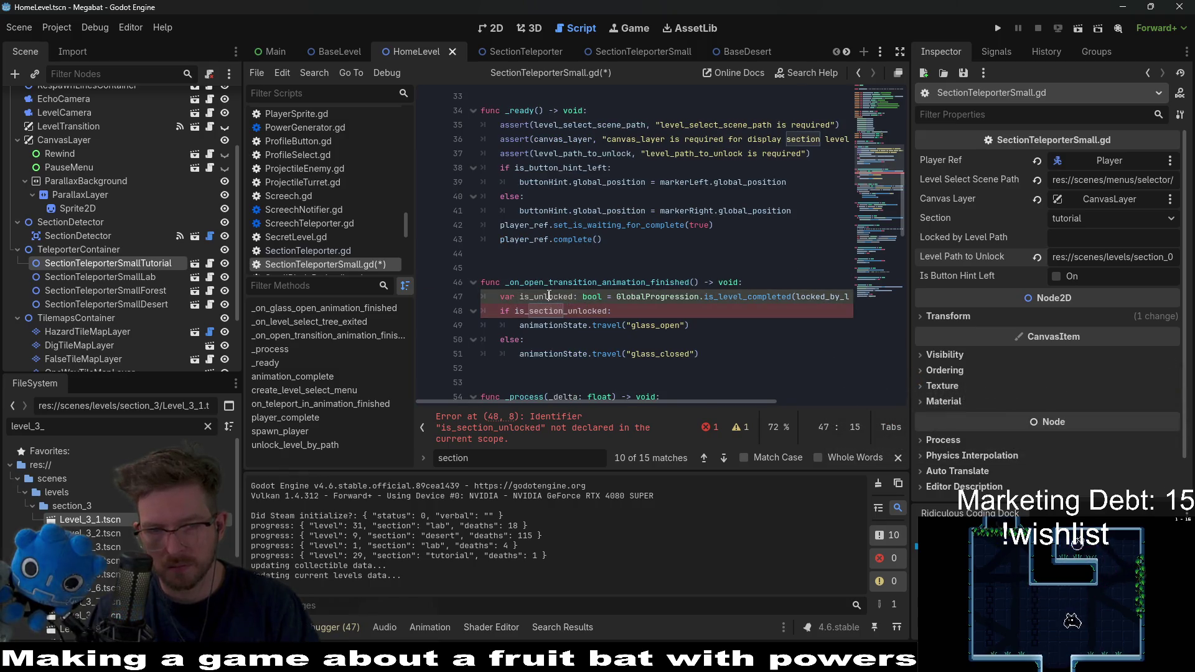
{"action": "double_click", "coordinate": [567, 311]}
{"action": "key", "text": "ctrl+v"}
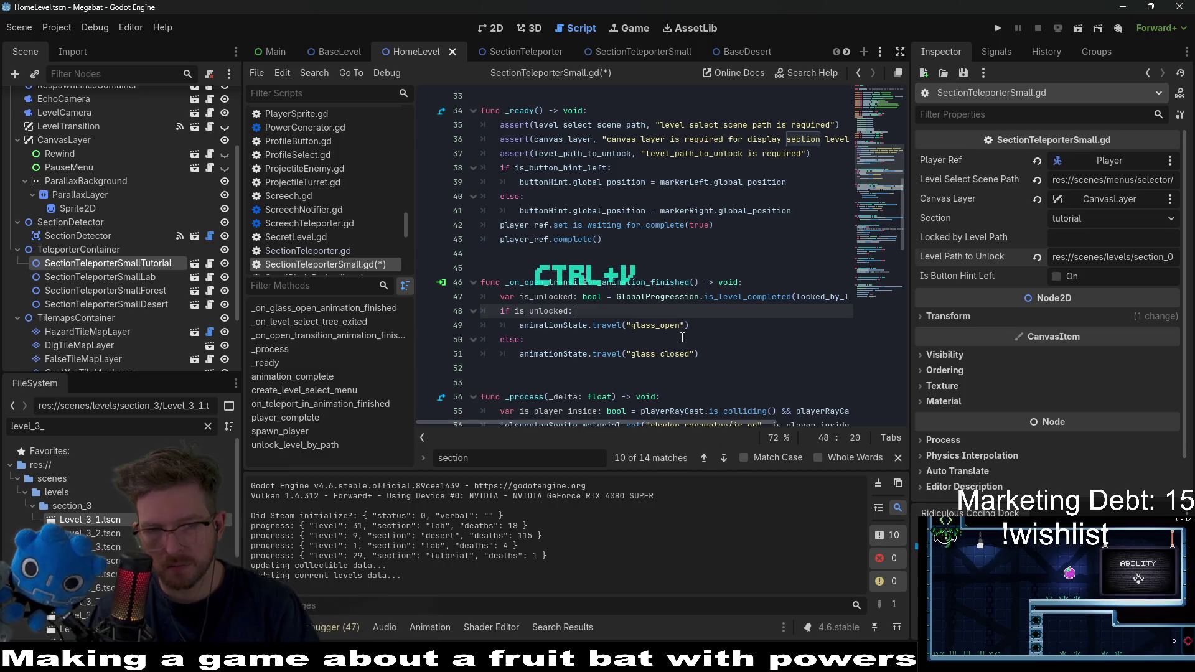
{"action": "left_click", "coordinate": [552, 296]}
{"action": "key", "text": "ctrl+shift+Left"}
{"action": "double_click", "coordinate": [555, 296]}
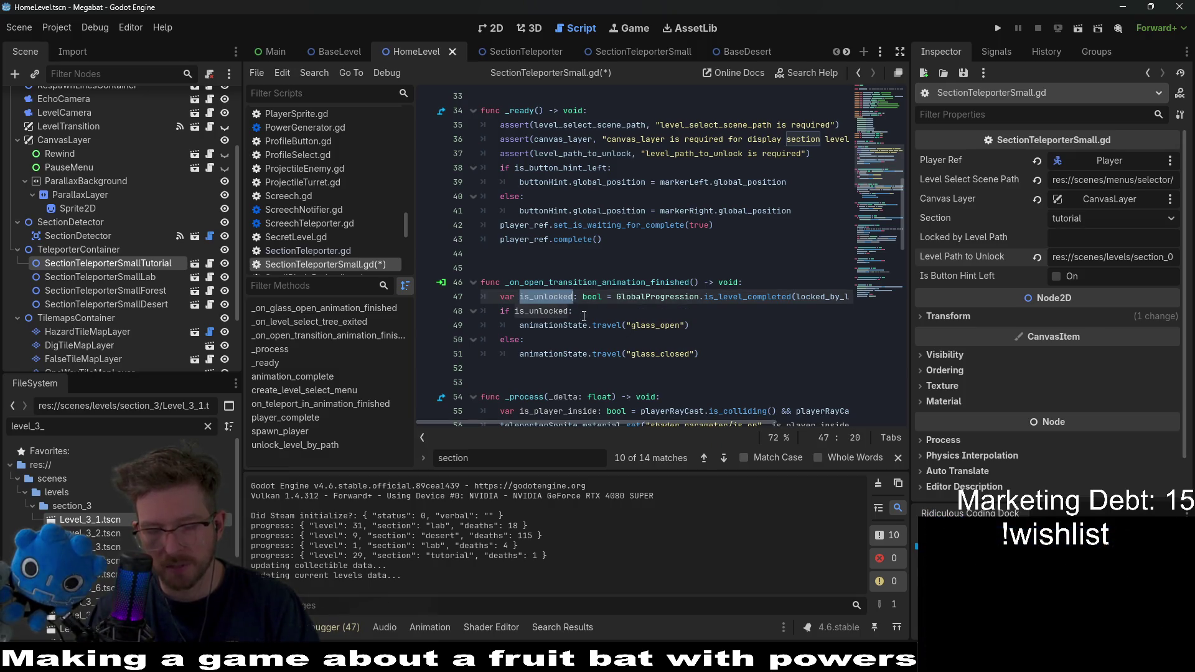
{"action": "left_click", "coordinate": [559, 308]}
{"action": "left_click_drag", "start_coordinate": [689, 325], "coordinate": [481, 311]}
{"action": "left_click", "coordinate": [690, 353]}
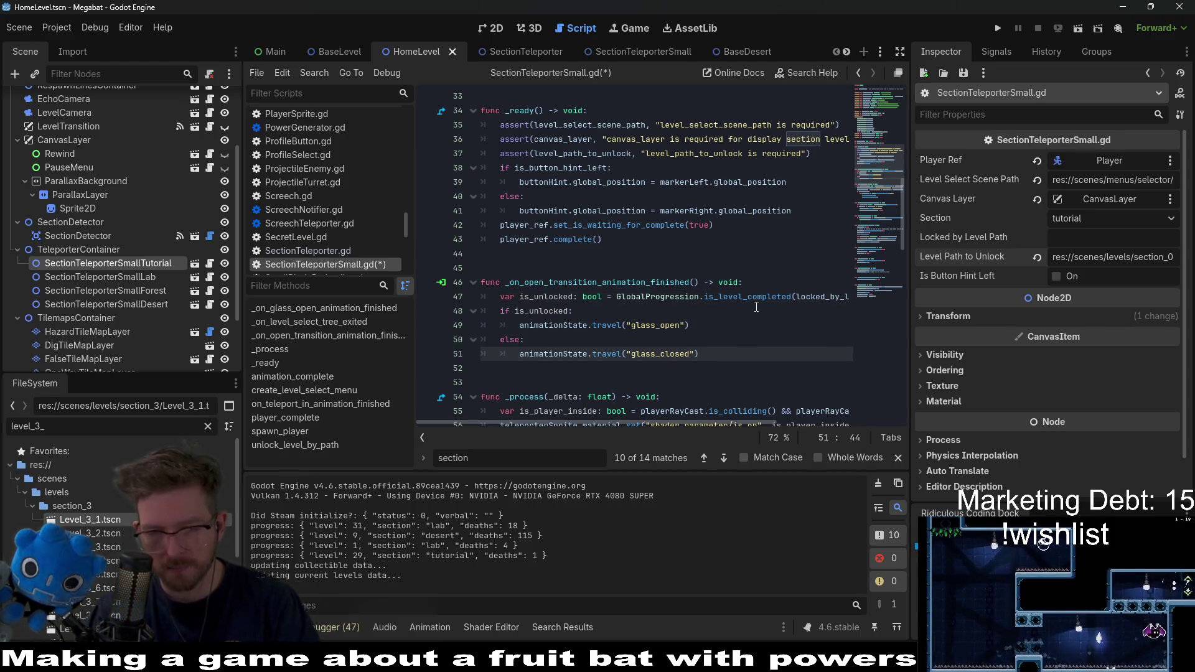
{"action": "left_click", "coordinate": [770, 288]}
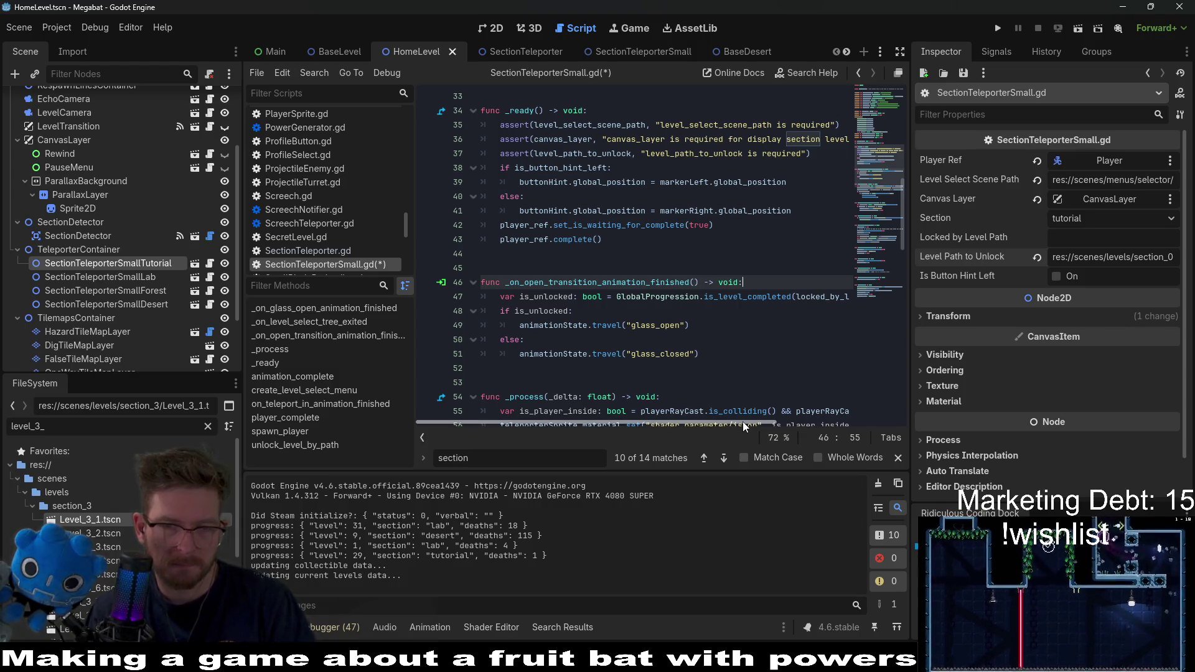
{"action": "key", "text": "Return"}
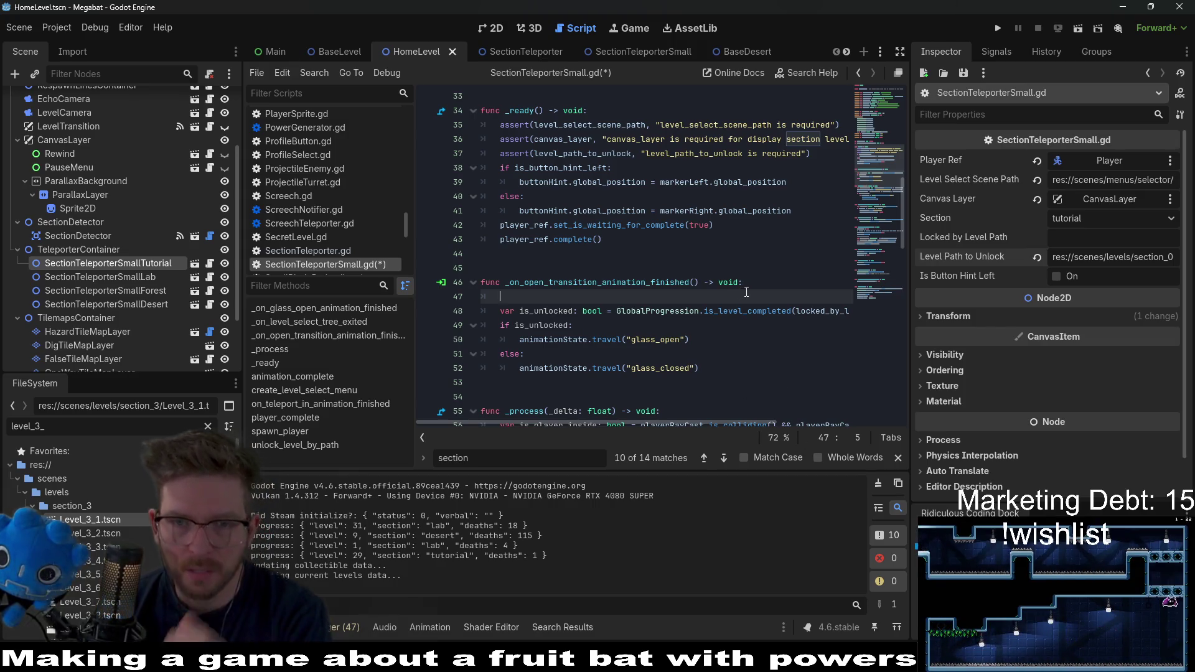
{"action": "key", "text": "BackSpace"}
{"action": "key", "text": "BackSpace"}
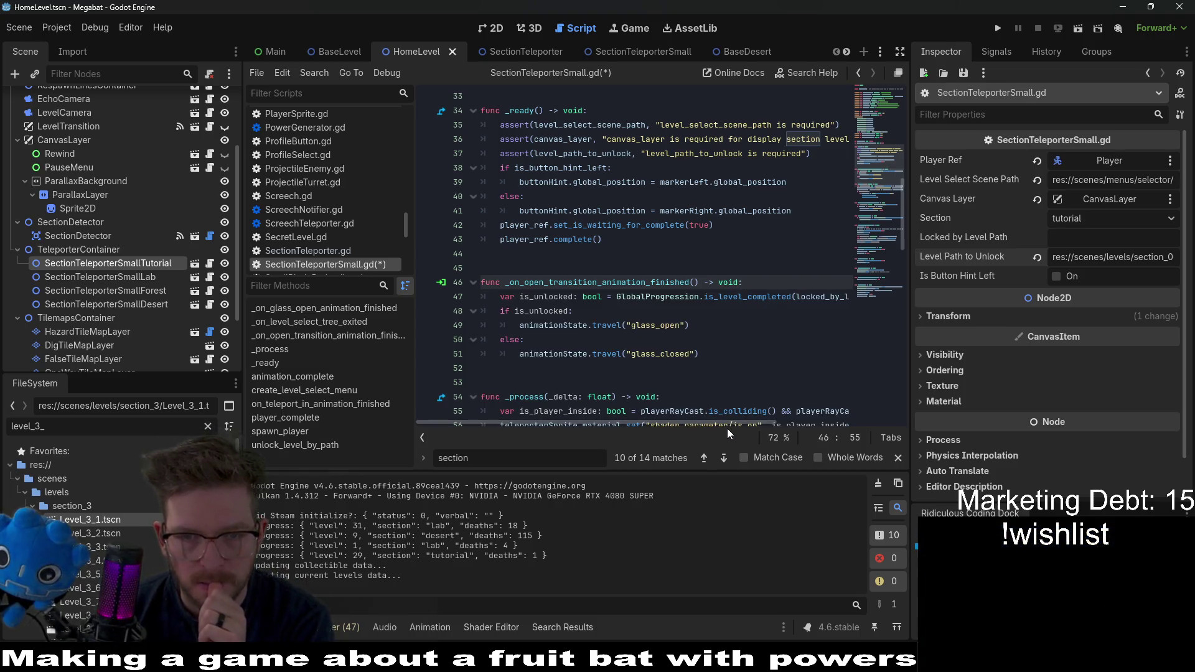
{"action": "left_click_drag", "start_coordinate": [734, 420], "coordinate": [800, 413]}
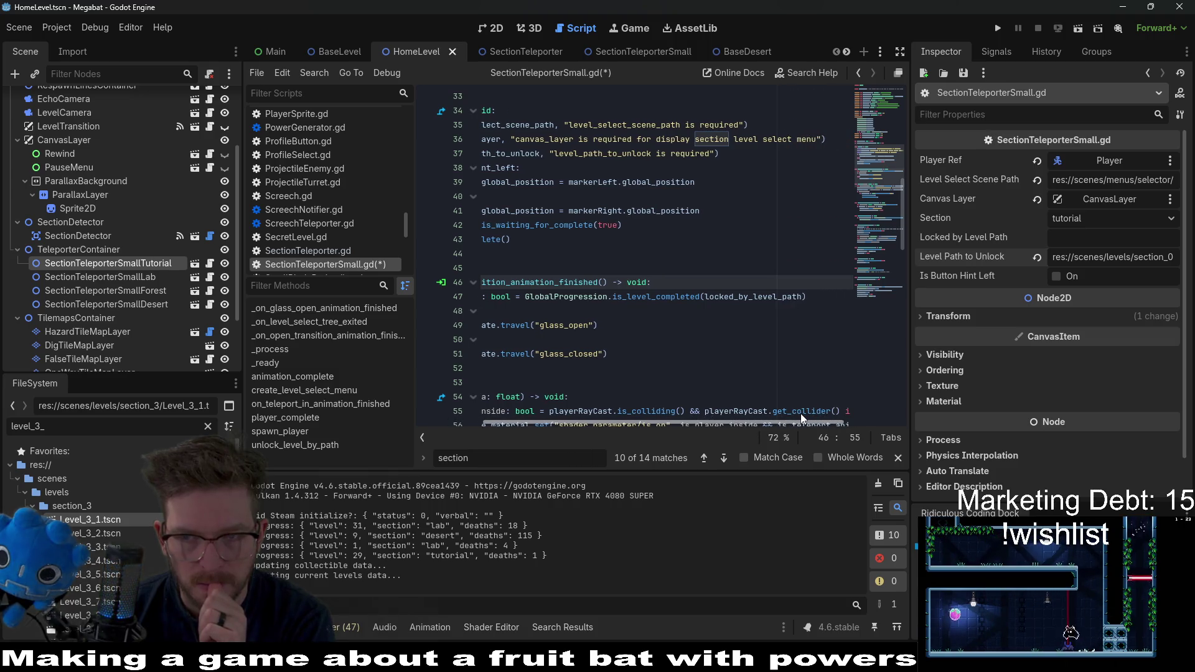
{"action": "mouse_move", "coordinate": [803, 411]}
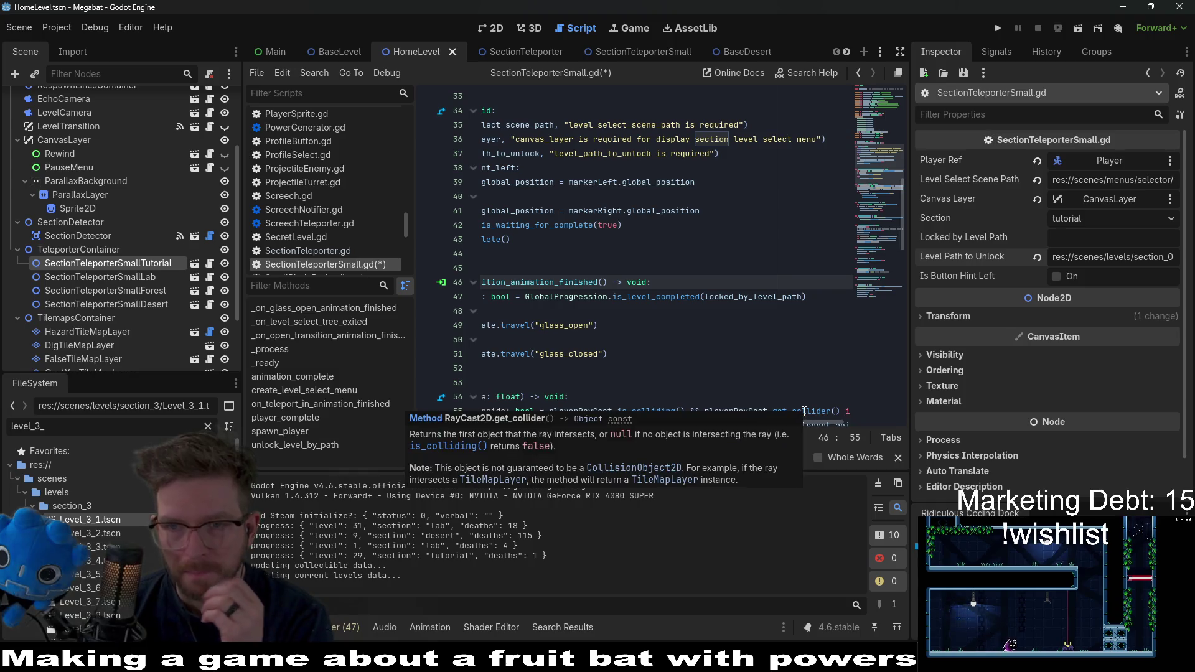
Step: Copy the tutorial teleporter's Level Path to Unlock into its Locked by Level Path, then save
{"action": "left_click", "coordinate": [1139, 256]}
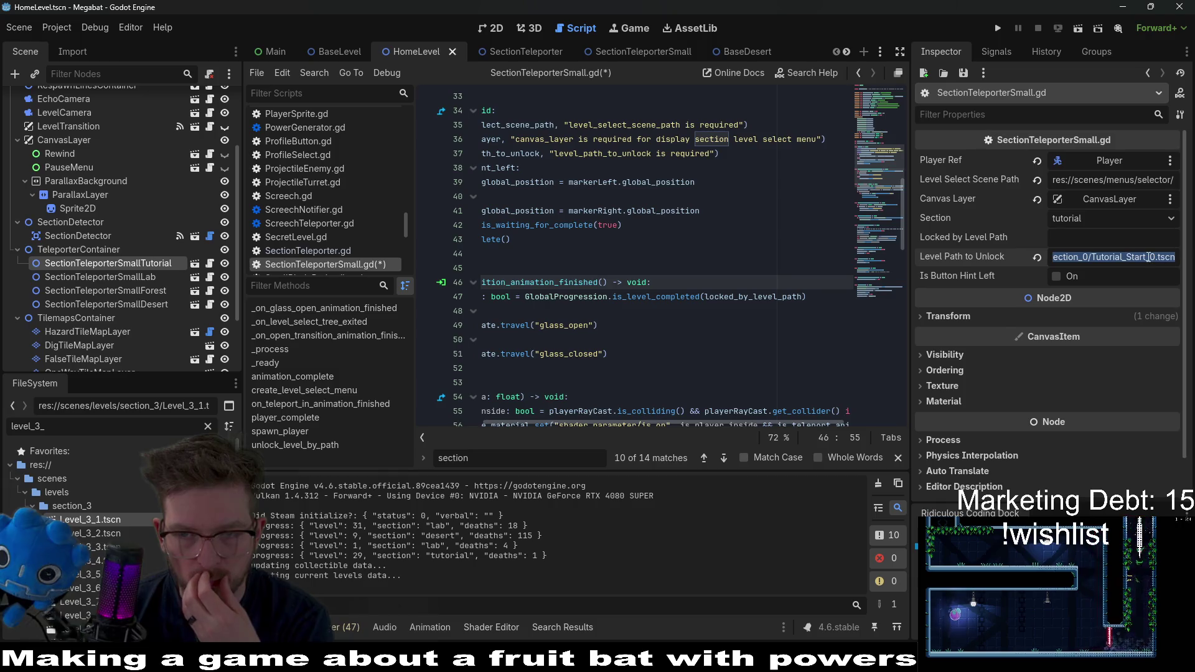
{"action": "key", "text": "Return"}
{"action": "left_click", "coordinate": [1129, 264]}
{"action": "left_click", "coordinate": [1087, 243]}
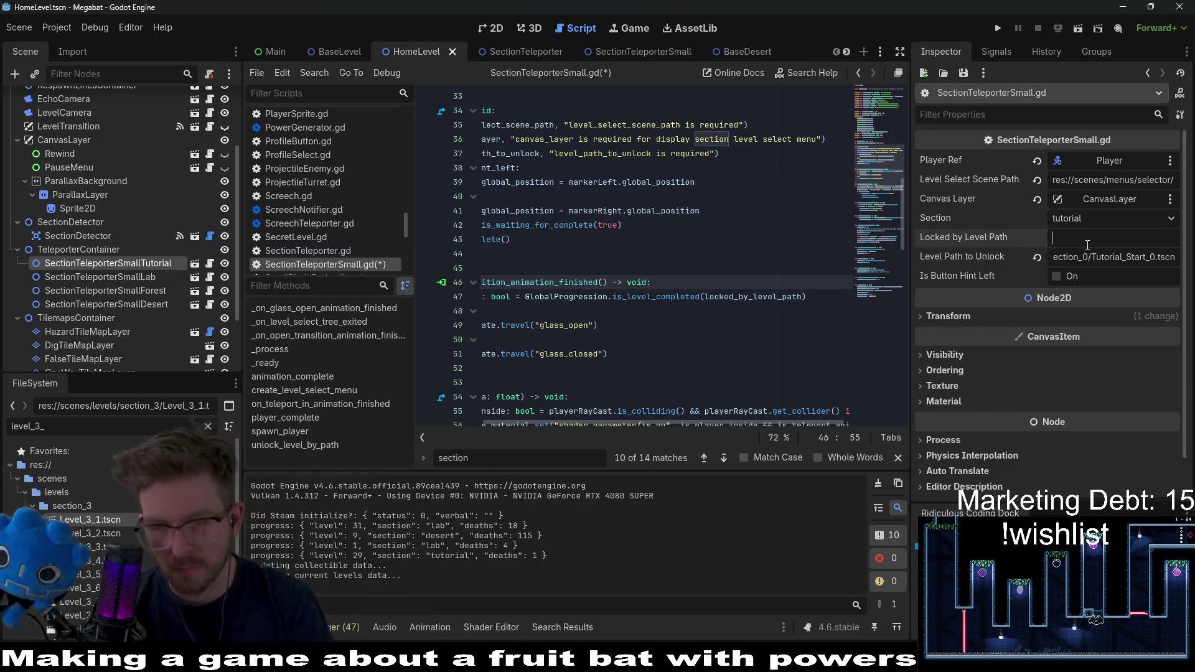
{"action": "type", "text": "res://scenes/levels/section_0/Tutorial_Start_0.tscn"}
{"action": "key", "text": "ctrl+s"}
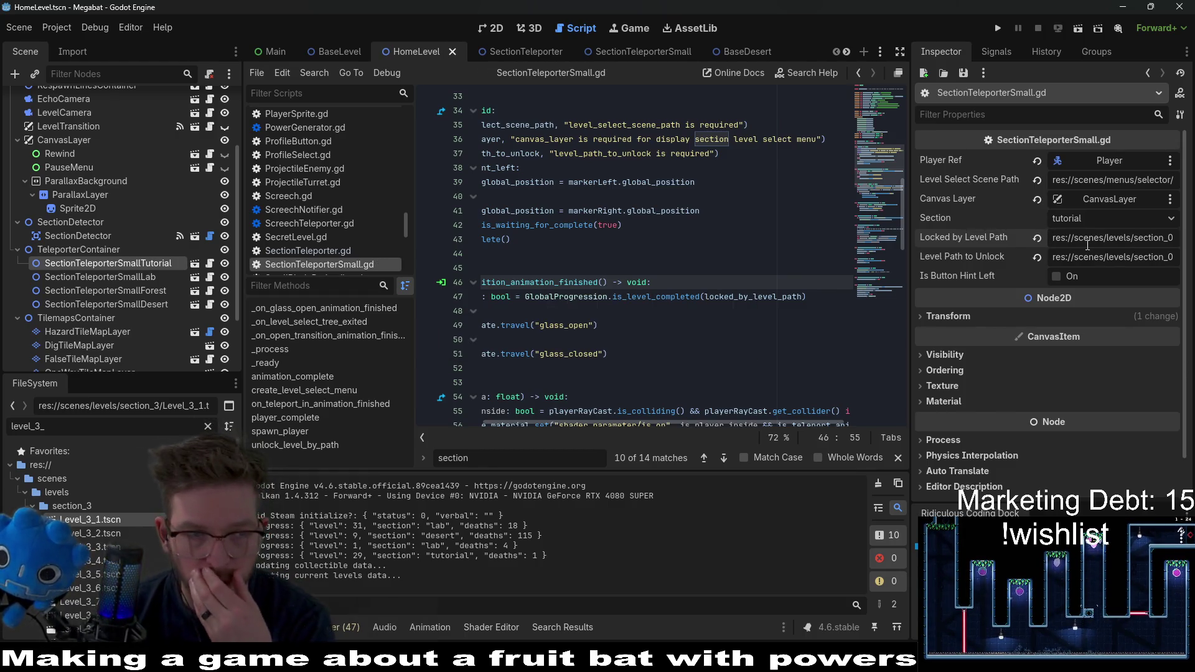
{"action": "left_click", "coordinate": [166, 276]}
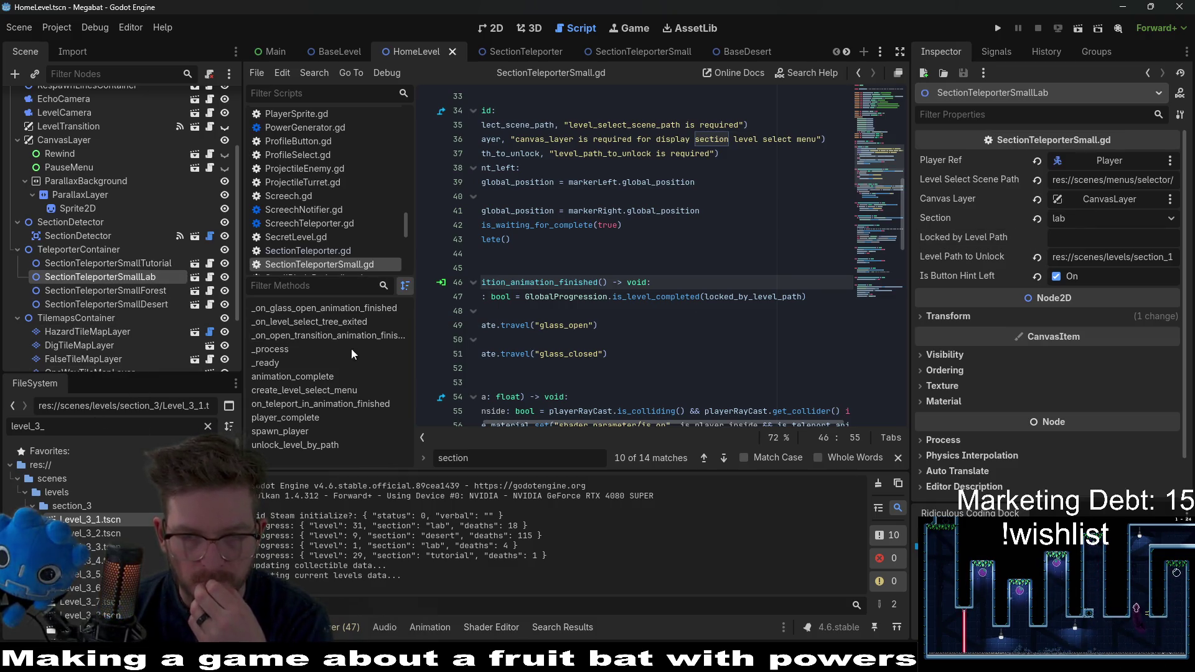
Step: Lock the Lab teleporter behind the Tutorial_End_0 scene path and save HomeLevel
{"action": "left_click", "coordinate": [72, 428]}
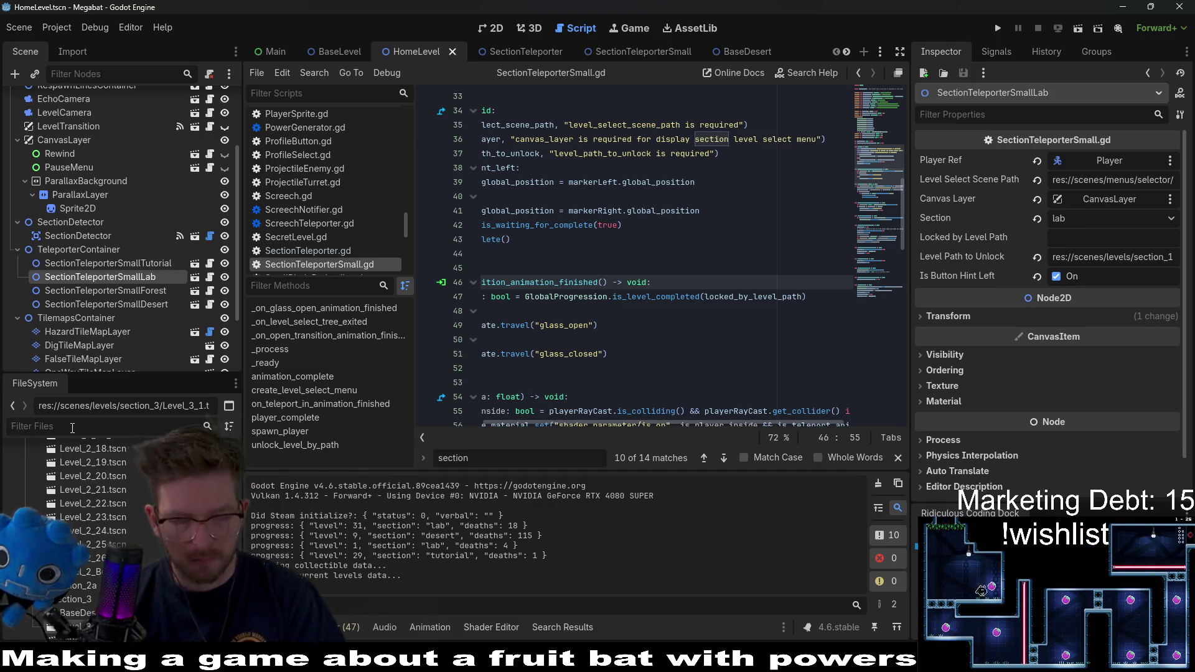
{"action": "key", "text": "ctrl+a"}
{"action": "type", "text": "tuto"}
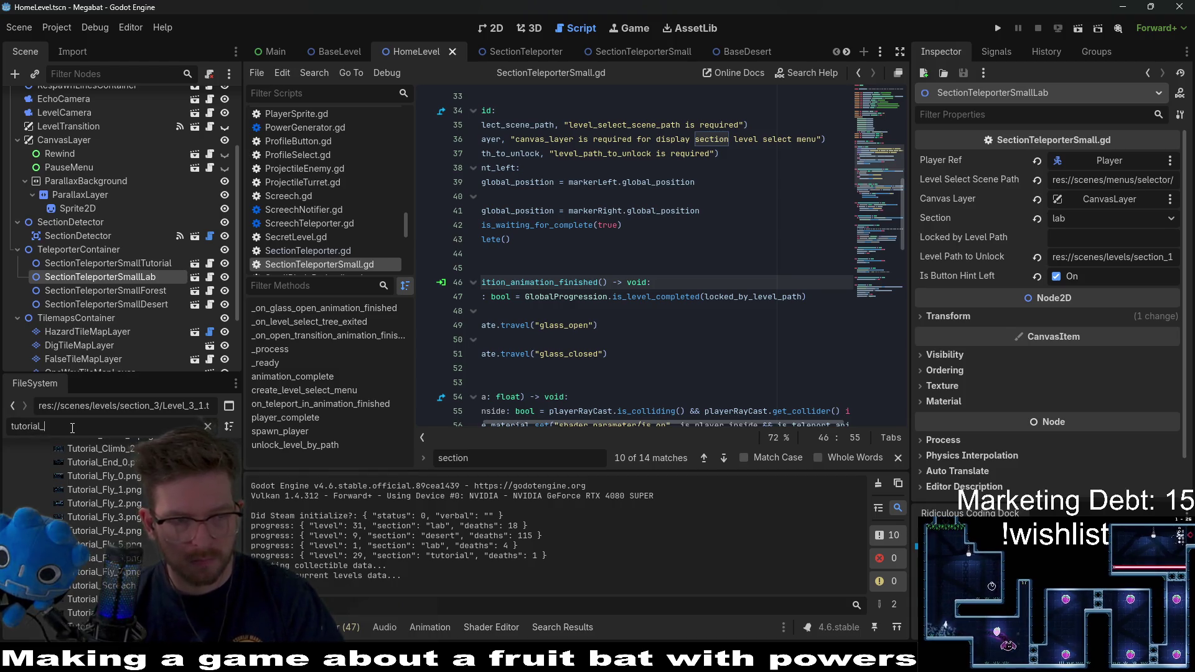
{"action": "type", "text": "rial_end"}
{"action": "right_click", "coordinate": [114, 518]}
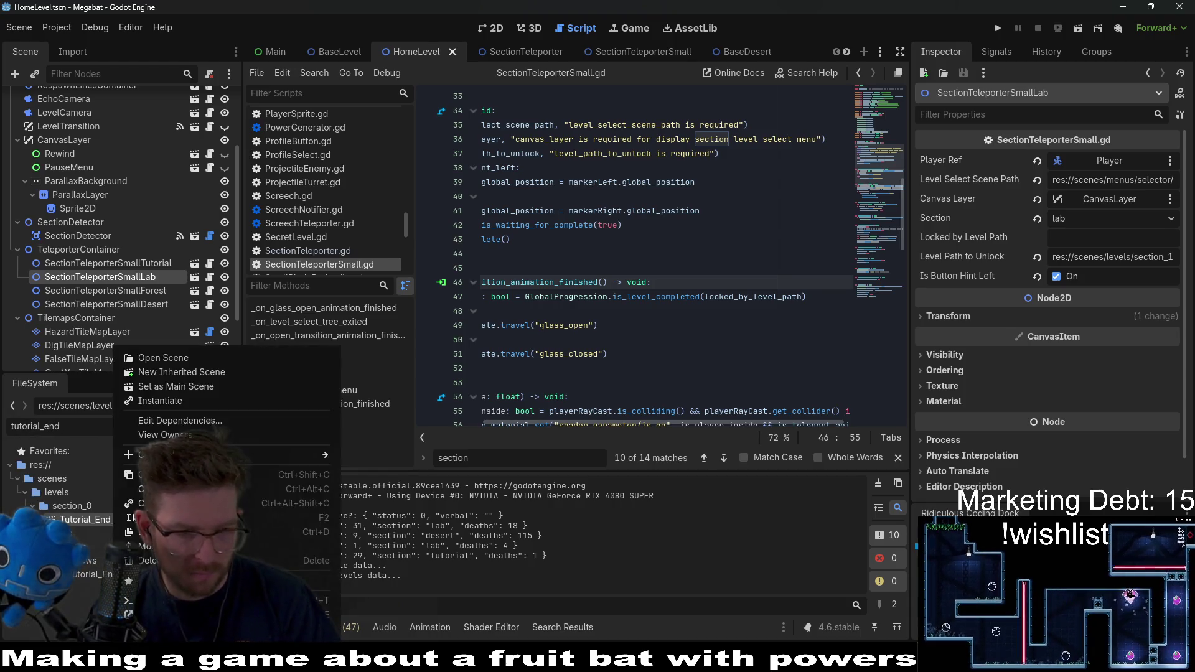
{"action": "key", "text": "Escape"}
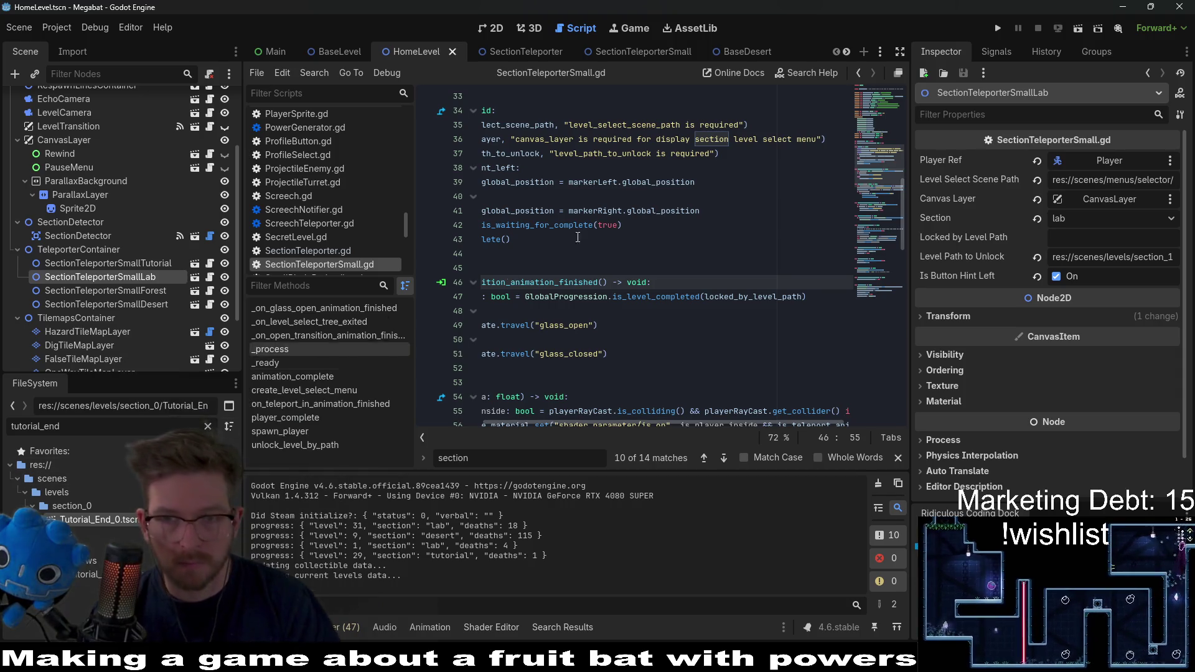
{"action": "left_click", "coordinate": [1071, 237]}
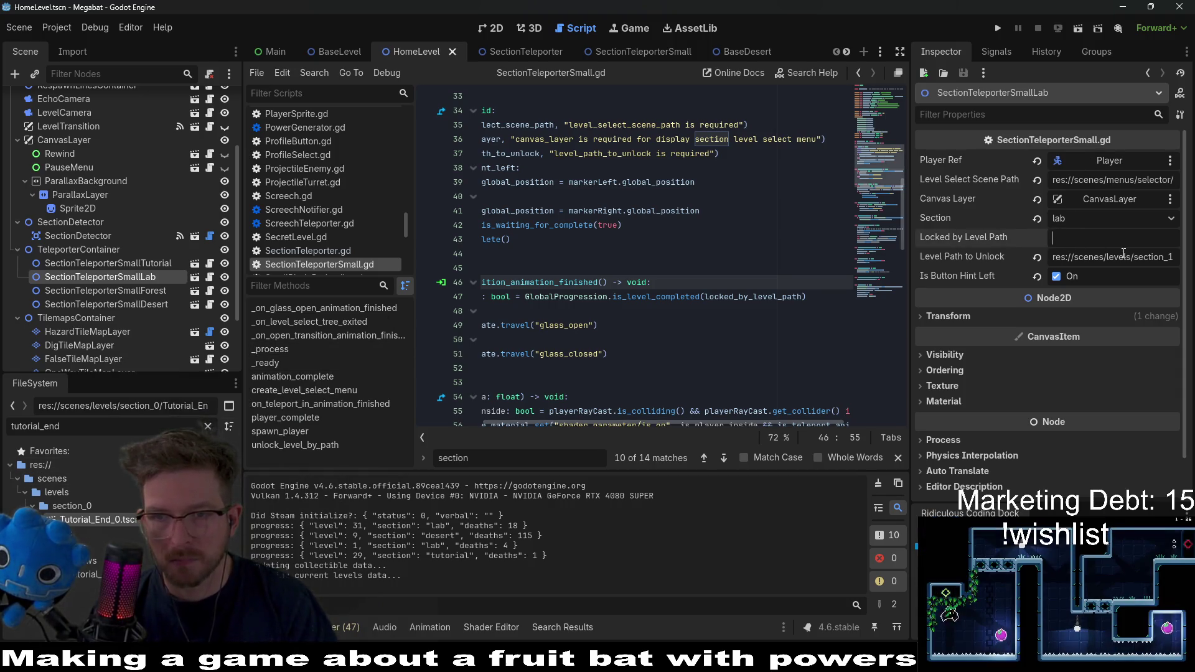
{"action": "key", "text": "ctrl+v"}
{"action": "key", "text": "Return"}
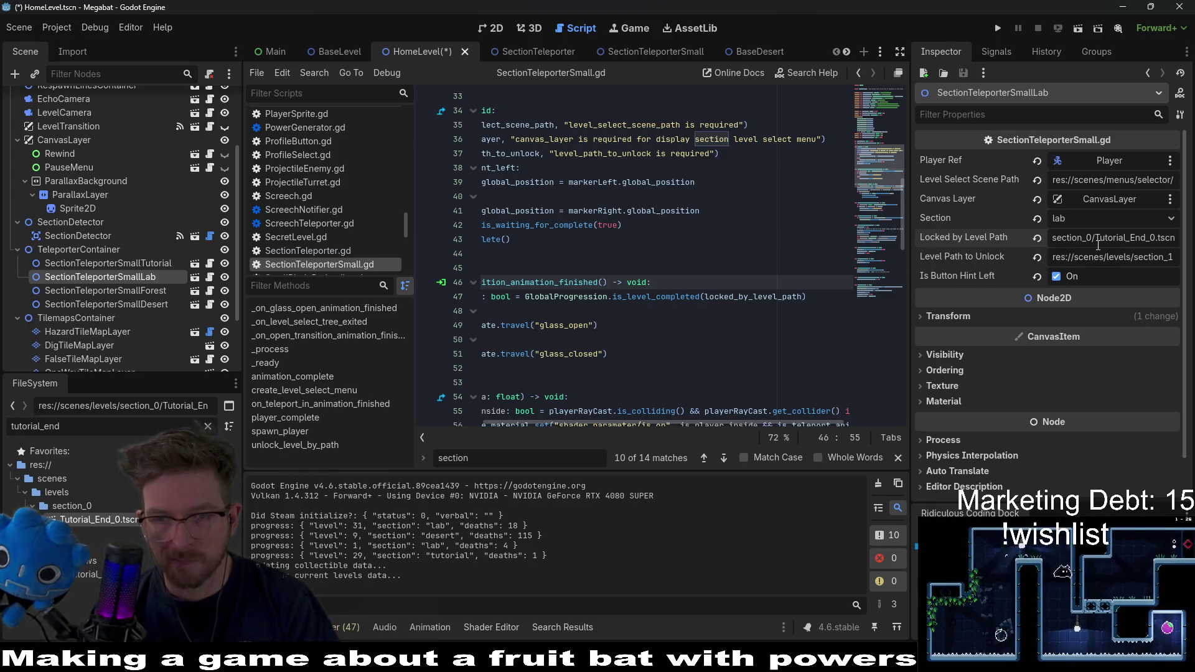
{"action": "key", "text": "ctrl+s"}
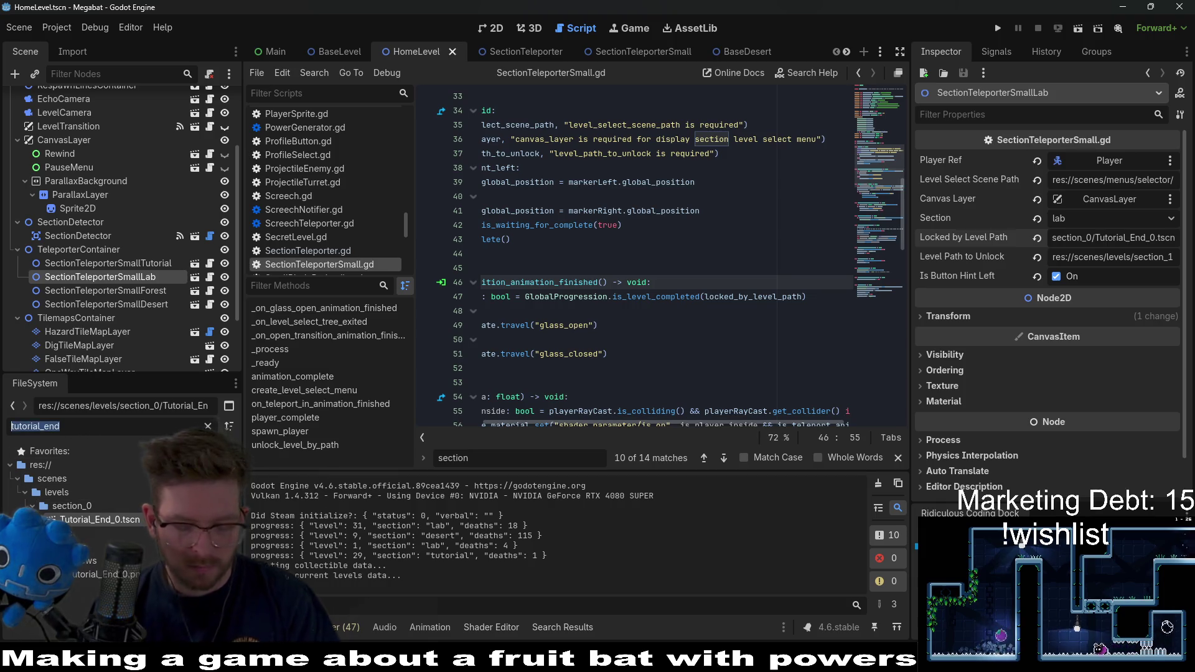
Step: Set the Forest teleporter's Locked by Level Path to the Level_1_Boss scene path
{"action": "type", "text": "tutor"}
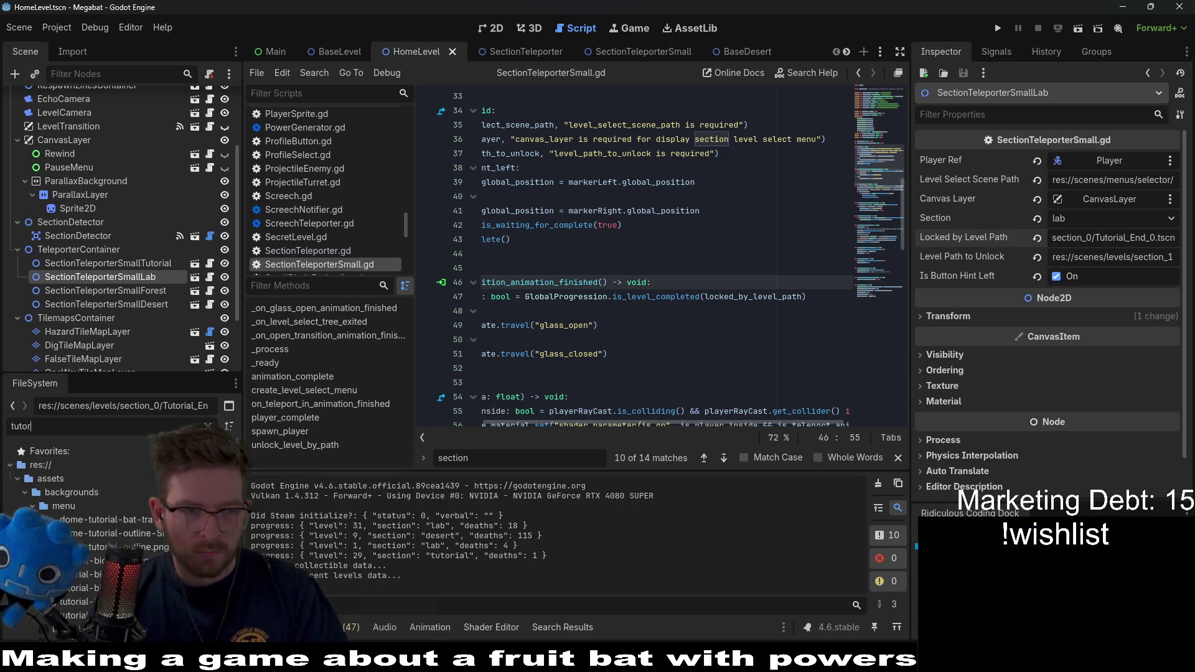
{"action": "key", "text": "BackSpace"}
{"action": "key", "text": "BackSpace"}
{"action": "key", "text": "BackSpace"}
{"action": "key", "text": "BackSpace"}
{"action": "type", "text": "start_"}
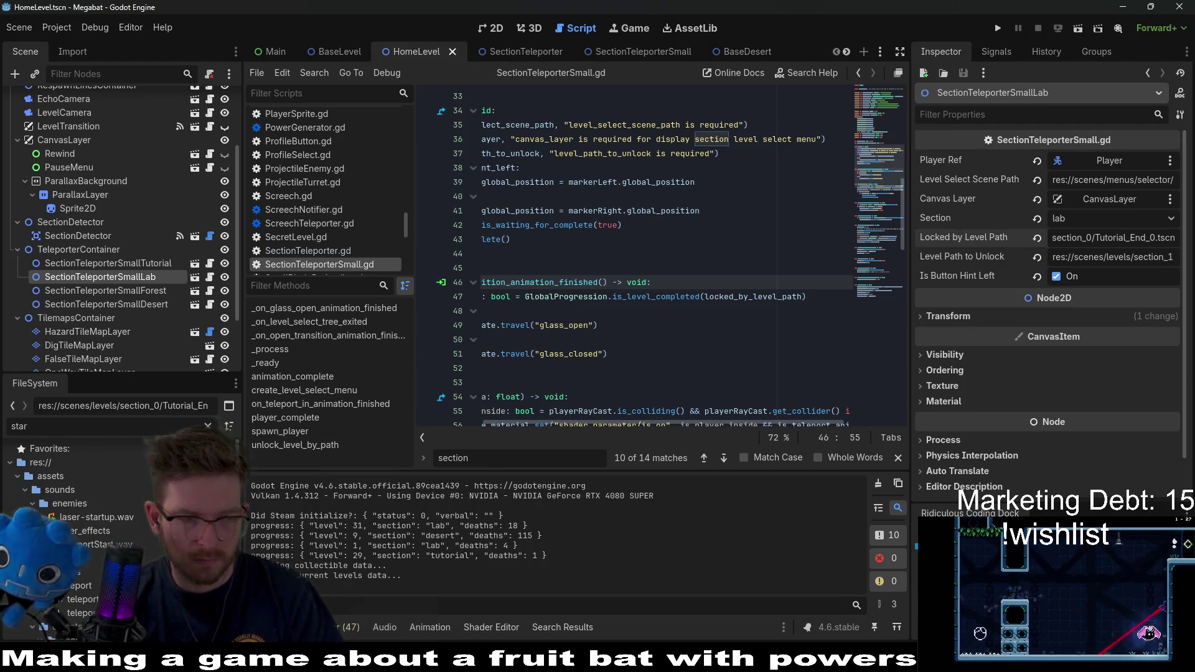
{"action": "key", "text": "BackSpace"}
{"action": "key", "text": "BackSpace"}
{"action": "key", "text": "BackSpace"}
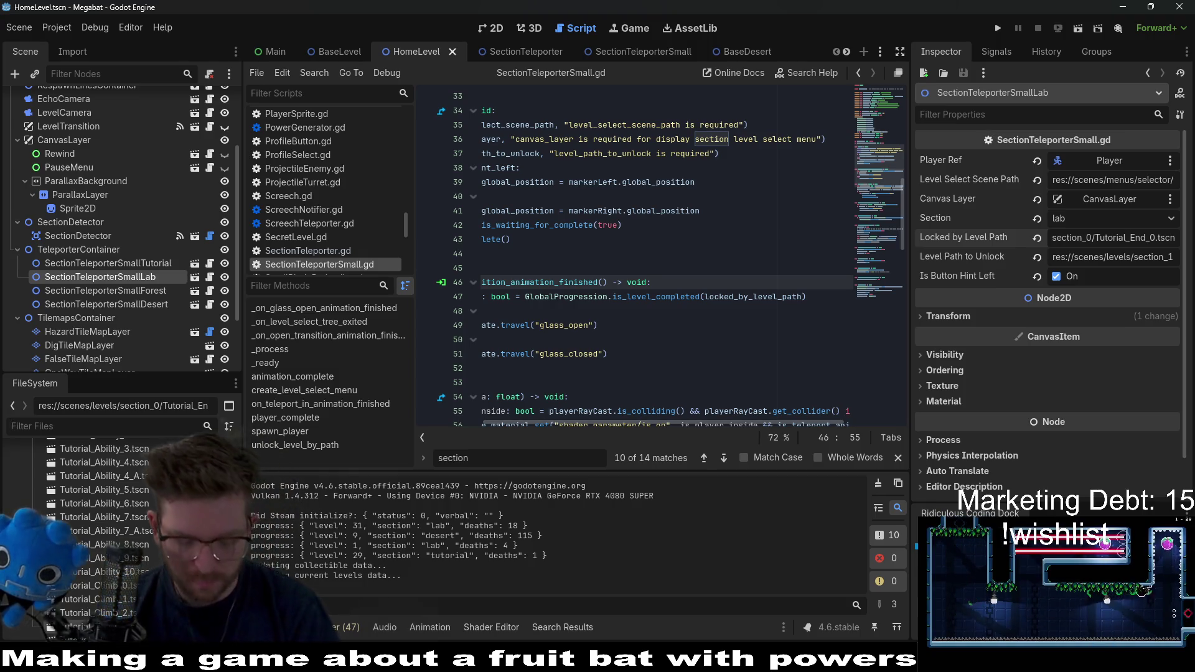
{"action": "type", "text": "level_1"}
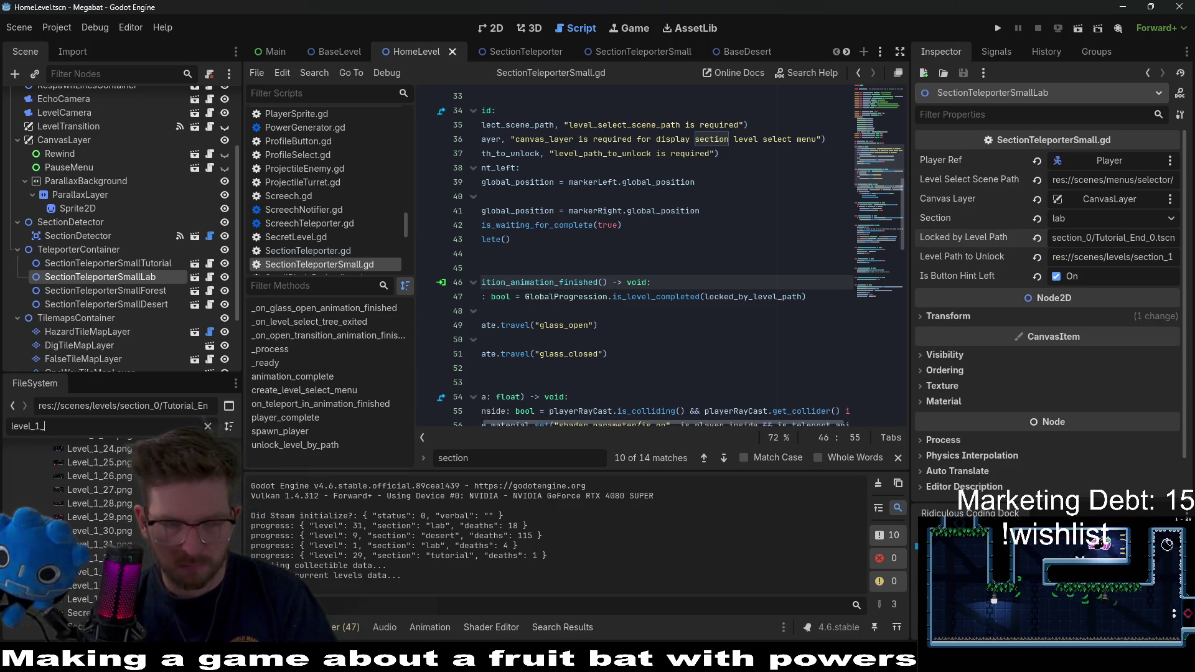
{"action": "type", "text": "_b"}
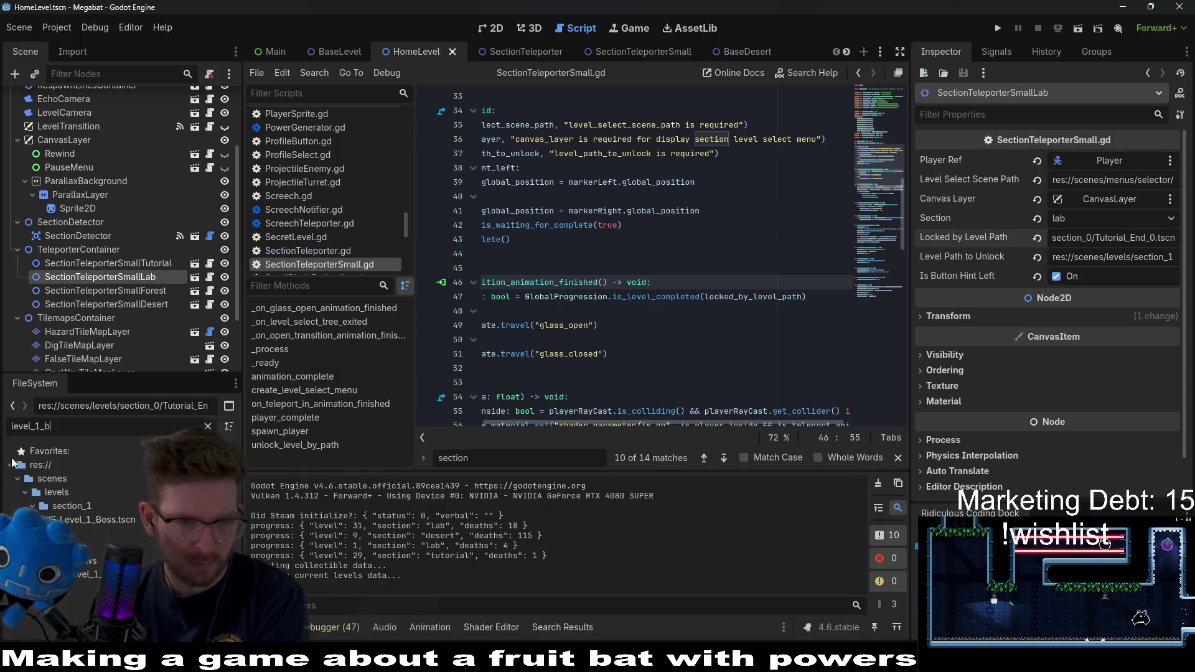
{"action": "right_click", "coordinate": [110, 522]}
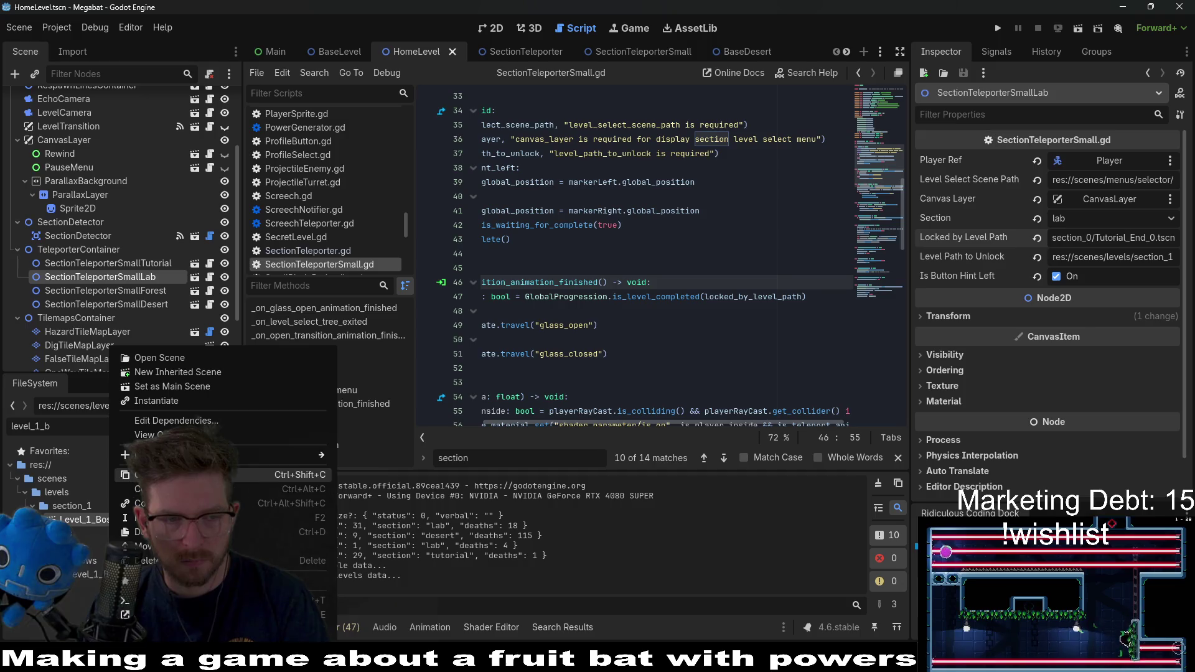
{"action": "key", "text": "Escape"}
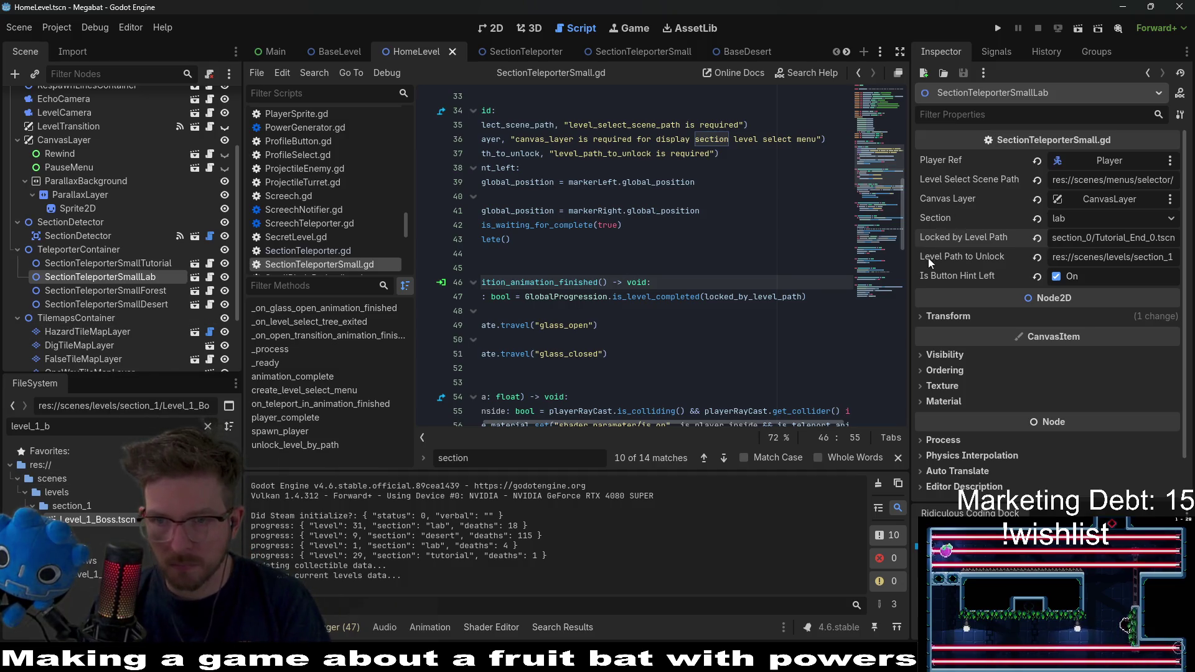
{"action": "left_click", "coordinate": [146, 287]}
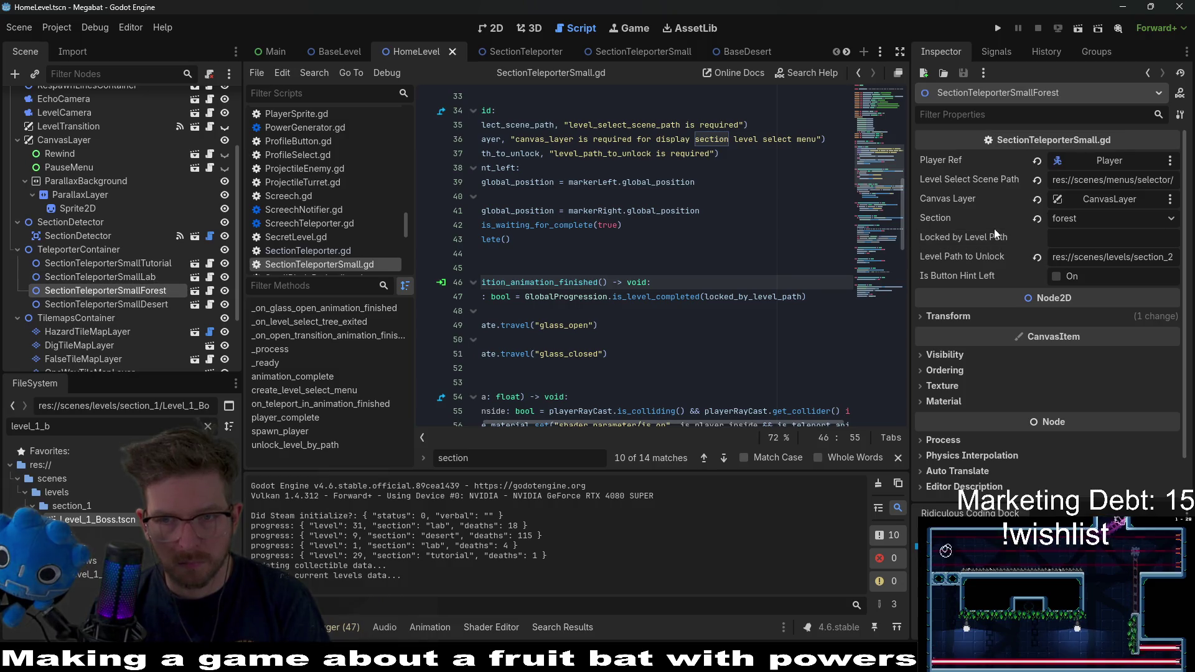
{"action": "left_click", "coordinate": [1066, 239]}
{"action": "key", "text": "ctrl+v"}
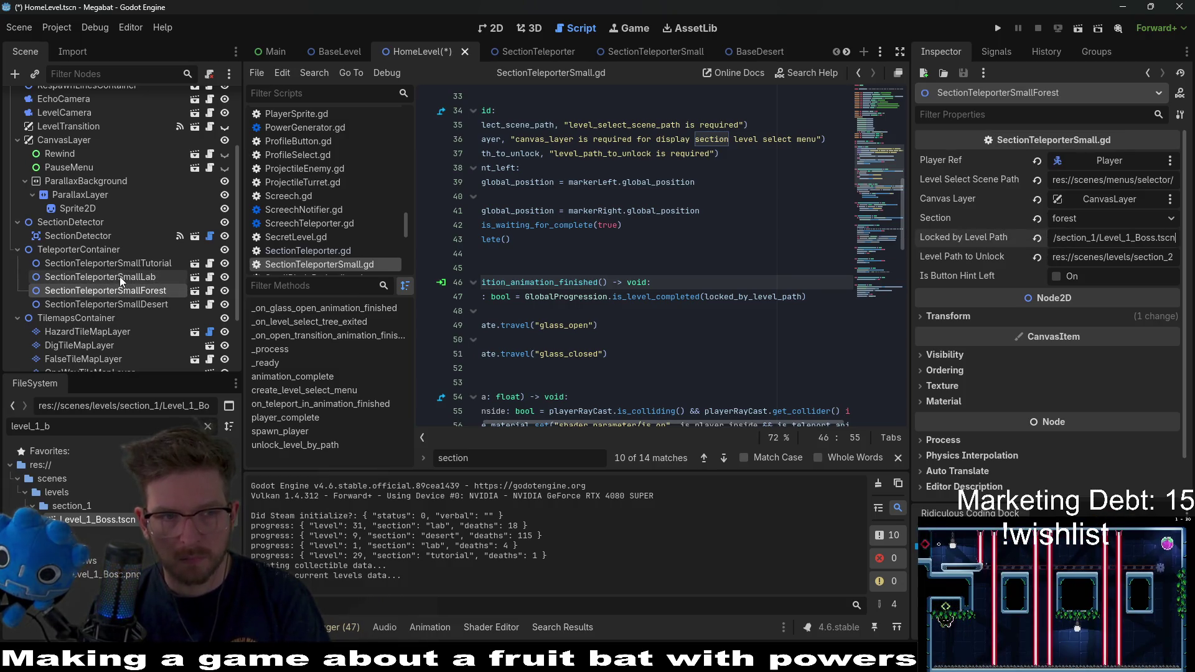
Step: Review the lock and unlock paths on the Lab and Forest teleporters
{"action": "left_click", "coordinate": [122, 281]}
{"action": "left_click", "coordinate": [1097, 238]}
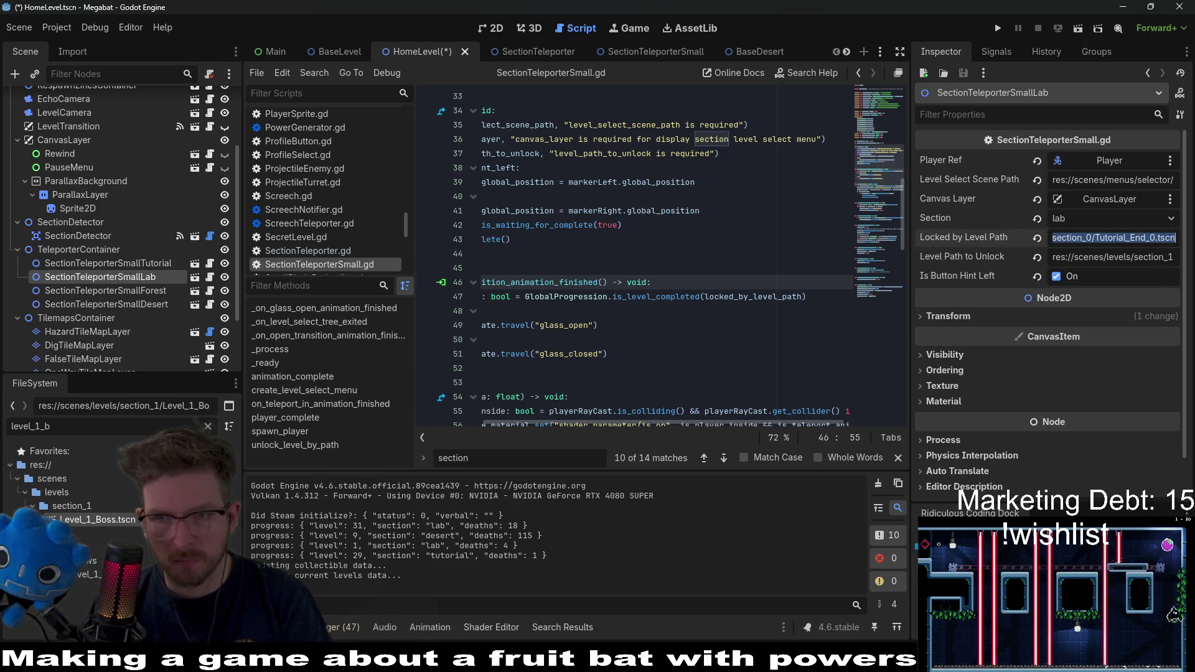
{"action": "key", "text": "Return"}
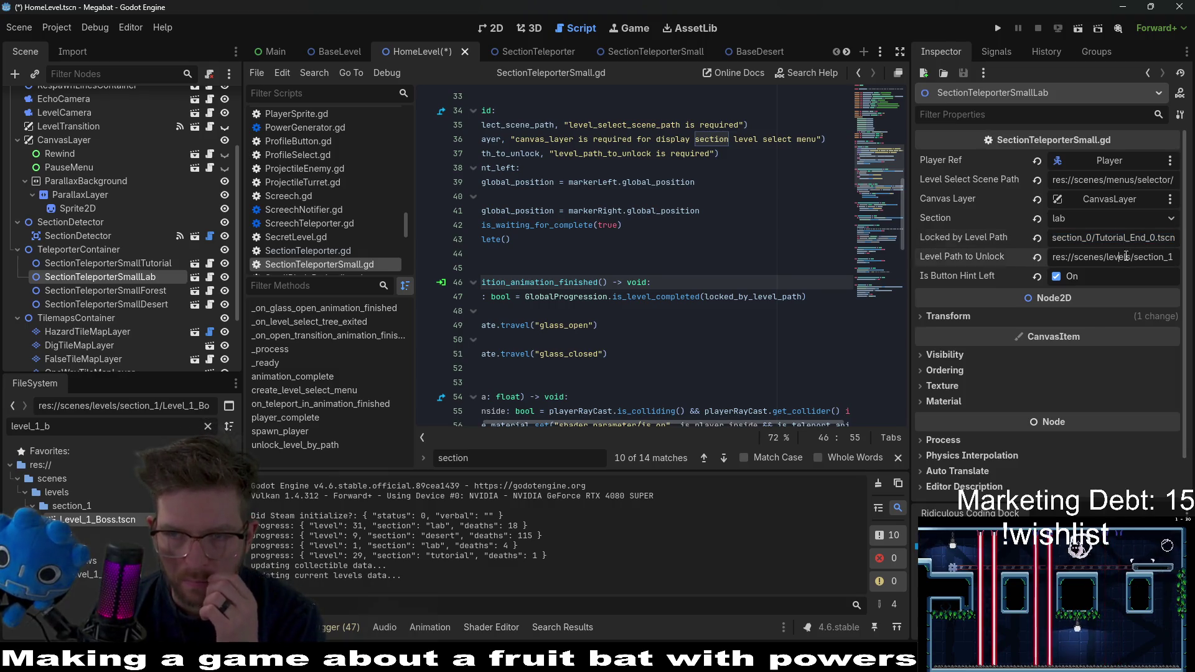
{"action": "triple_click", "coordinate": [1120, 256]}
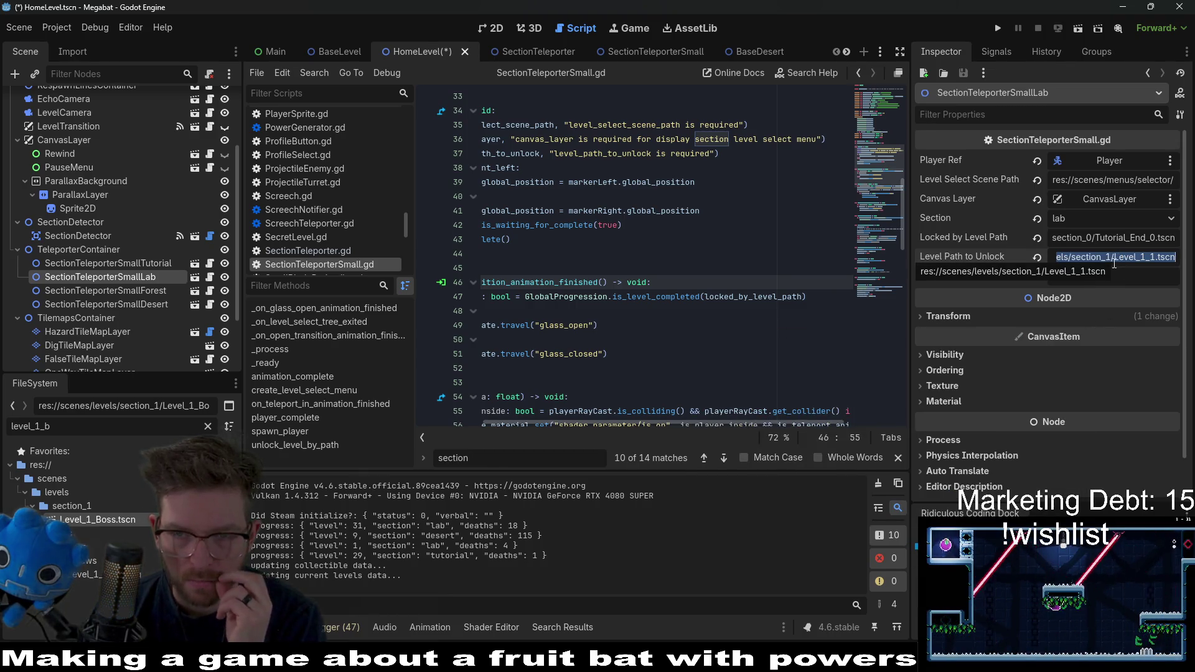
{"action": "left_click", "coordinate": [1136, 258]}
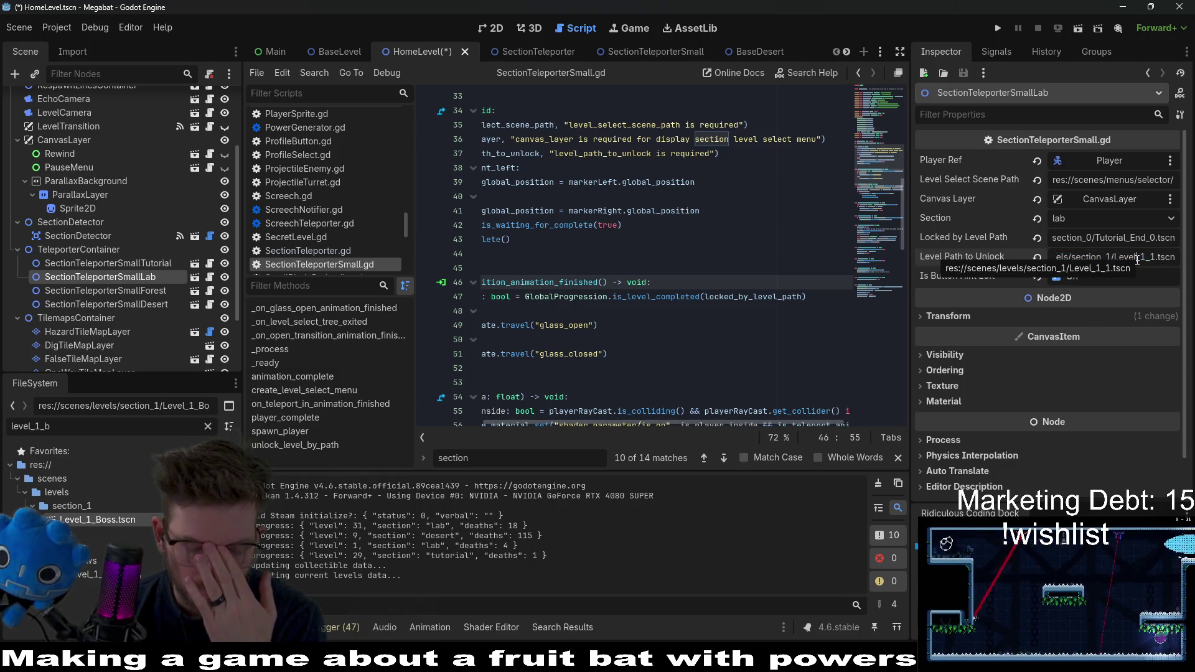
{"action": "left_click", "coordinate": [147, 292]}
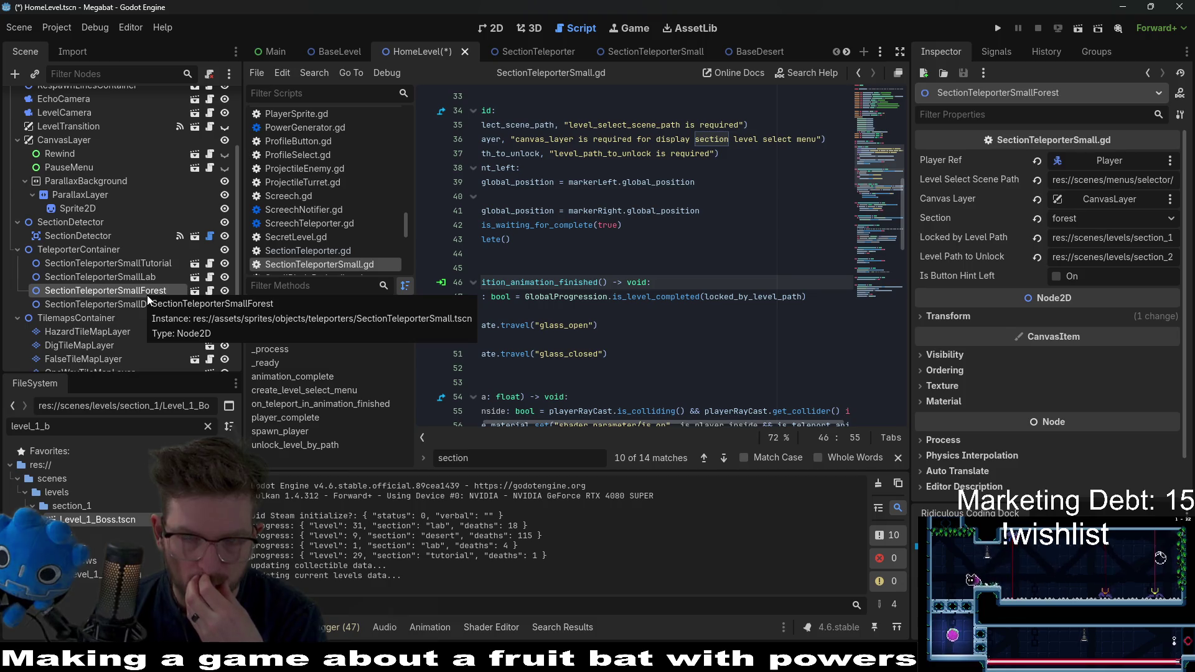
{"action": "left_click", "coordinate": [1114, 238]}
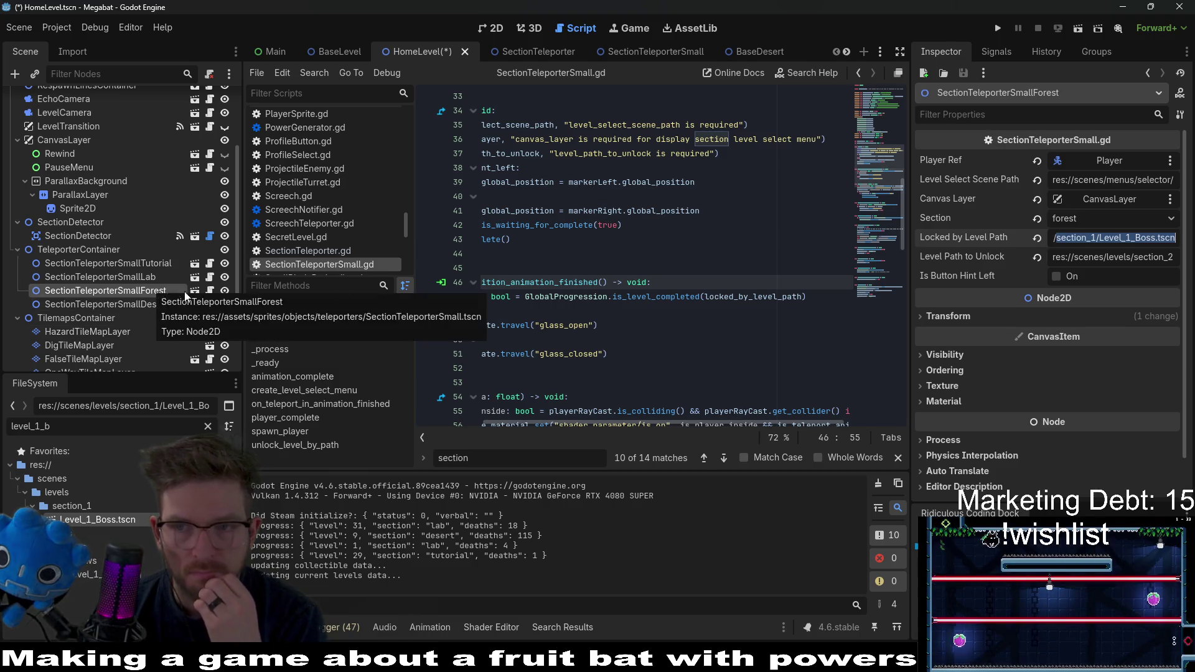
{"action": "left_click", "coordinate": [115, 302]}
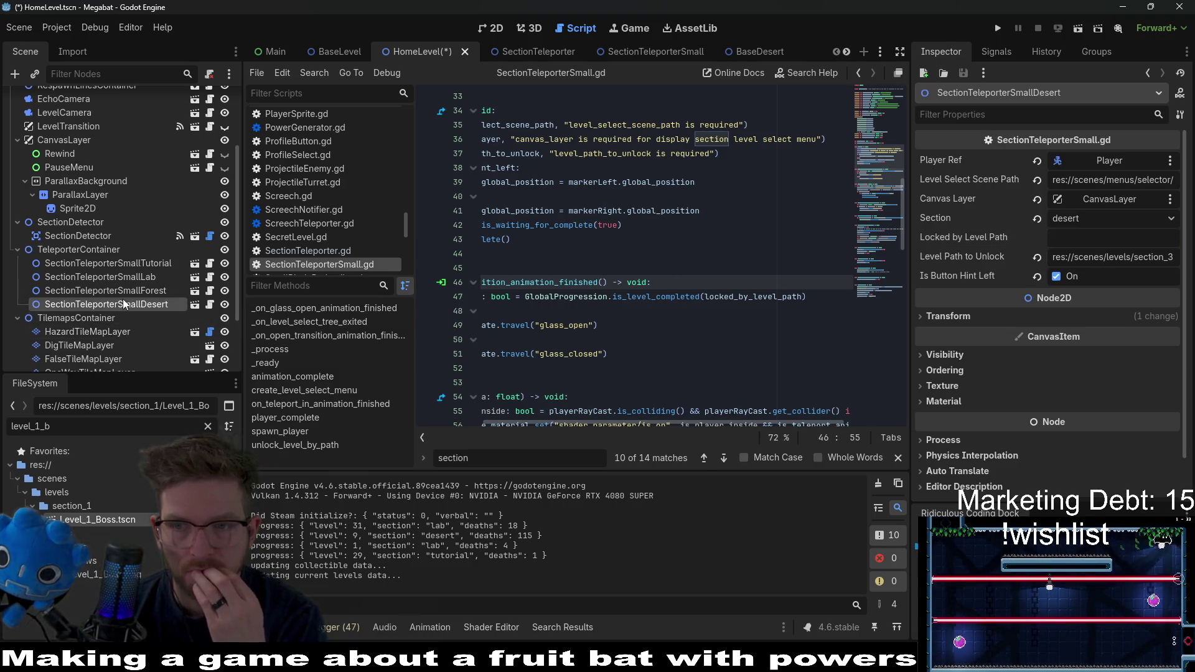
{"action": "left_click", "coordinate": [115, 290]}
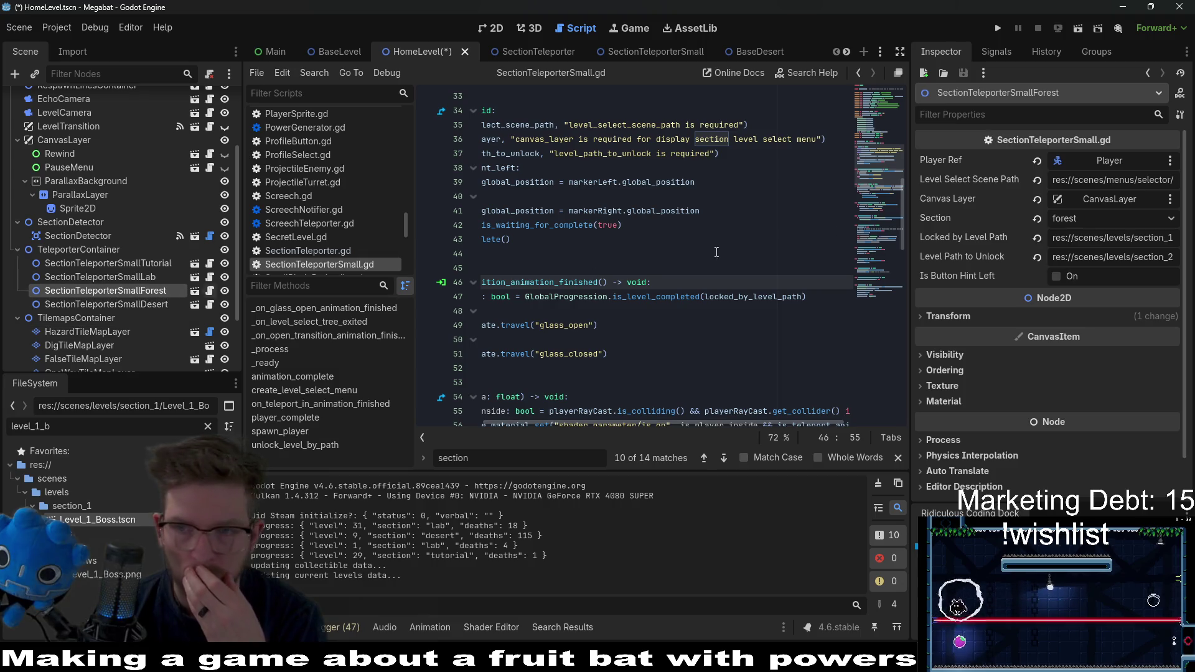
{"action": "left_click_drag", "start_coordinate": [1089, 257], "coordinate": [1134, 257]}
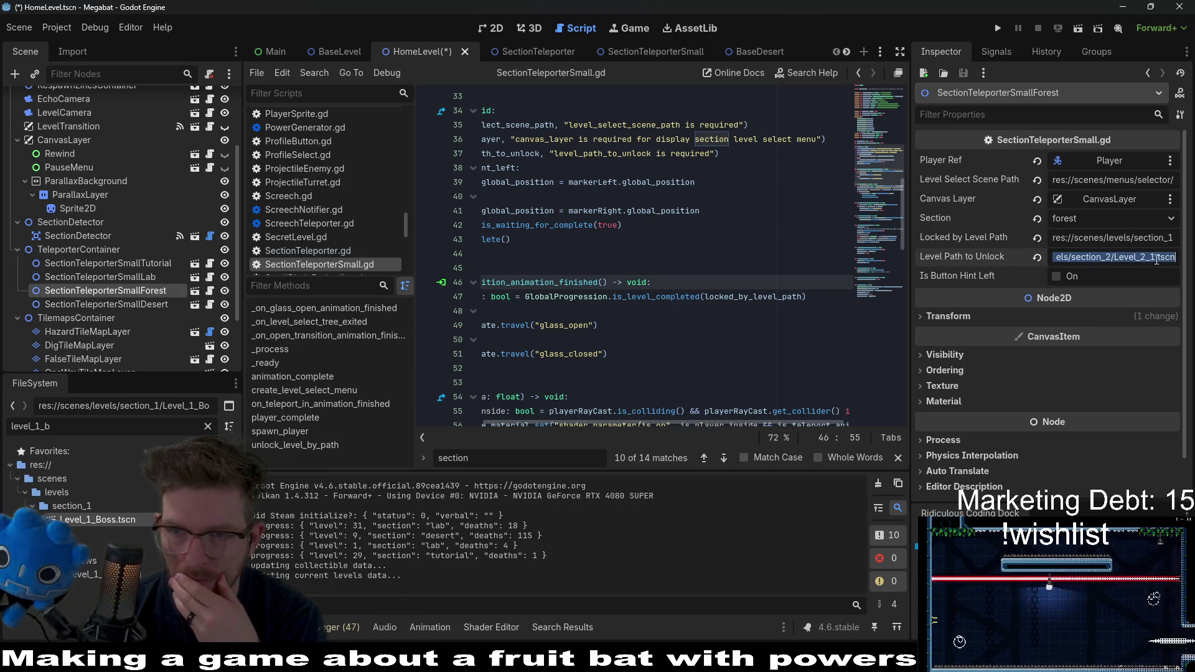
Step: Finish the Desert teleporter's Level_2_Boss lock path and save the HomeLevel scene
{"action": "left_click", "coordinate": [140, 305]}
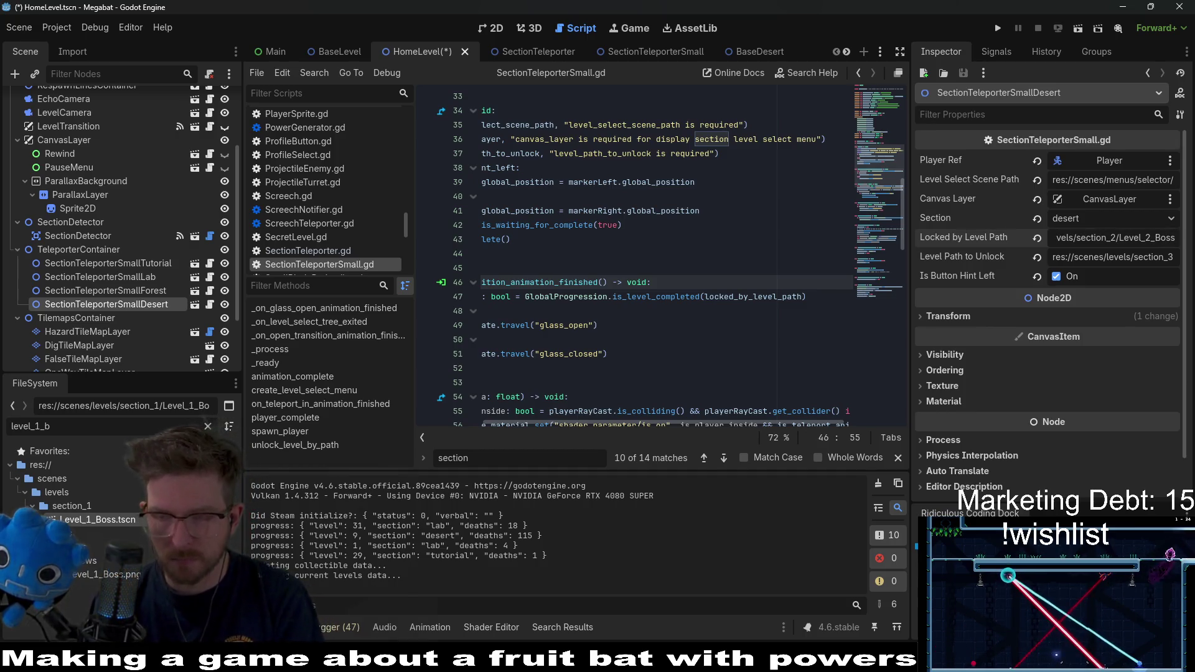
{"action": "left_click", "coordinate": [1150, 237]}
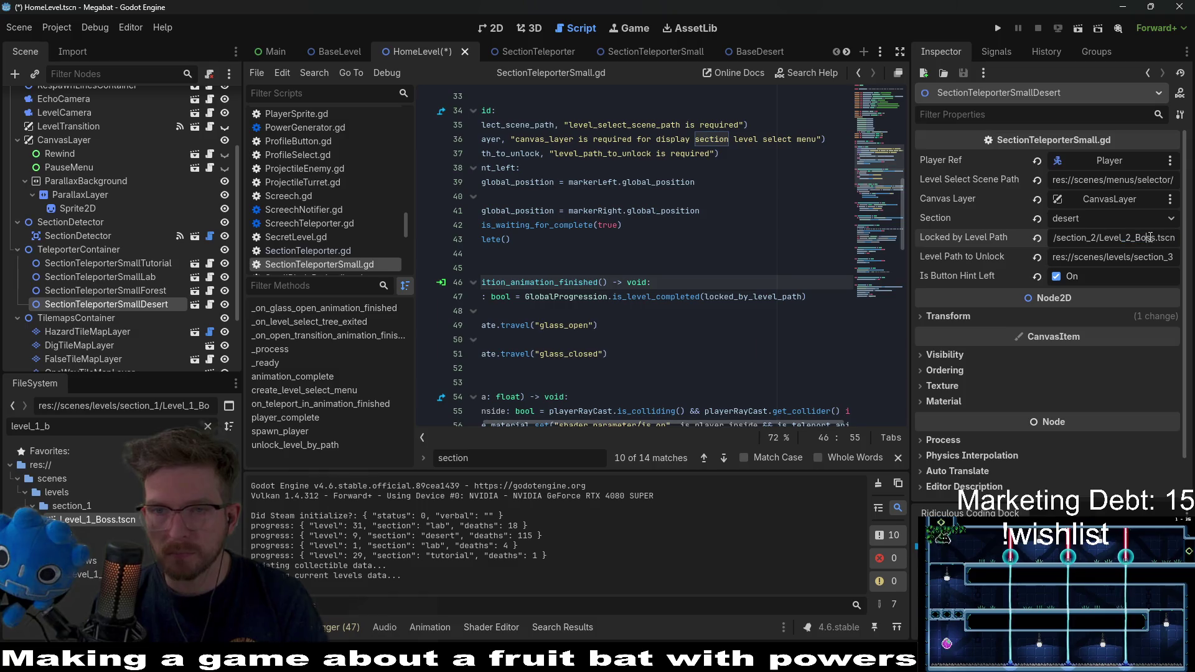
{"action": "key", "text": "ctrl+s"}
{"action": "left_click", "coordinate": [996, 29]}
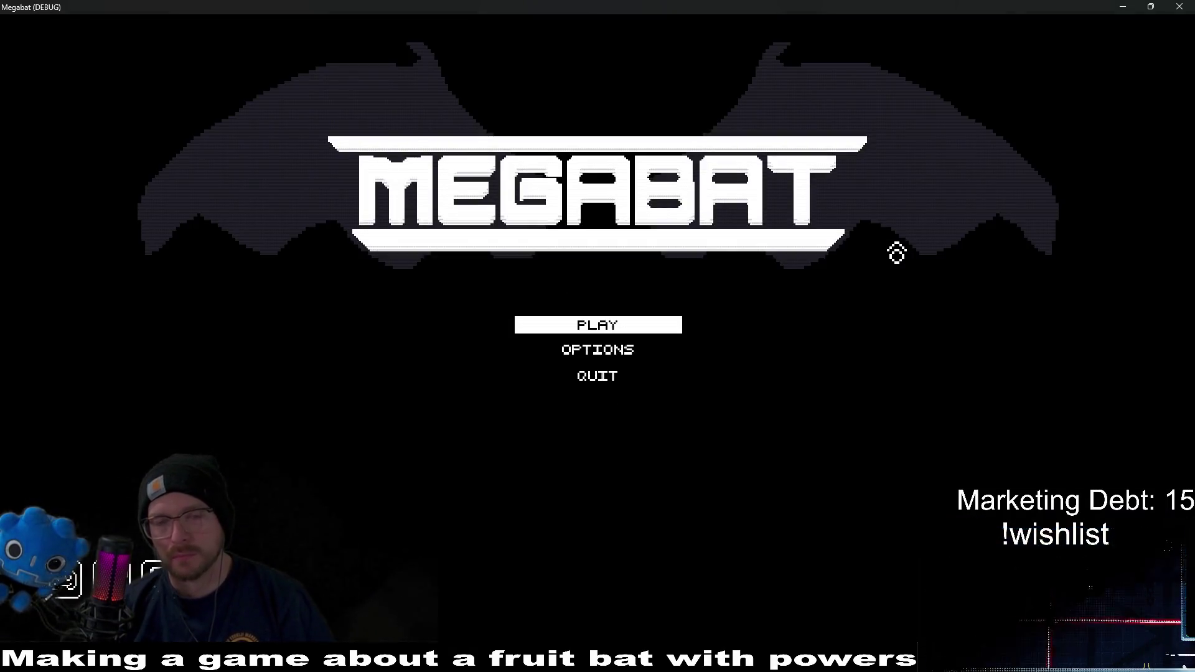
Step: Start playing from the title menu and load the Lab profile
{"action": "left_click", "coordinate": [688, 326]}
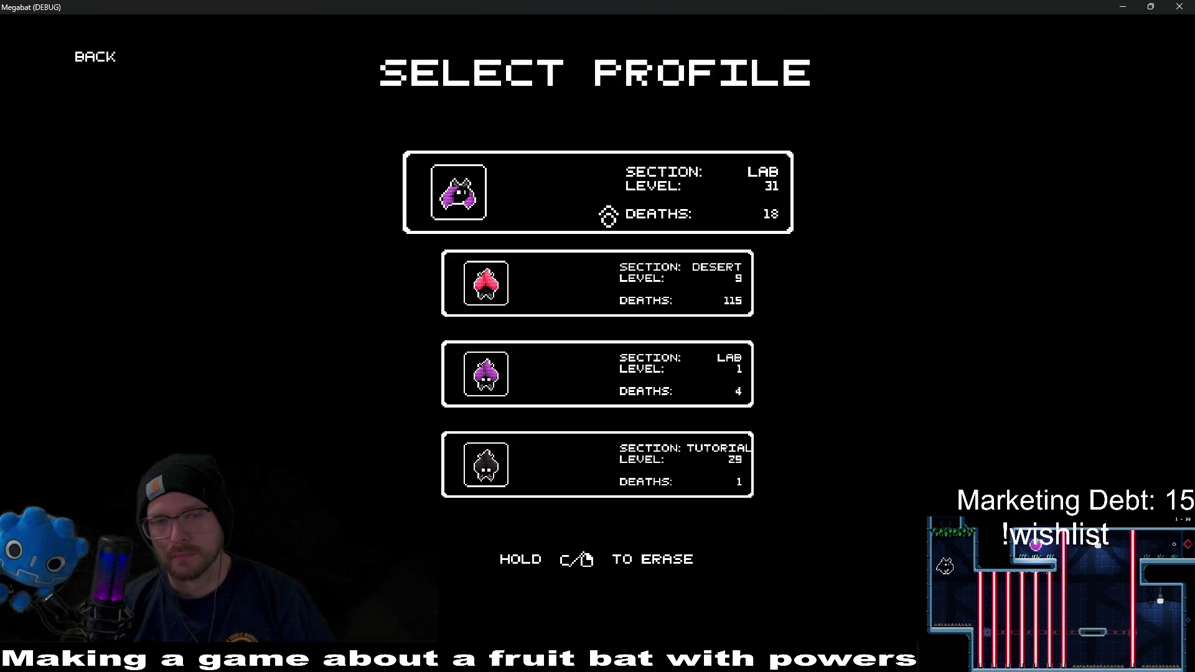
{"action": "left_click", "coordinate": [608, 215]}
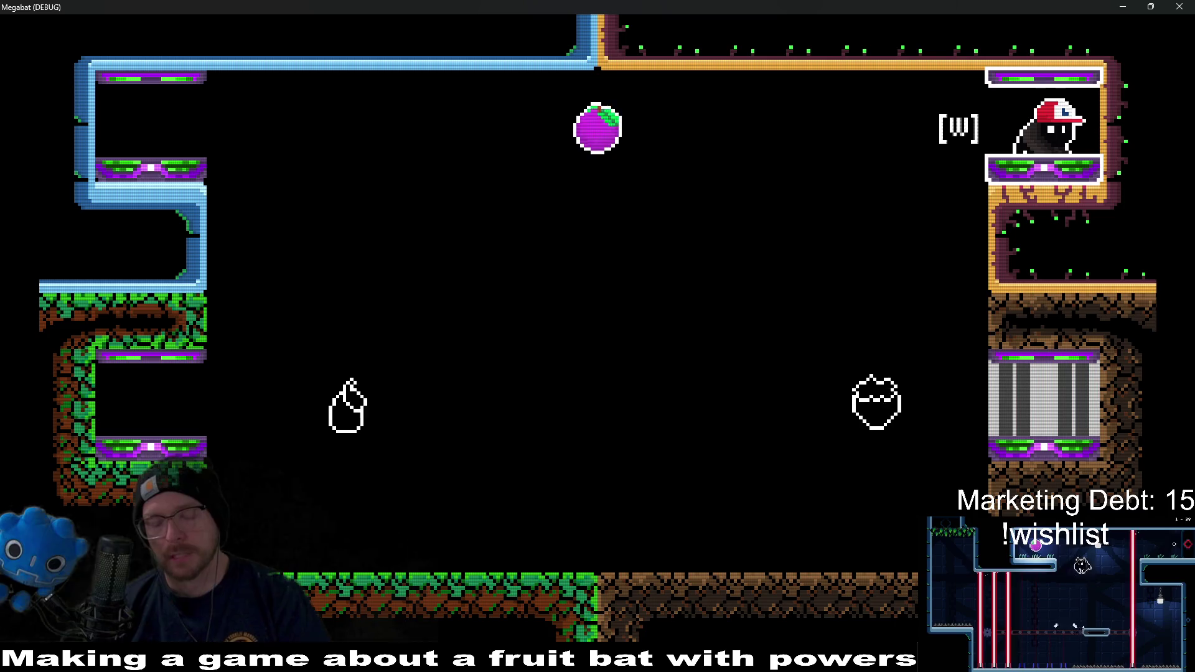
Step: Fly the bat to the left hub door and start level 01
{"action": "key", "text": "a"}
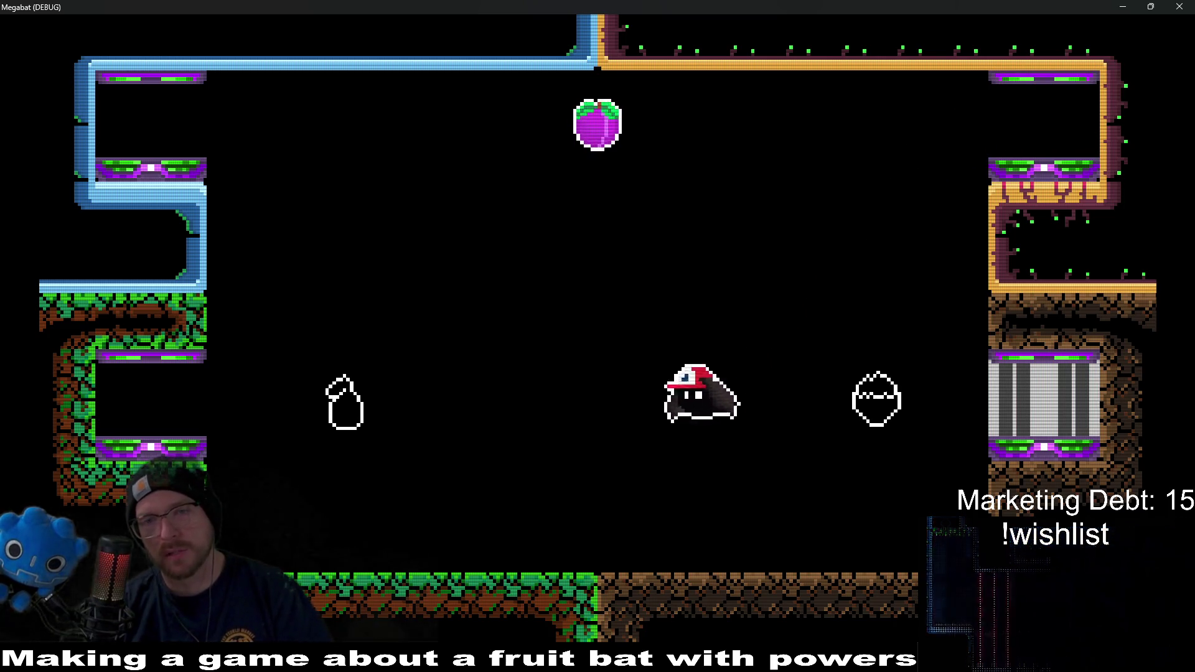
{"action": "key", "text": "d"}
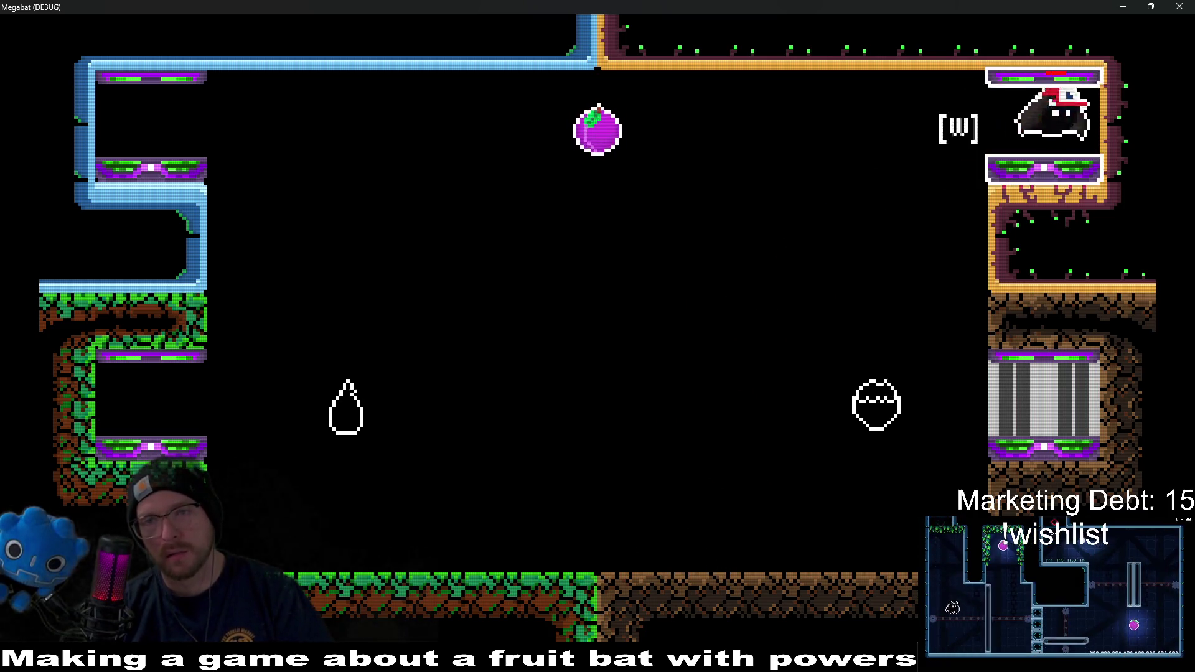
{"action": "key", "text": "Escape"}
{"action": "key", "text": "Escape"}
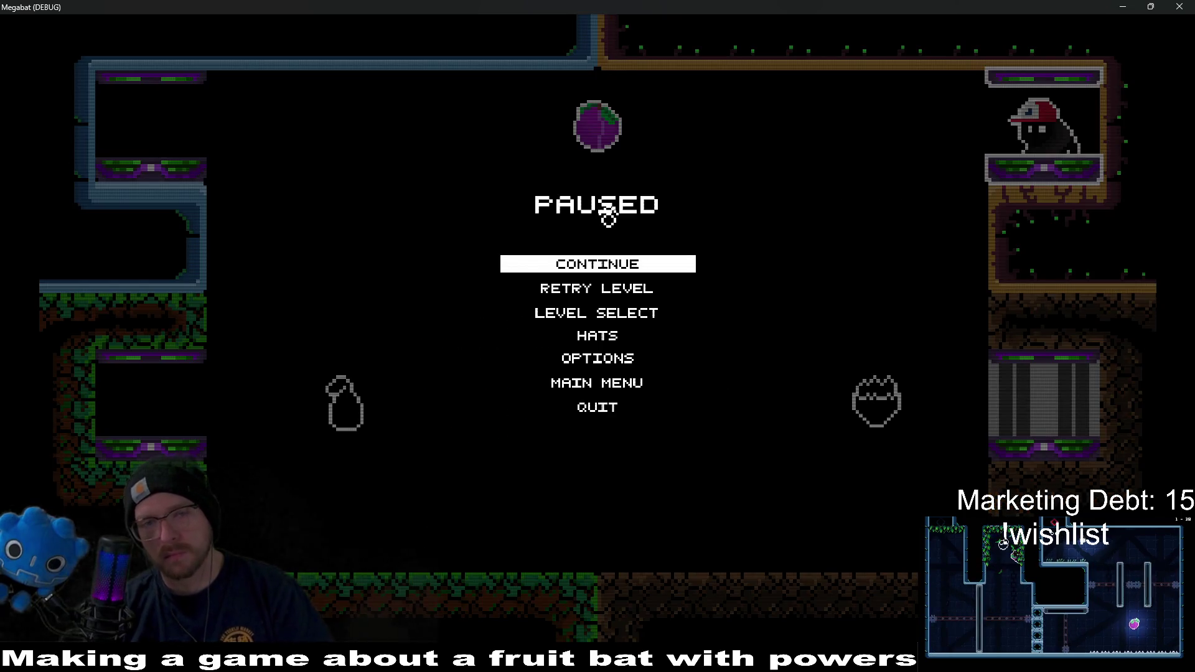
{"action": "key", "text": "Escape"}
{"action": "key", "text": "a"}
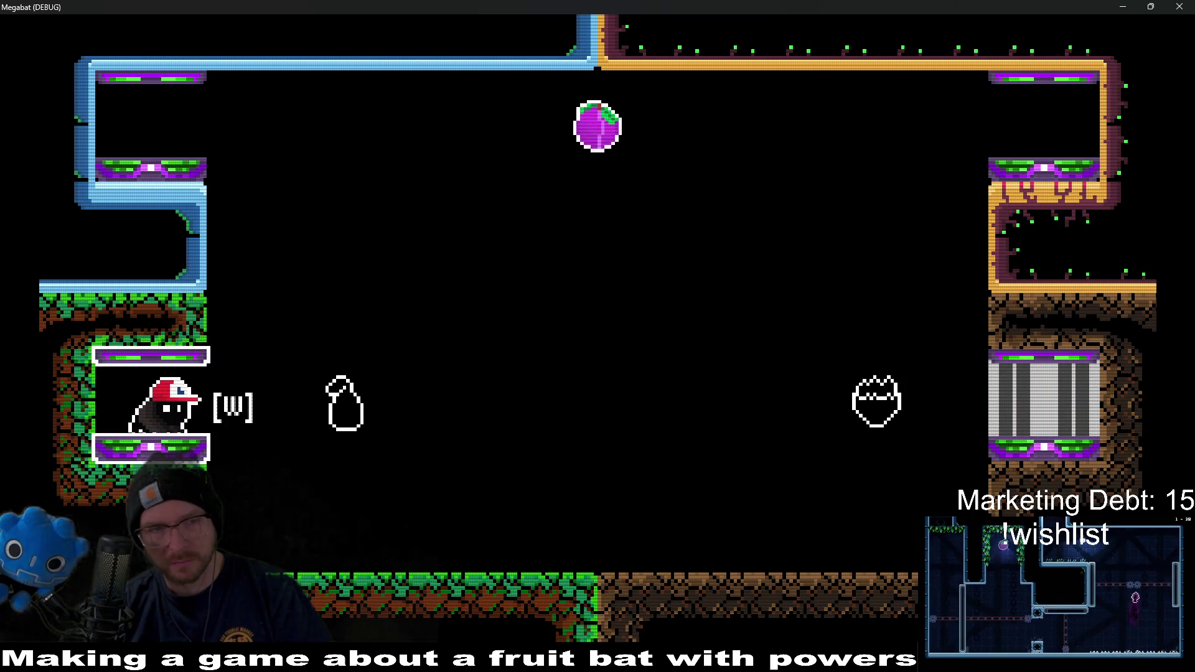
{"action": "key", "text": "w"}
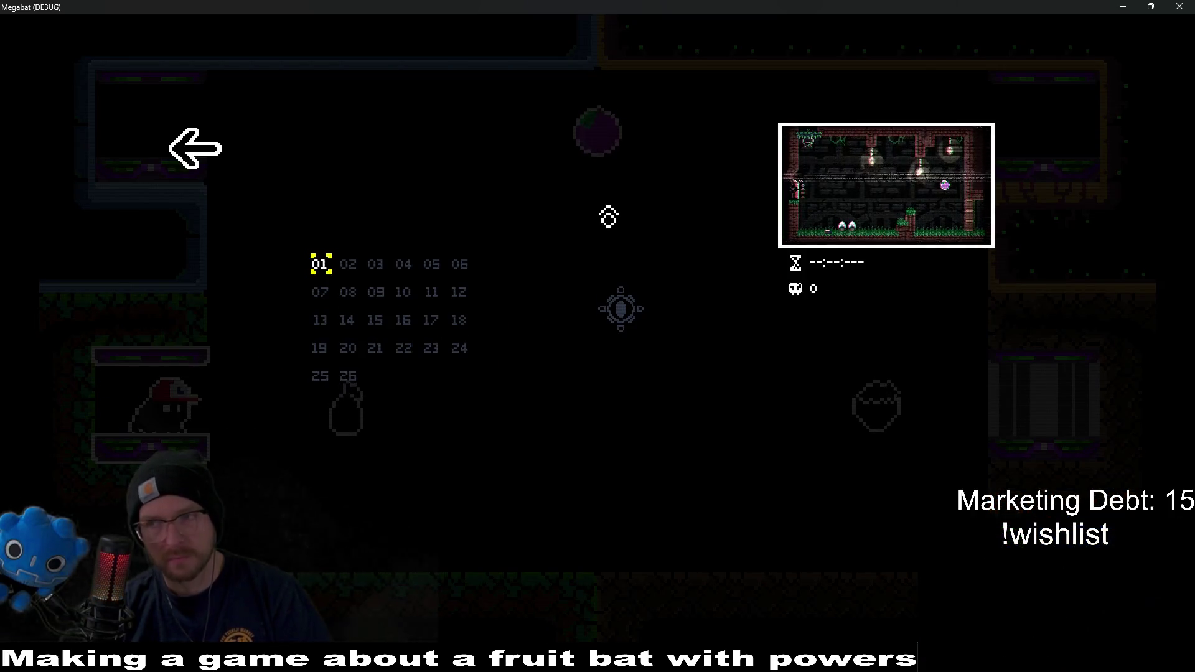
{"action": "key", "text": "space"}
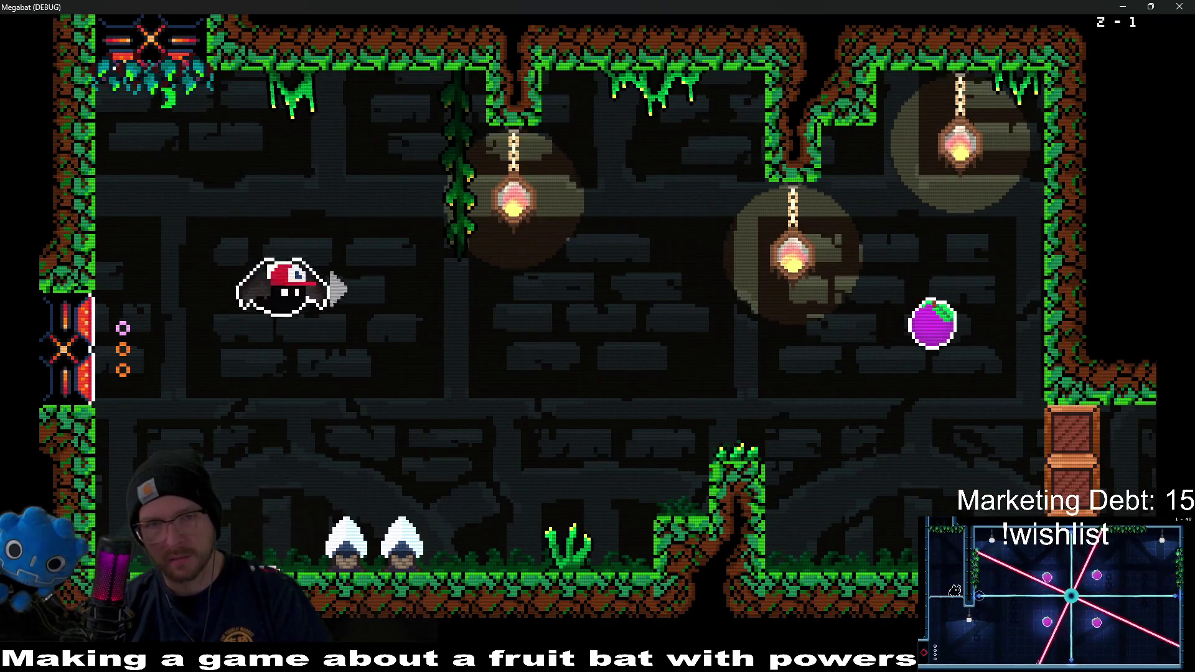
Step: Play through level 2-1 and resume the game from the GlobalProgression breakpoint
{"action": "key", "text": "d"}
{"action": "key", "text": "d"}
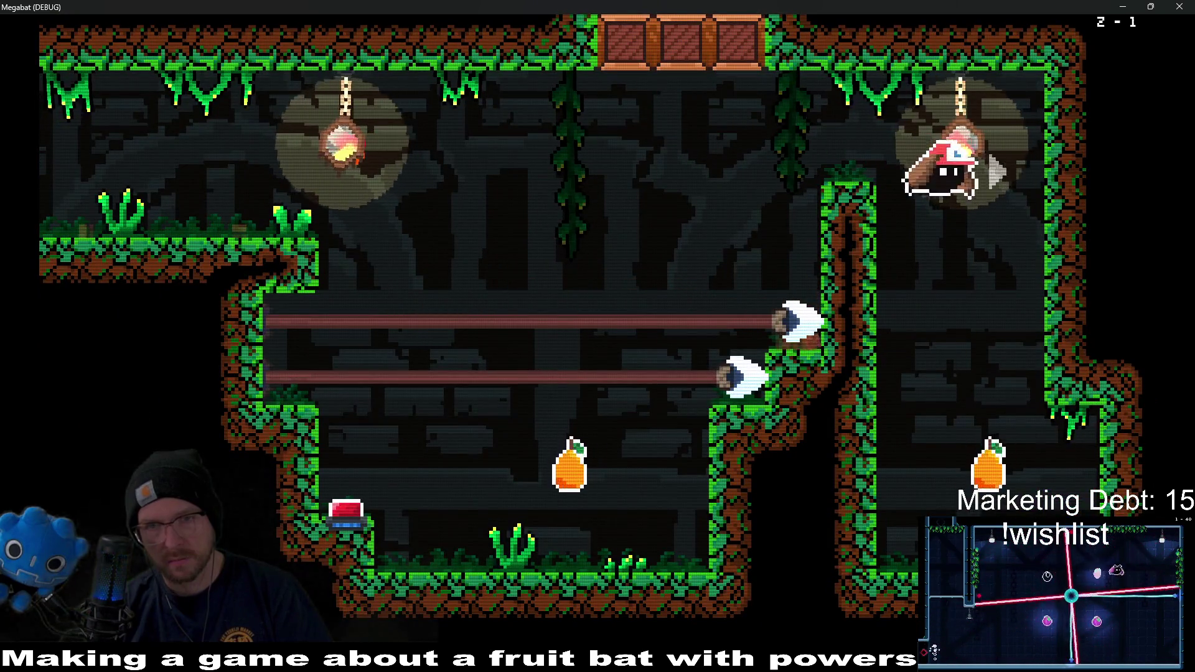
{"action": "key", "text": "a"}
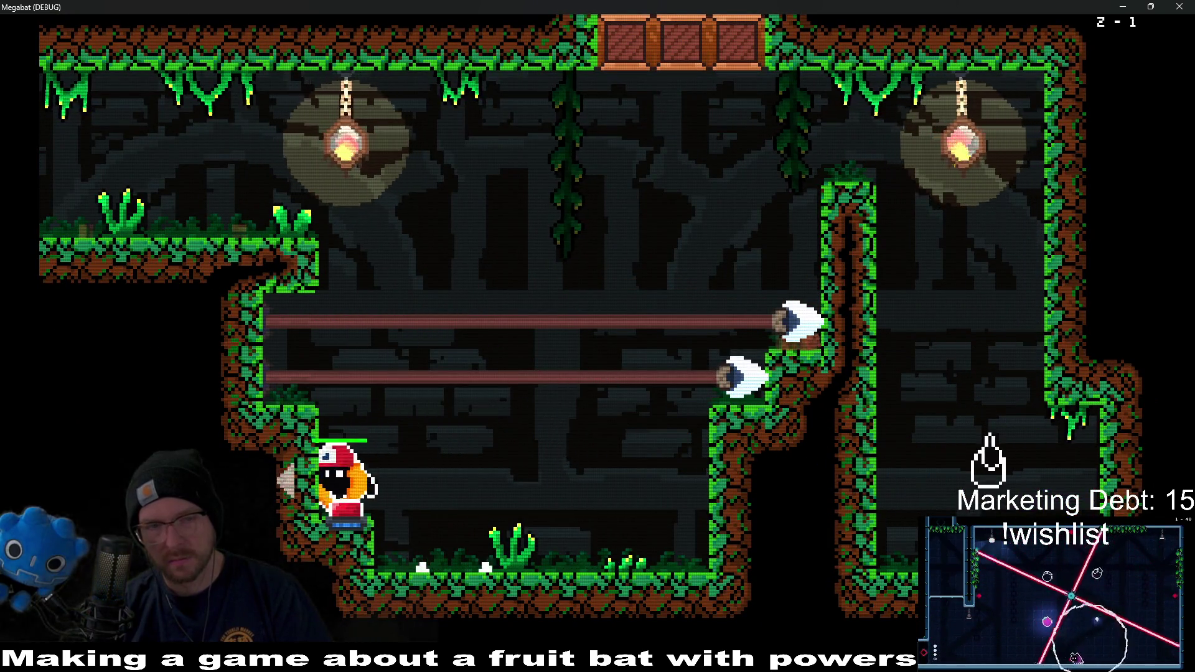
{"action": "key", "text": "a"}
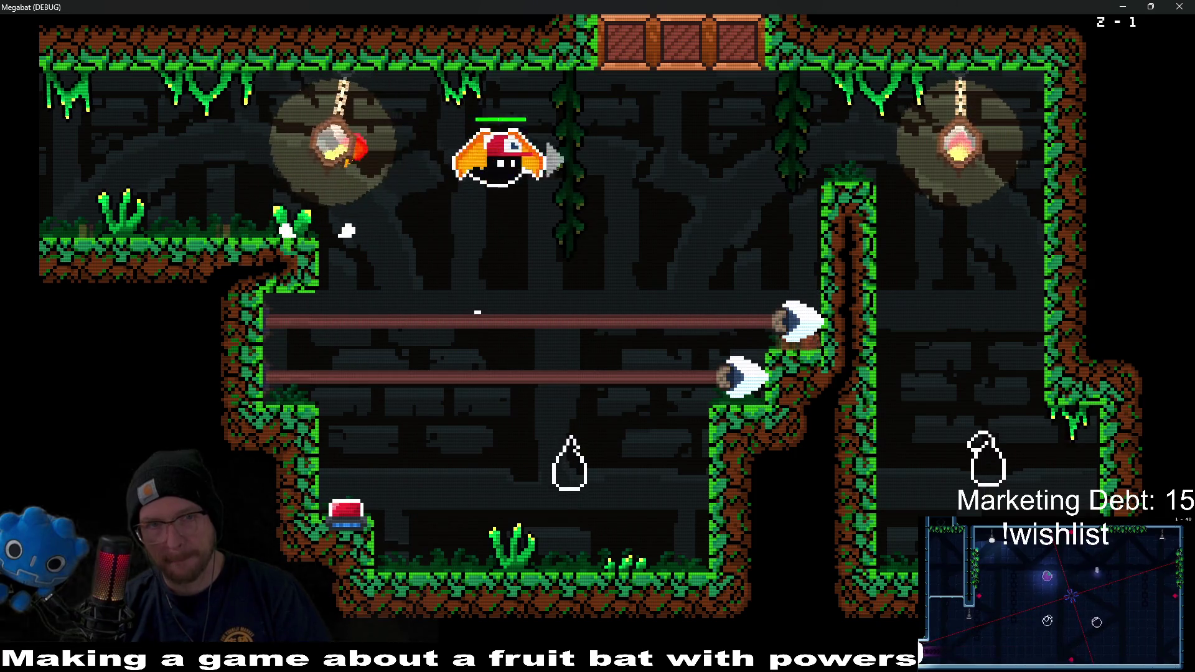
{"action": "key", "text": "a"}
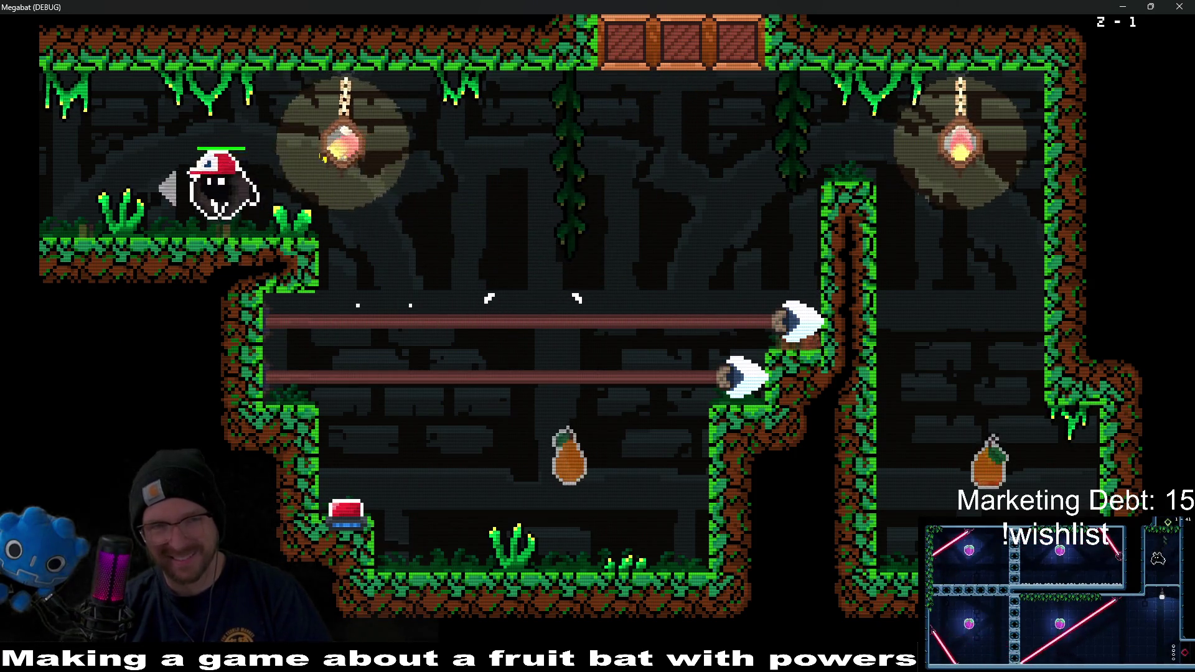
{"action": "key", "text": "d"}
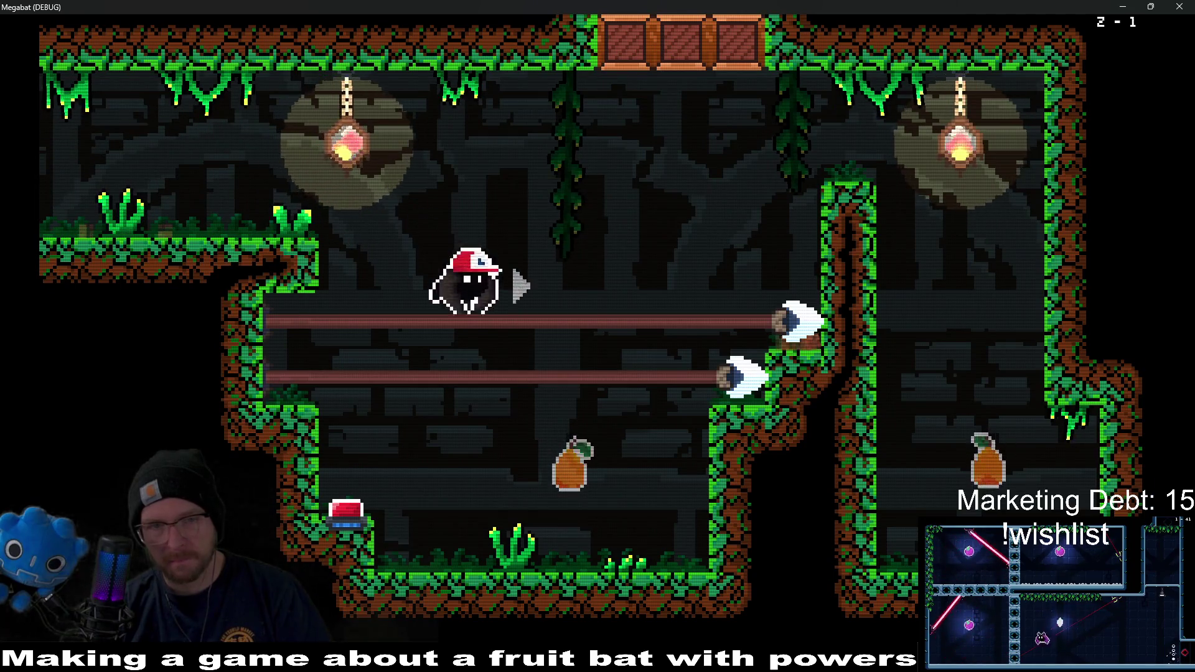
{"action": "key", "text": "d"}
{"action": "key", "text": "a"}
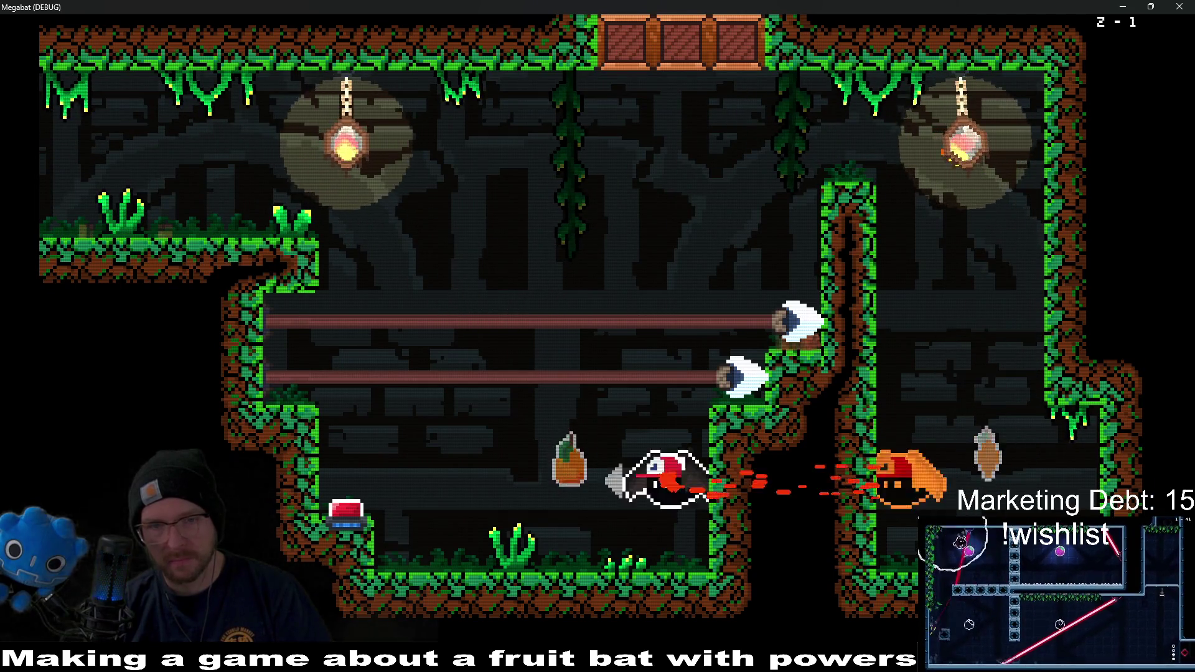
{"action": "key", "text": "a"}
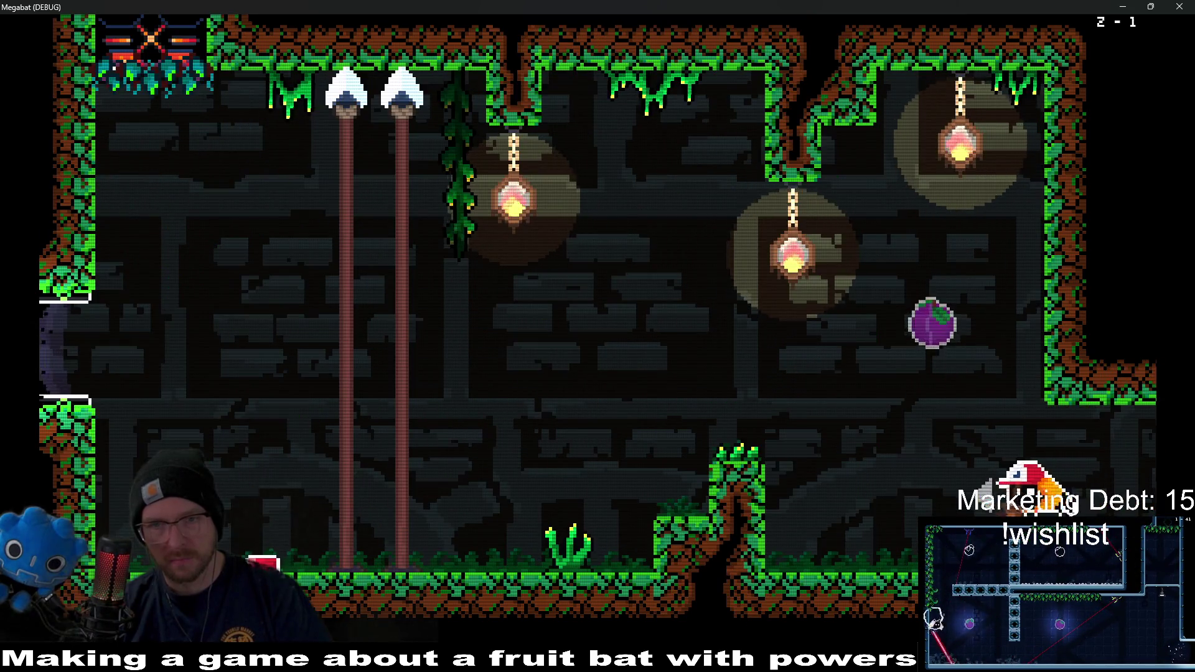
{"action": "key", "text": "a"}
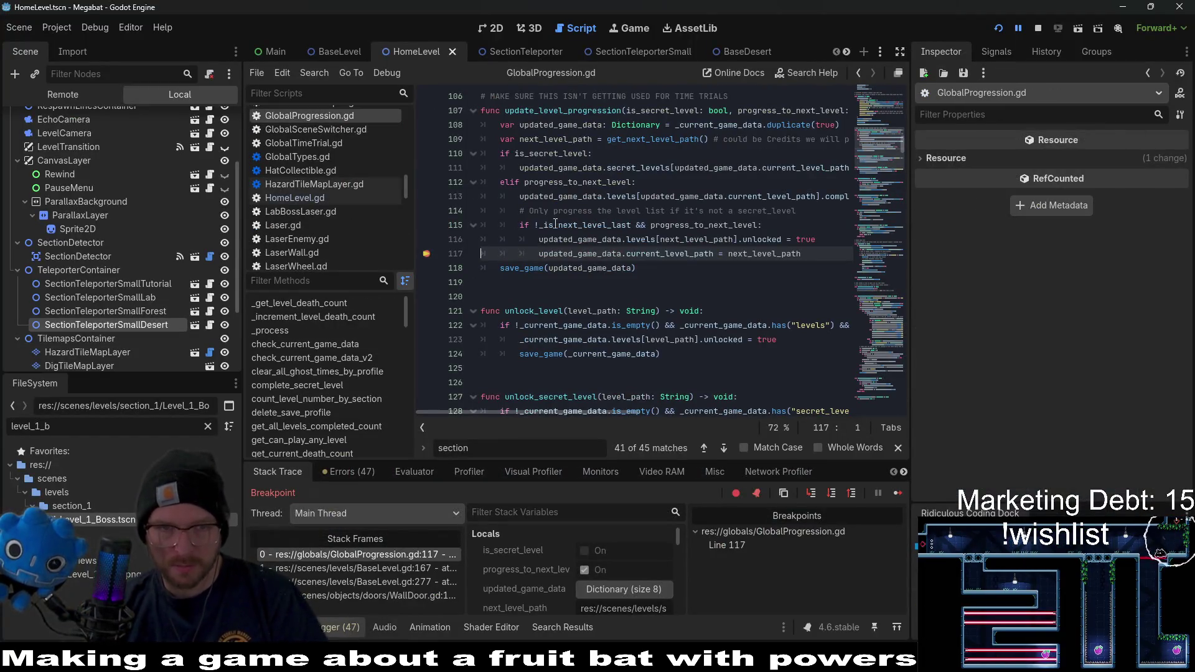
{"action": "left_click", "coordinate": [897, 492]}
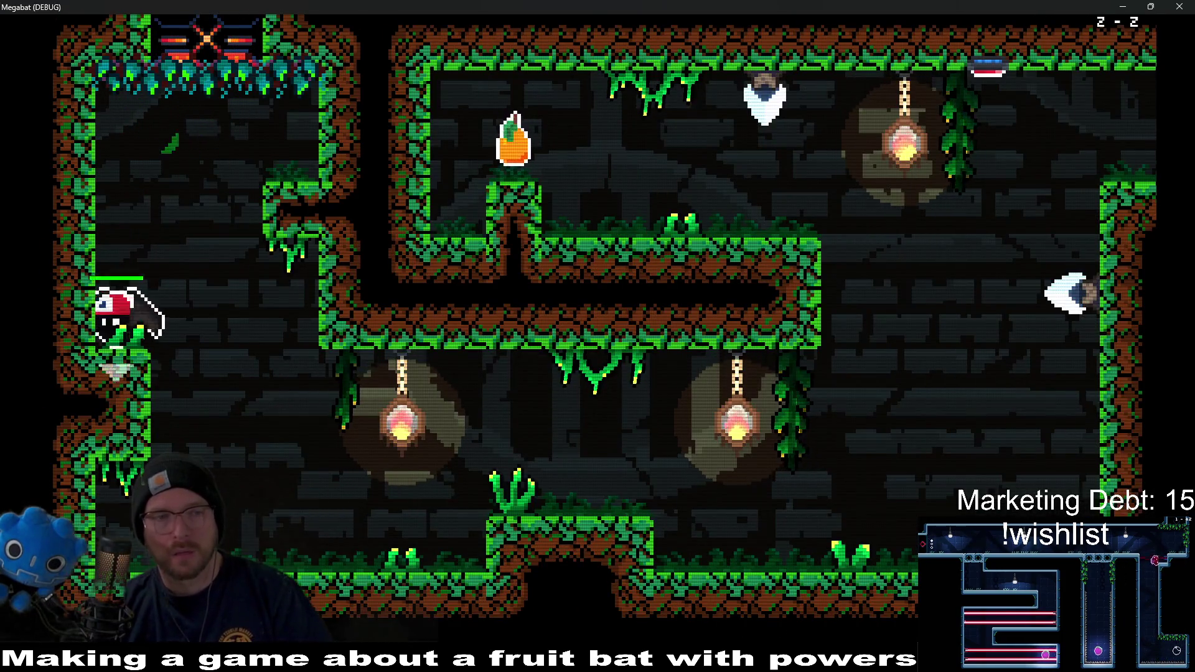
Step: Fly through level 2-2, grabbing the orange fruit and crossing the laser room
{"action": "key", "text": "Right"}
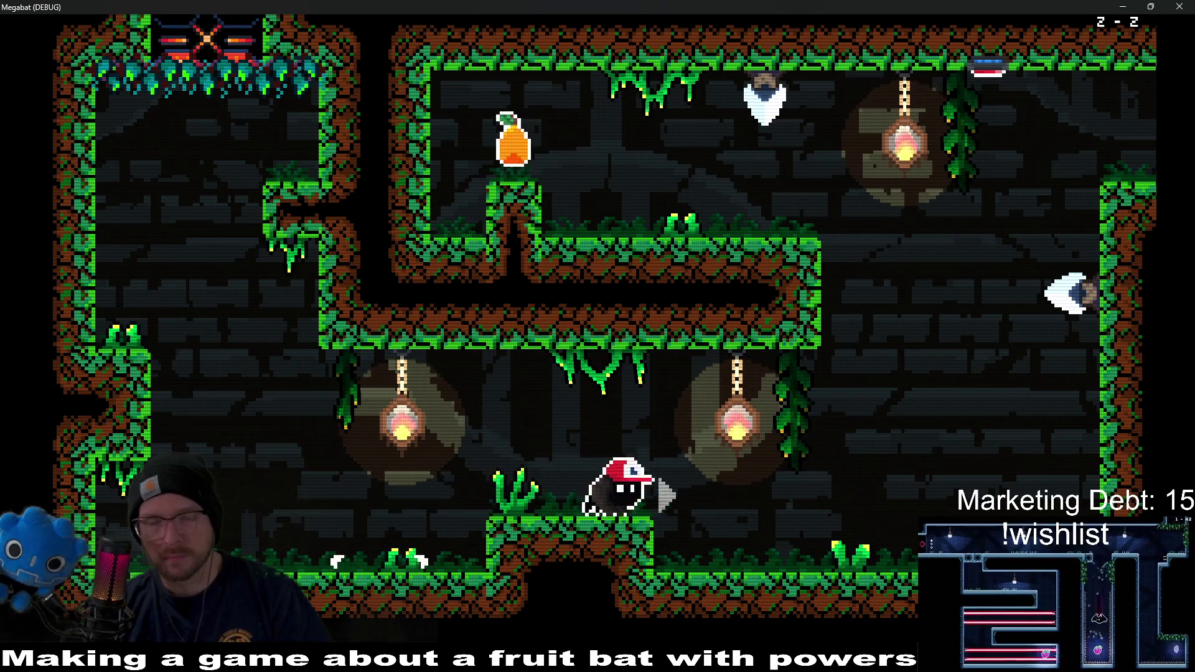
{"action": "key", "text": "Left"}
{"action": "key", "text": "Right"}
{"action": "key", "text": "Right"}
{"action": "key", "text": "Down"}
{"action": "key", "text": "Up"}
{"action": "key", "text": "Right"}
{"action": "key", "text": "Right"}
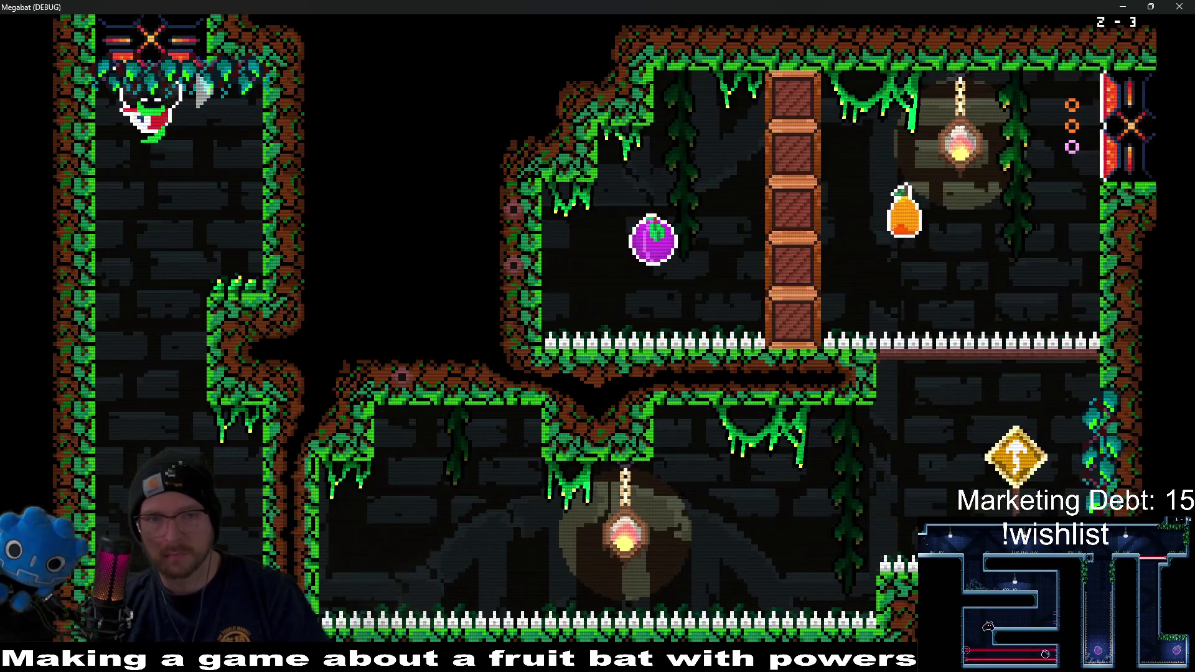
Step: Pause, go to Level Select, and enter the top dome on the world map
{"action": "key", "text": "Escape"}
{"action": "key", "text": "Down"}
{"action": "key", "text": "Down"}
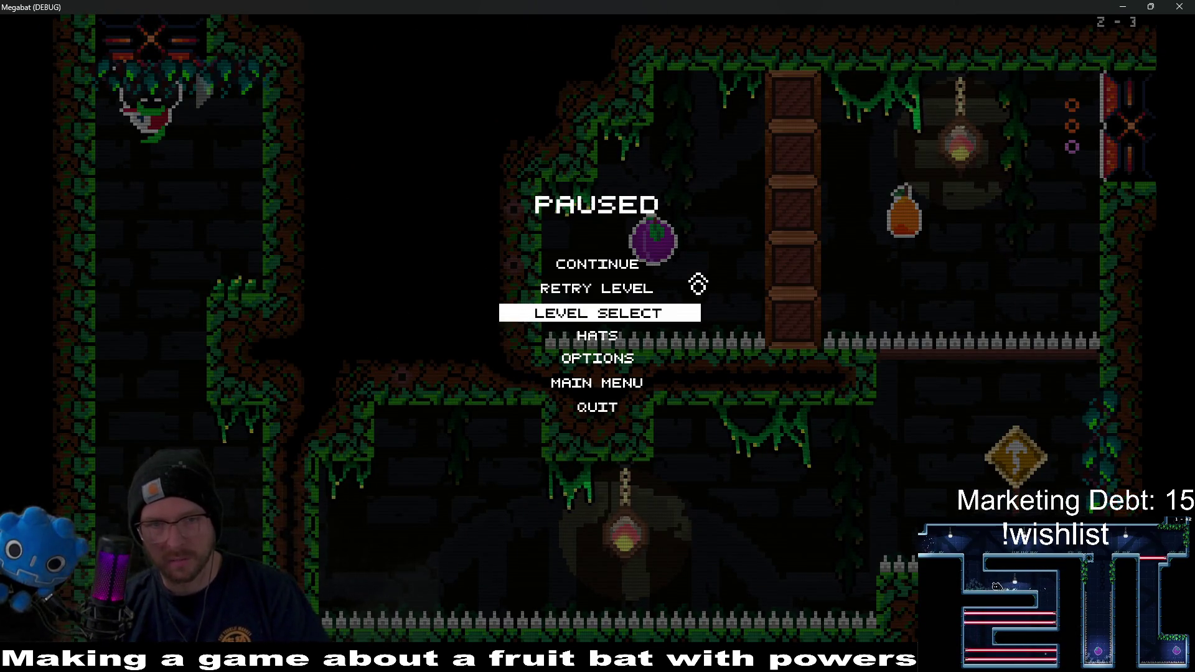
{"action": "key", "text": "Up"}
{"action": "key", "text": "Up"}
{"action": "key", "text": "Down"}
{"action": "key", "text": "Down"}
{"action": "key", "text": "Down"}
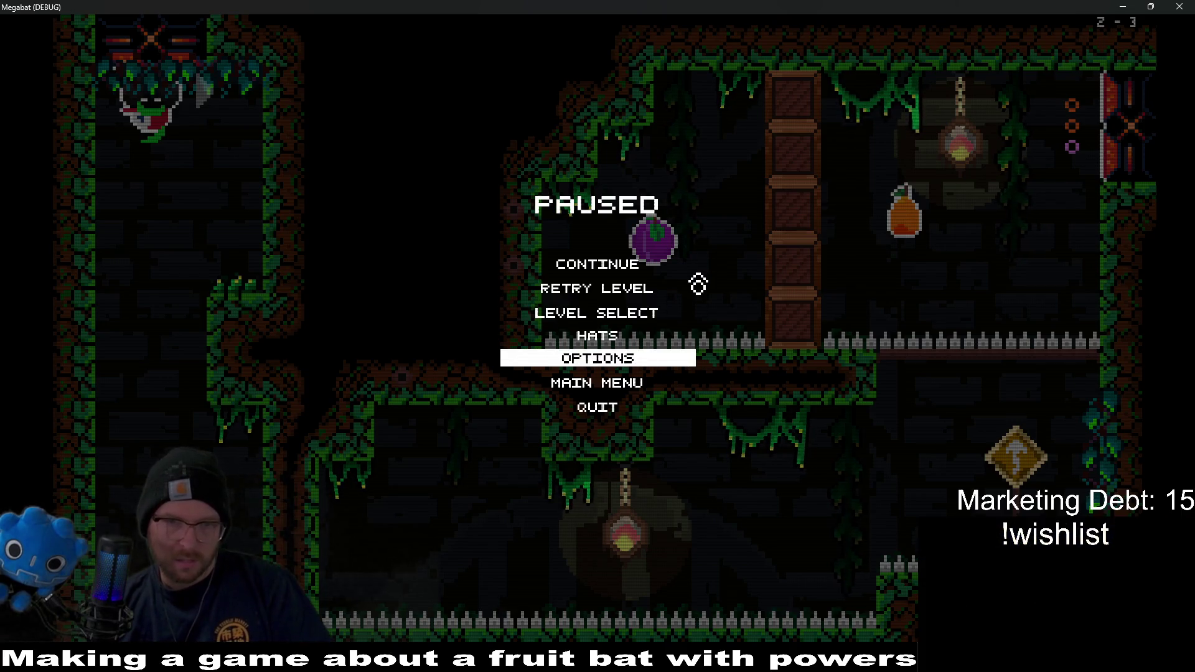
{"action": "key", "text": "Up"}
{"action": "key", "text": "Return"}
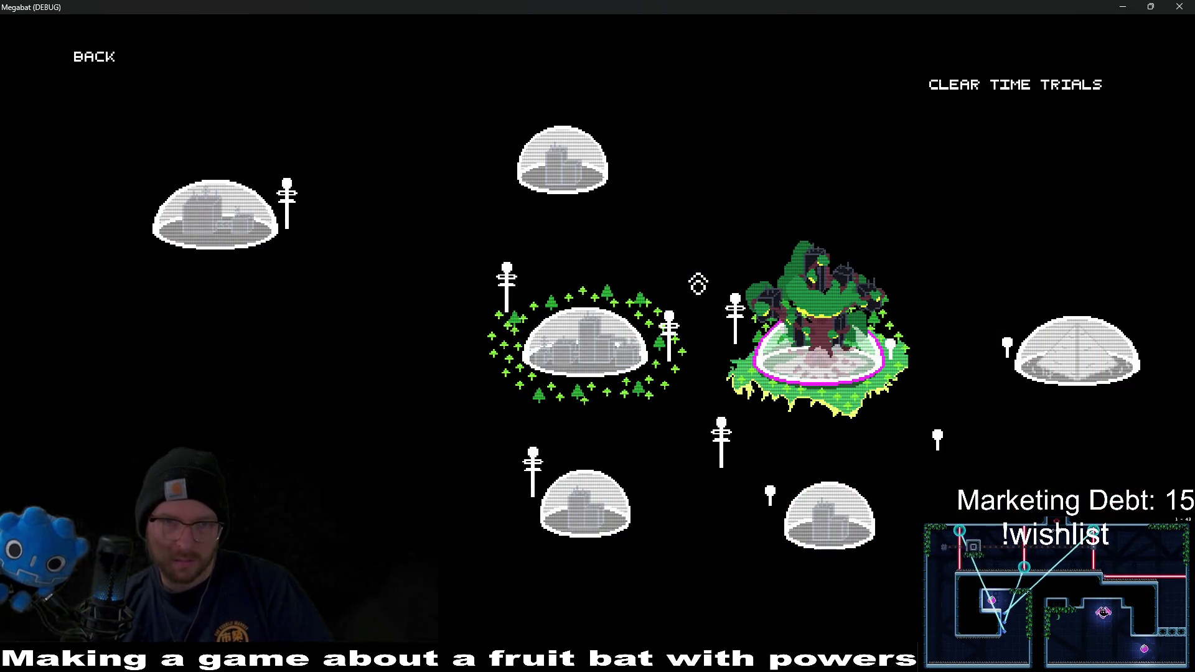
{"action": "key", "text": "Right"}
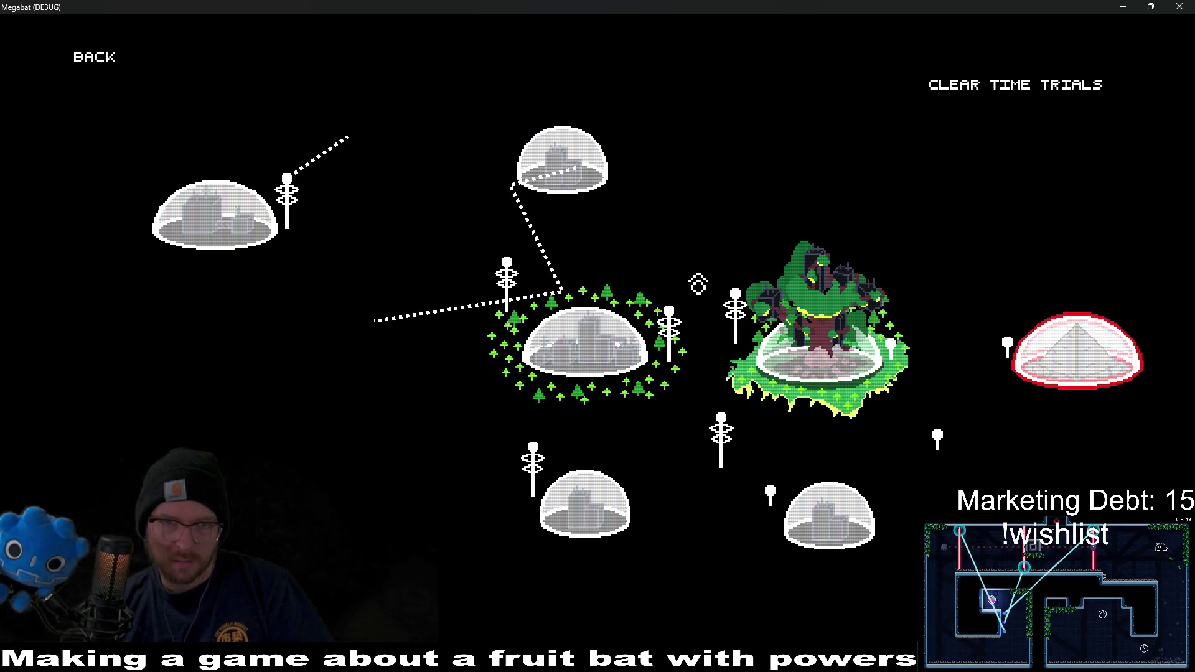
{"action": "key", "text": "Up"}
{"action": "key", "text": "Return"}
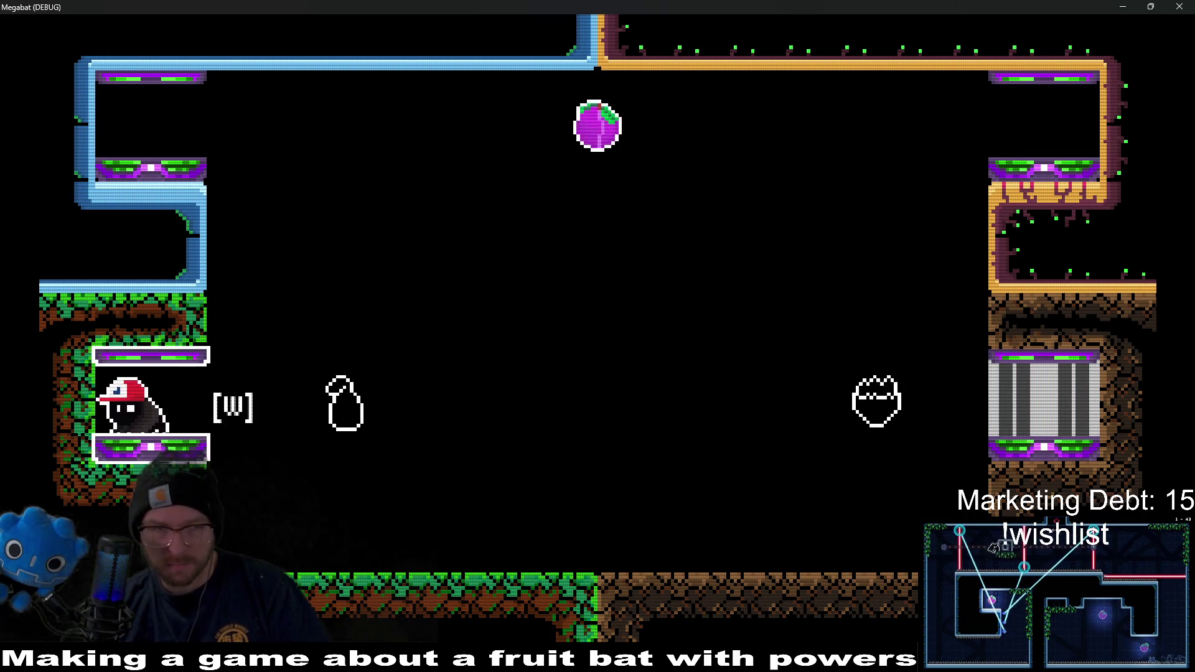
Step: Check the door's level list, then close it and resume
{"action": "key", "text": "w"}
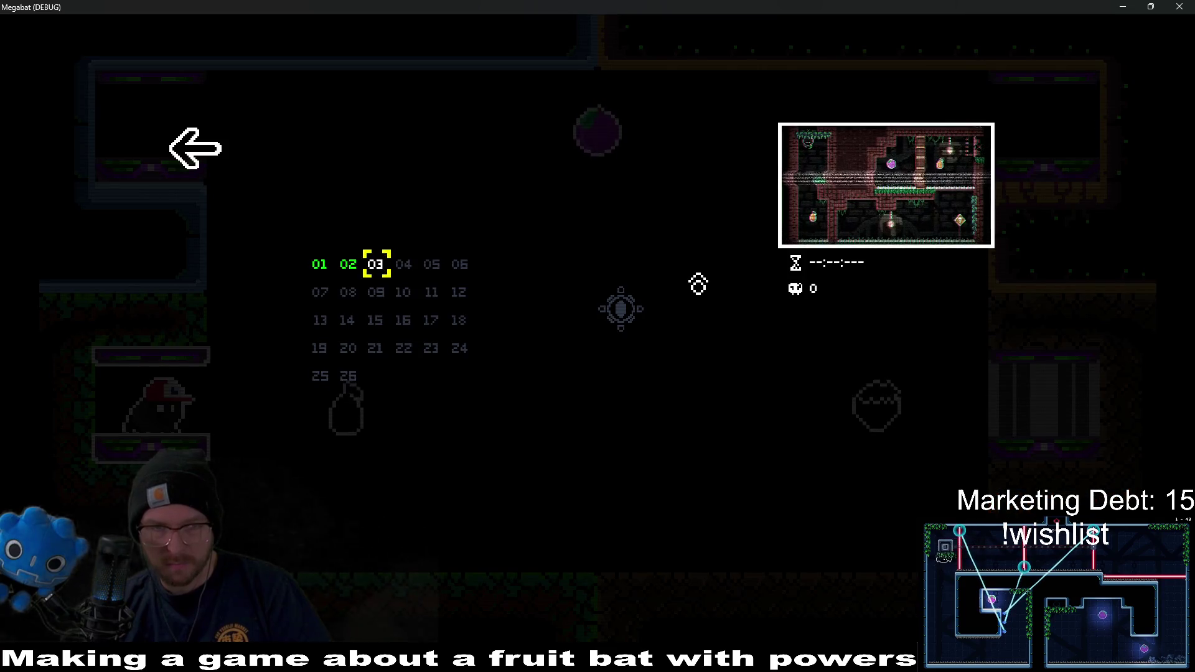
{"action": "key", "text": "Escape"}
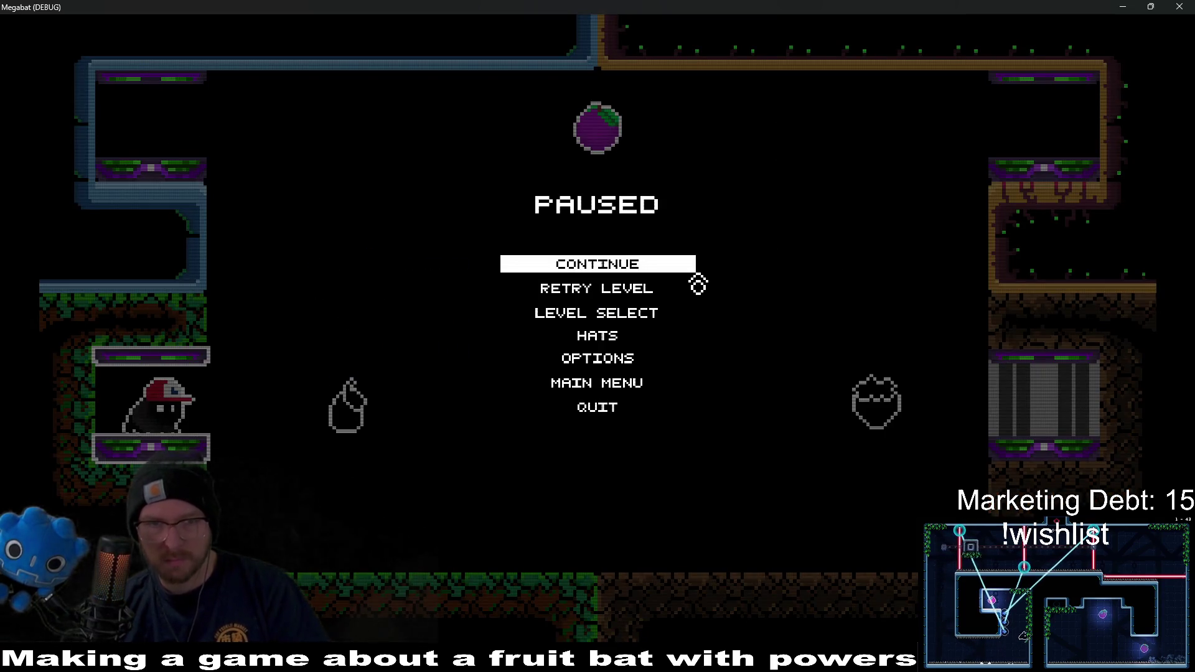
{"action": "key", "text": "Escape"}
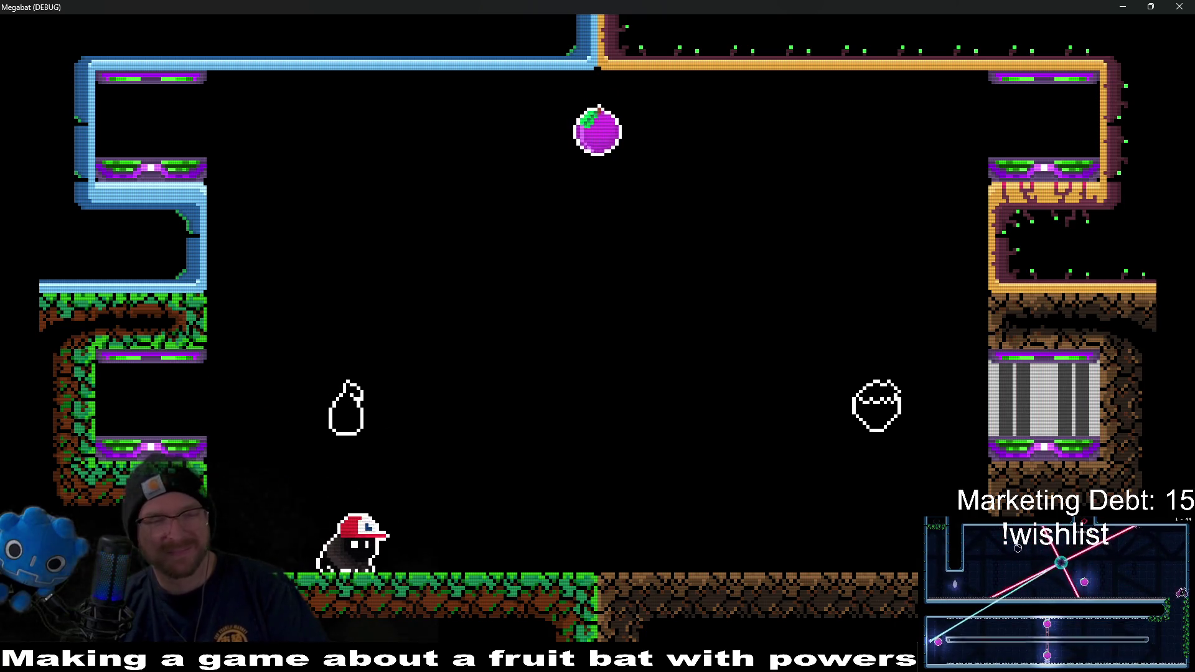
Step: Return to the main menu and load the TUTORIAL profile
{"action": "key", "text": "Escape"}
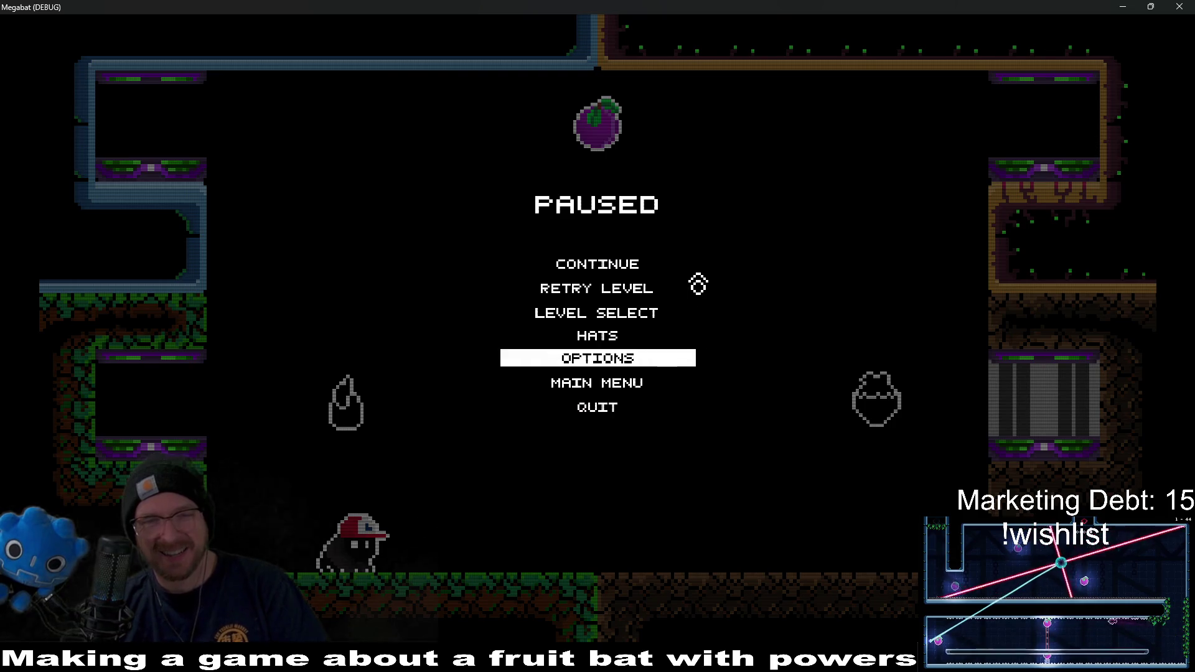
{"action": "key", "text": "Down"}
{"action": "key", "text": "Return"}
{"action": "key", "text": "Return"}
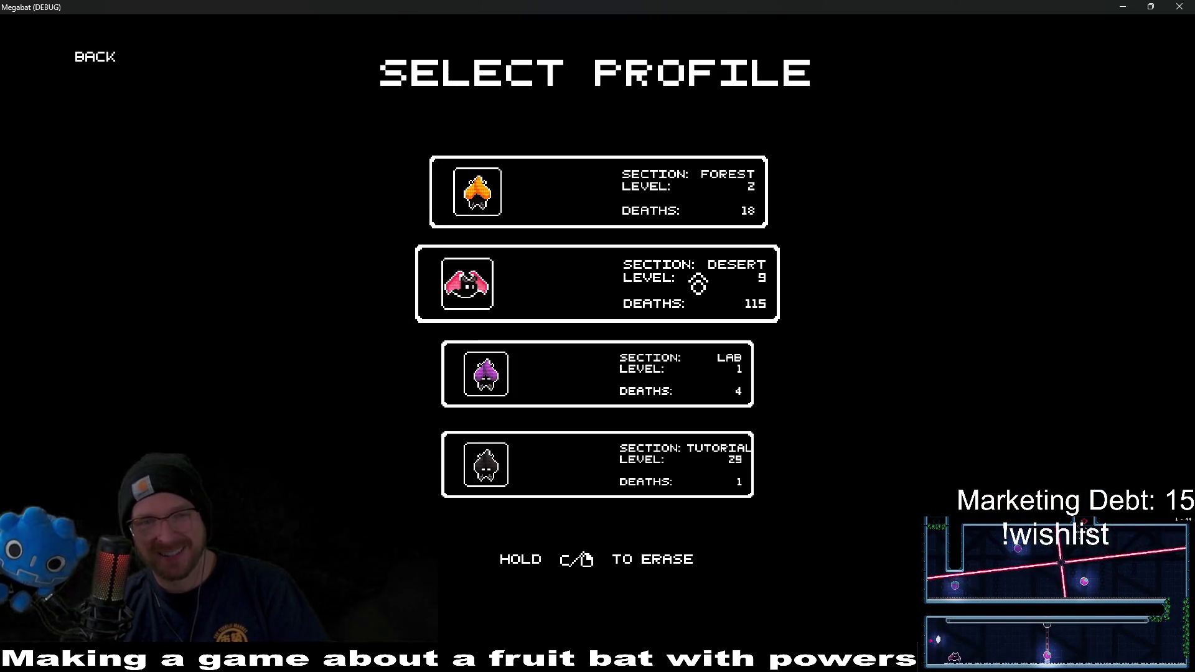
{"action": "key", "text": "Up"}
{"action": "key", "text": "Down"}
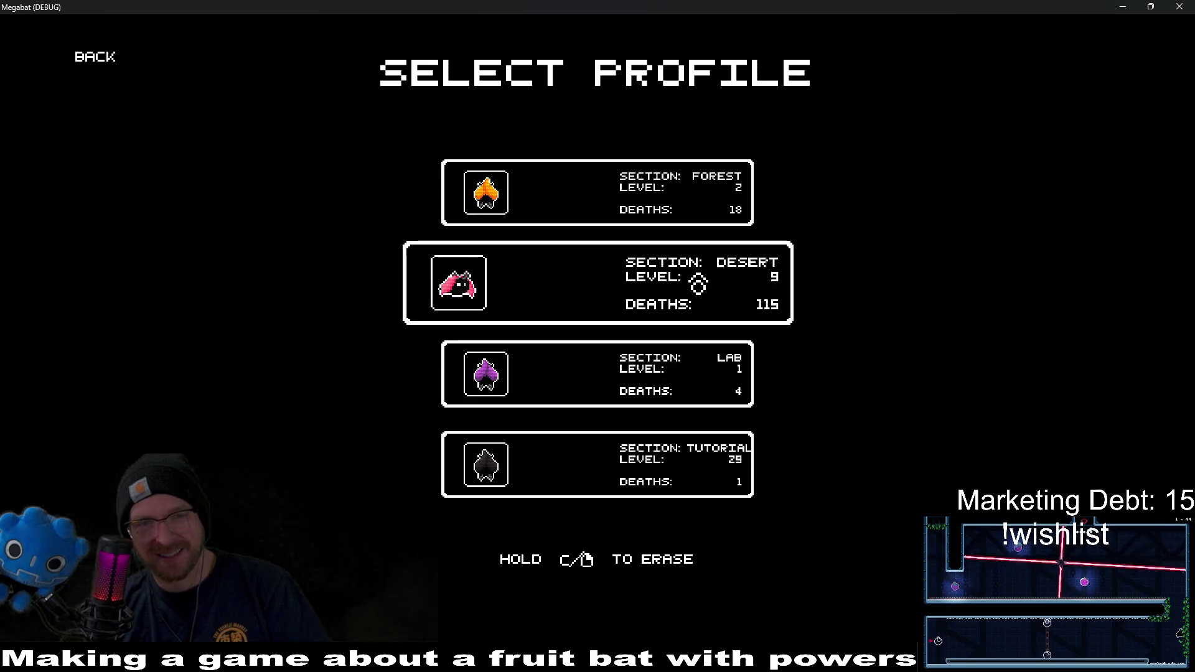
{"action": "key", "text": "Down"}
{"action": "key", "text": "Down"}
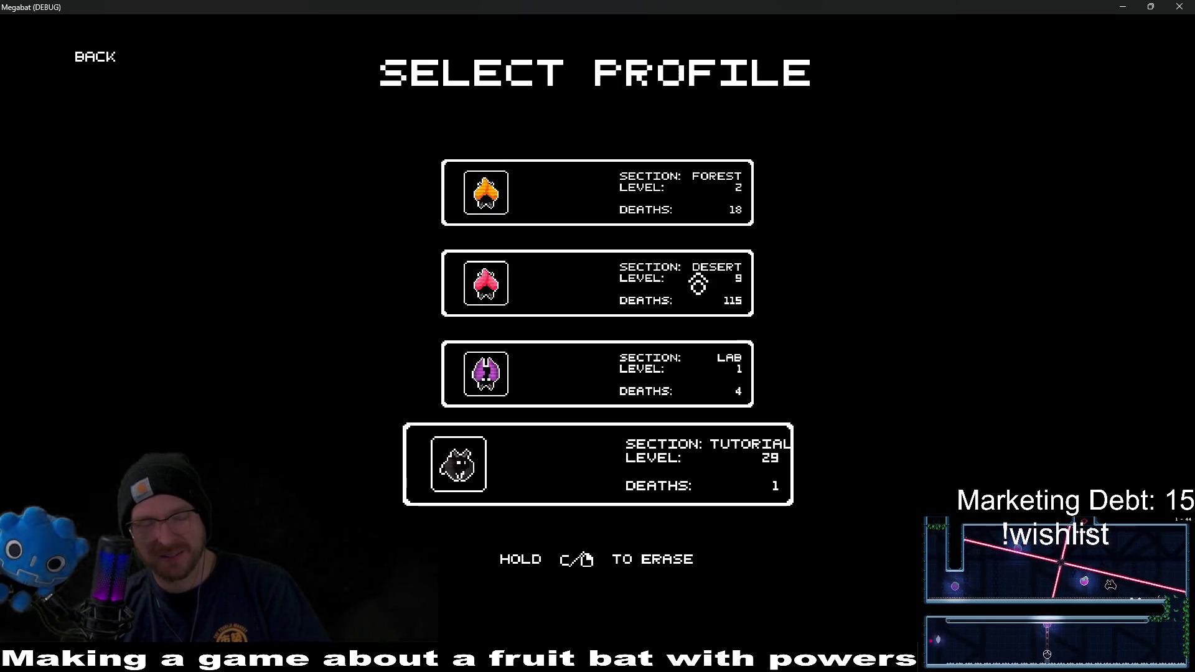
{"action": "key", "text": "Return"}
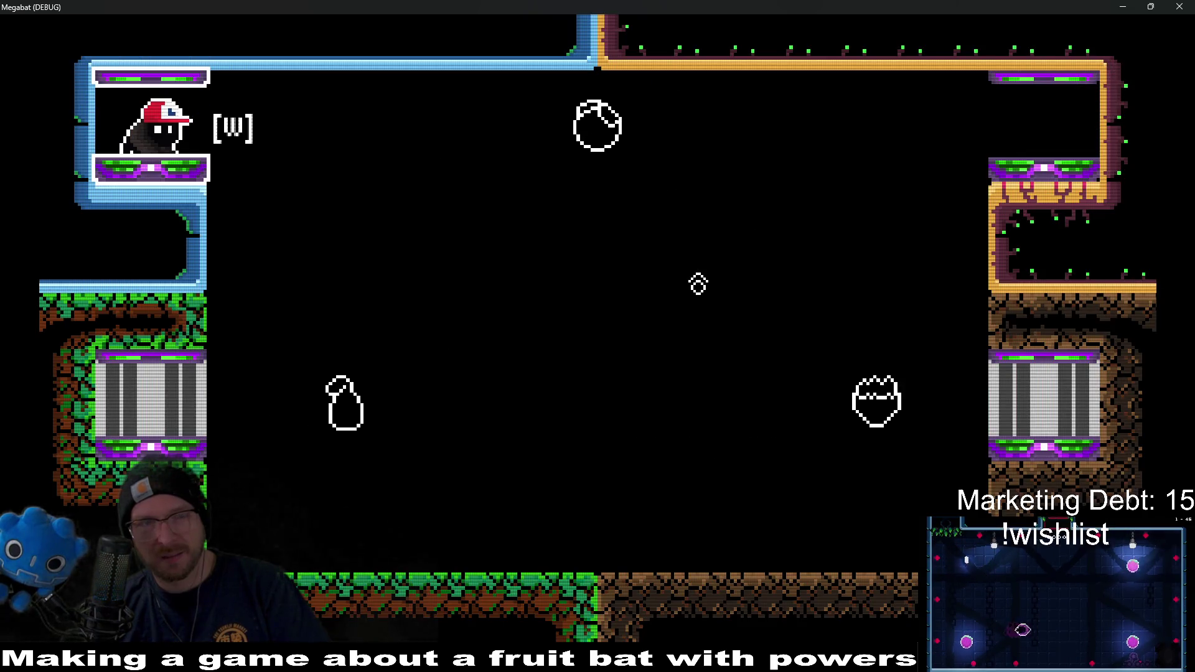
Step: Load the top dome's level from the level select map, then return to the map
{"action": "key", "text": "Escape"}
{"action": "key", "text": "Down"}
{"action": "key", "text": "Down"}
{"action": "key", "text": "Return"}
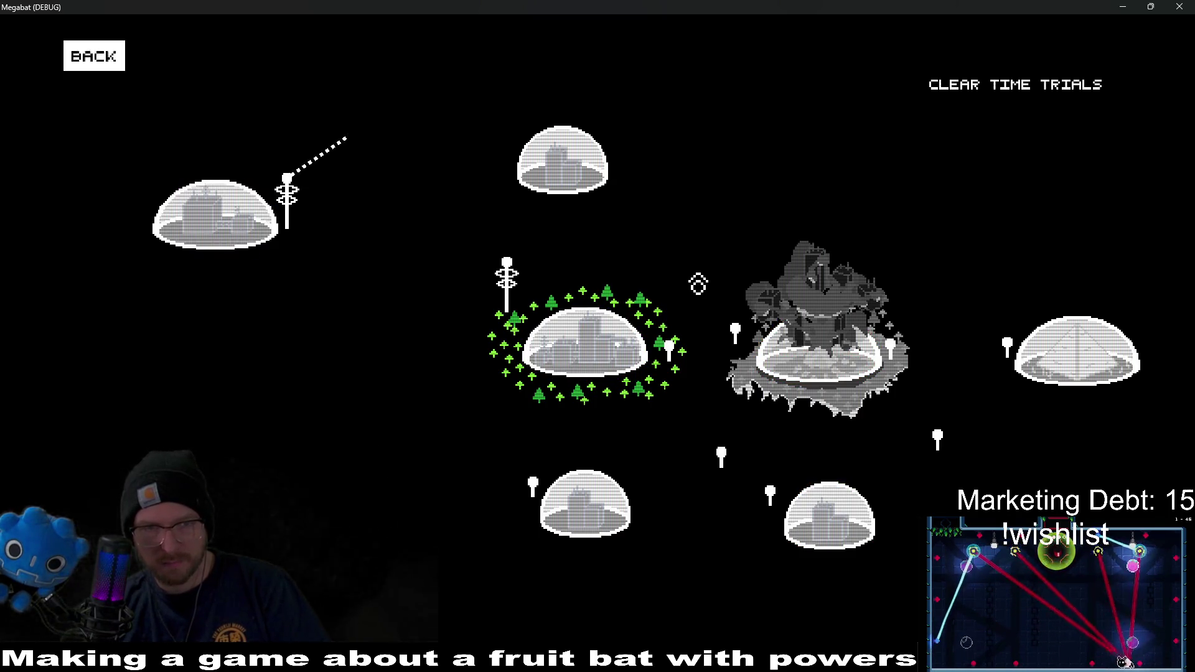
{"action": "left_click", "coordinate": [632, 192]}
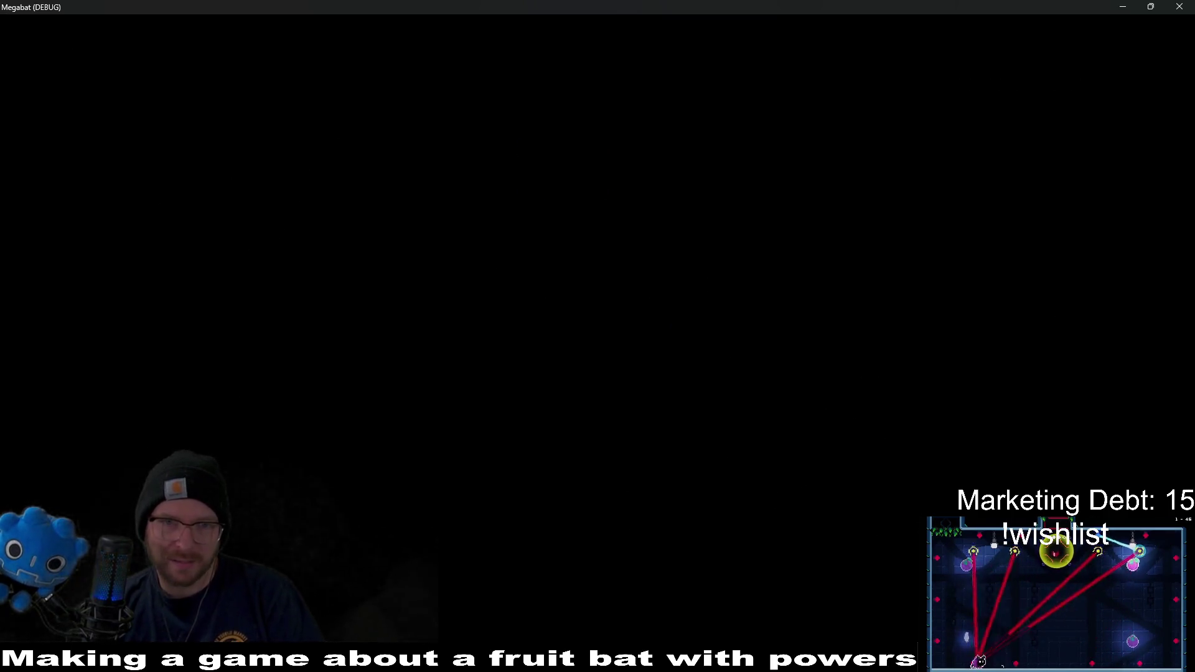
{"action": "key", "text": "Escape"}
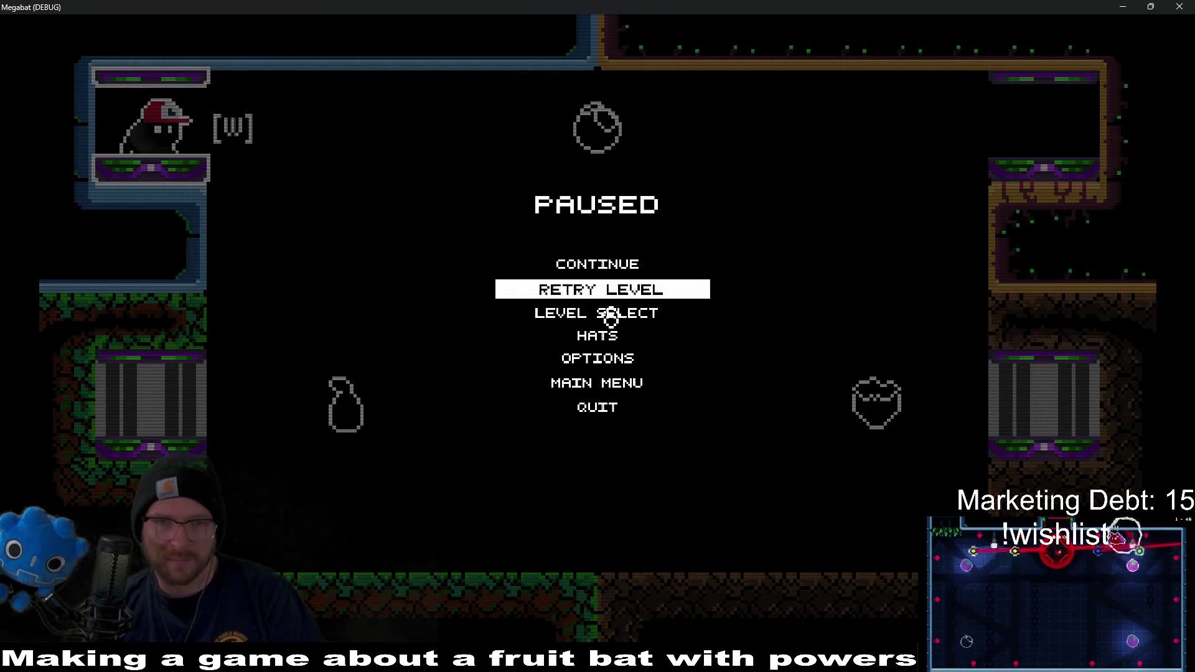
{"action": "left_click", "coordinate": [613, 309]}
Step: Enter the dark ruined dome's world and open the right-hand door's level grid
{"action": "left_click", "coordinate": [266, 242]}
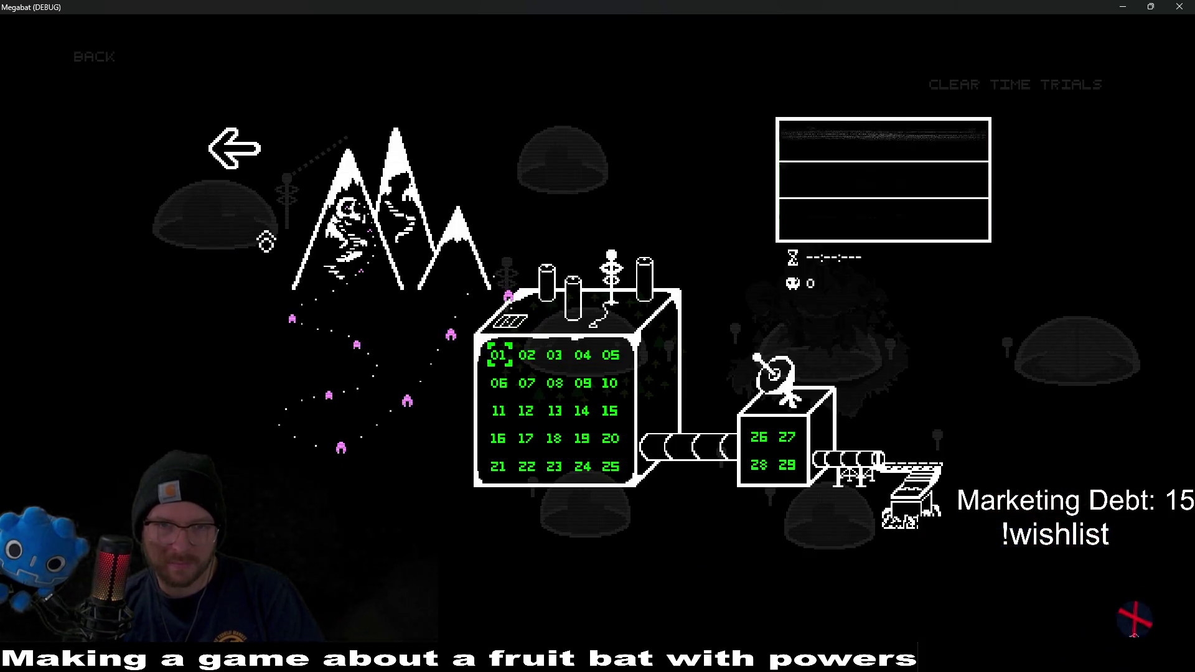
{"action": "left_click", "coordinate": [255, 155]}
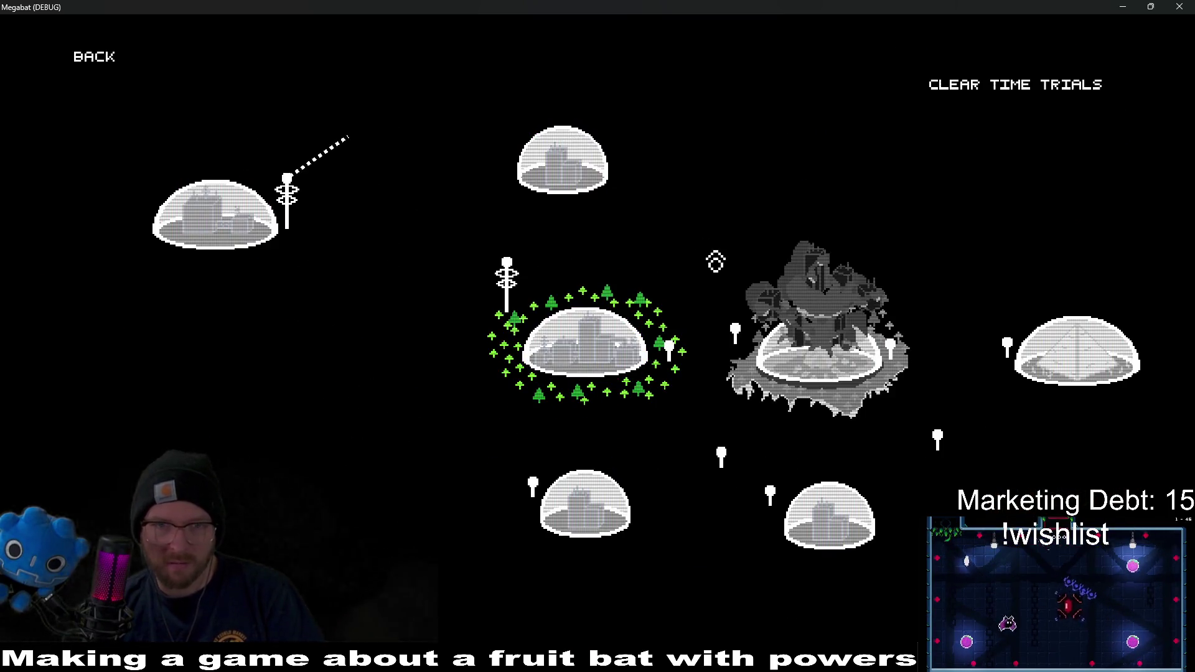
{"action": "left_click", "coordinate": [705, 251]}
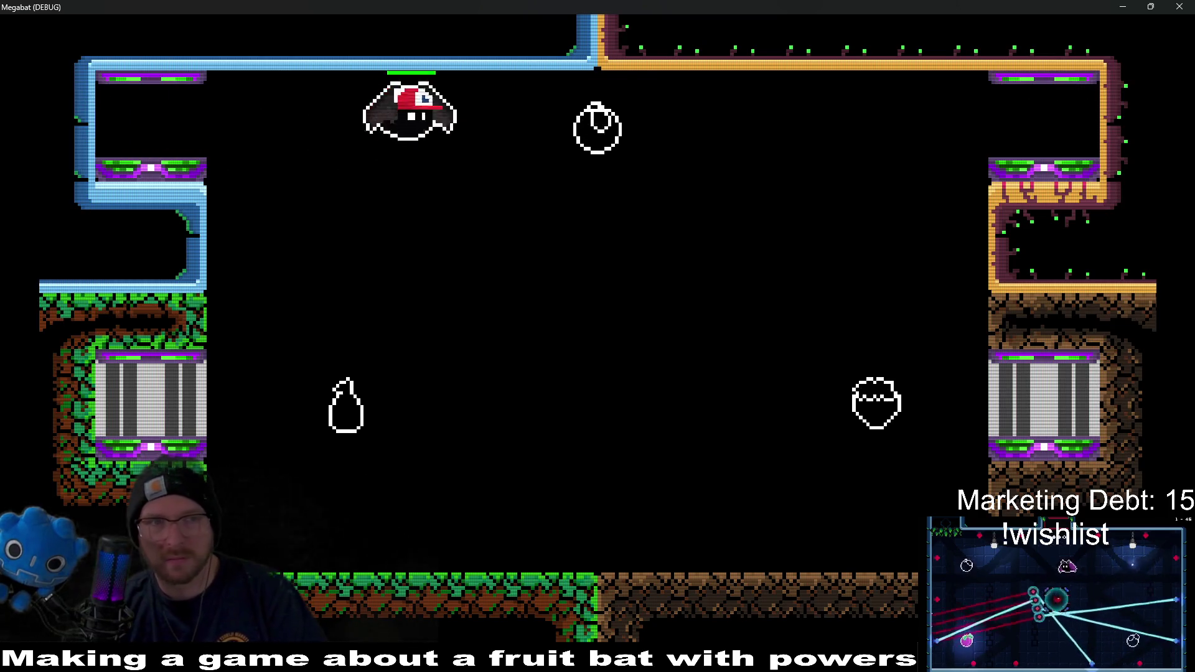
{"action": "key", "text": "d"}
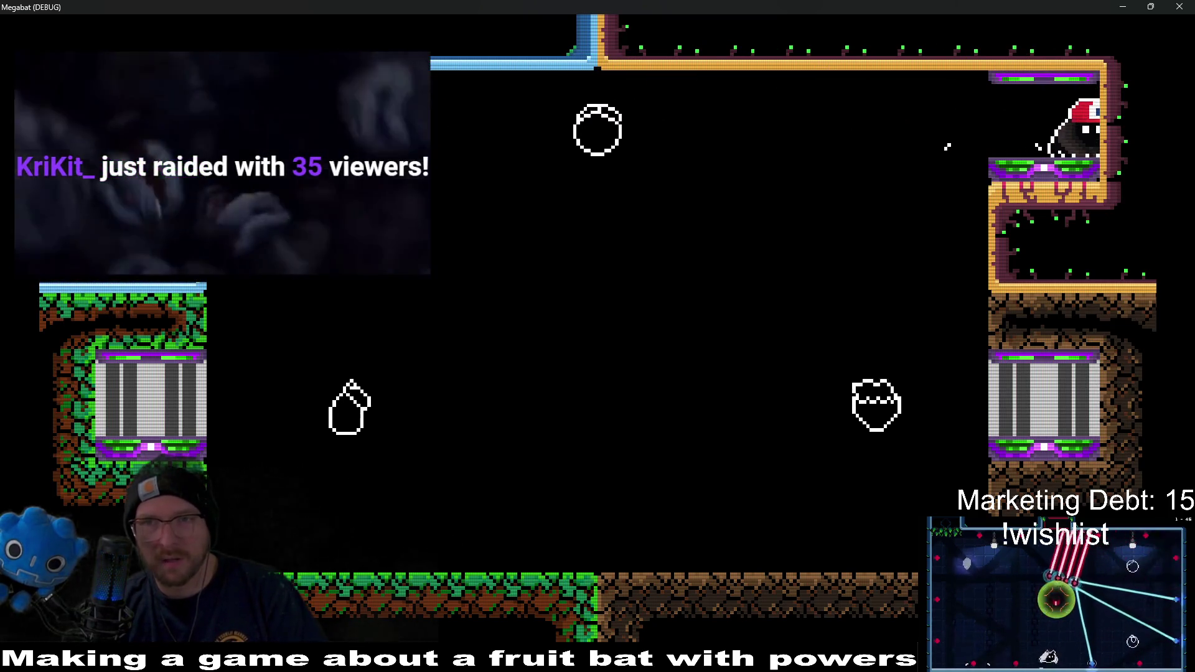
{"action": "key", "text": "w"}
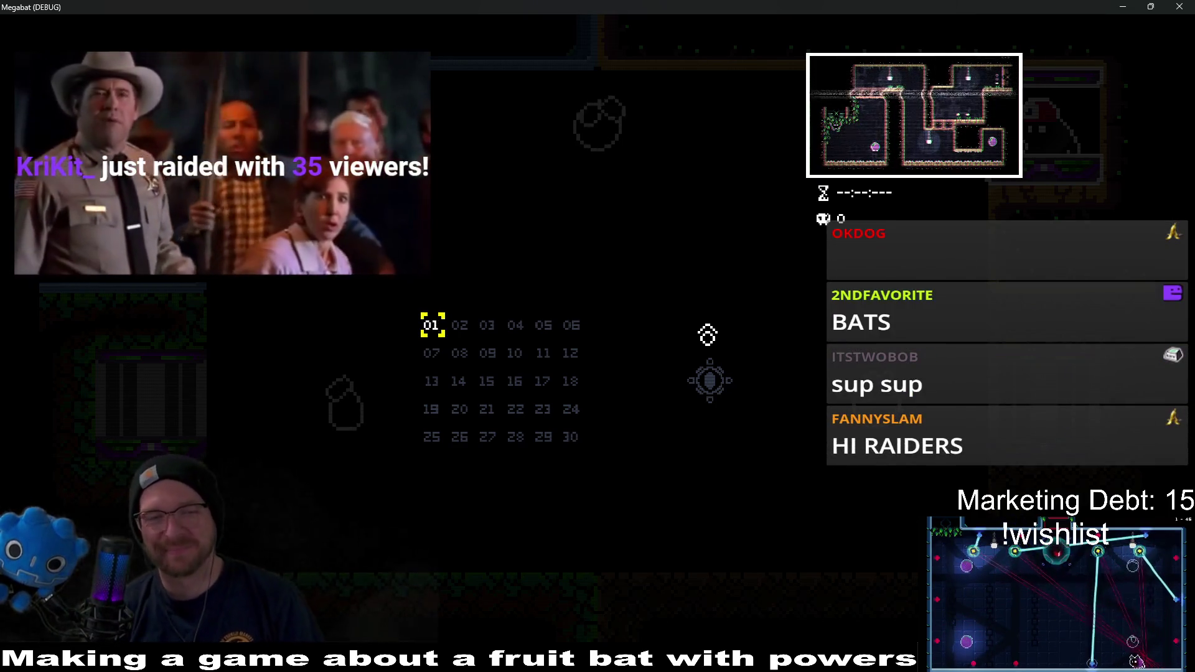
Step: Start level 01 and clear level 1-1, collecting the purple fruit and reaching the top-right exit
{"action": "key", "text": "Return"}
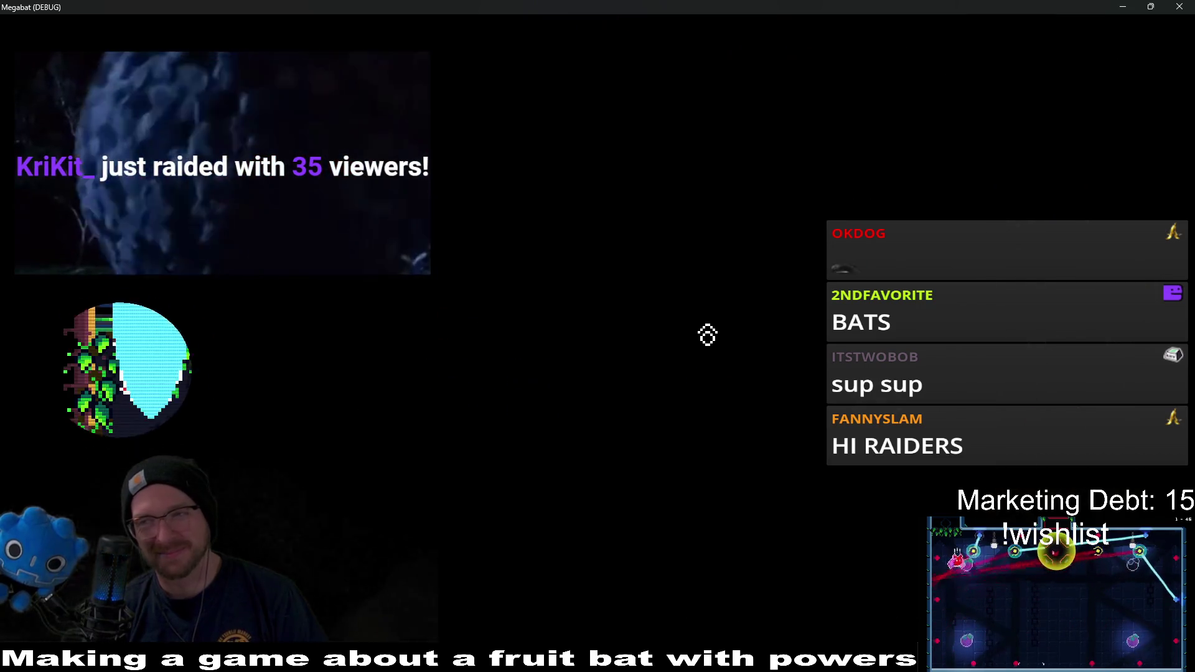
{"action": "key", "text": "Right"}
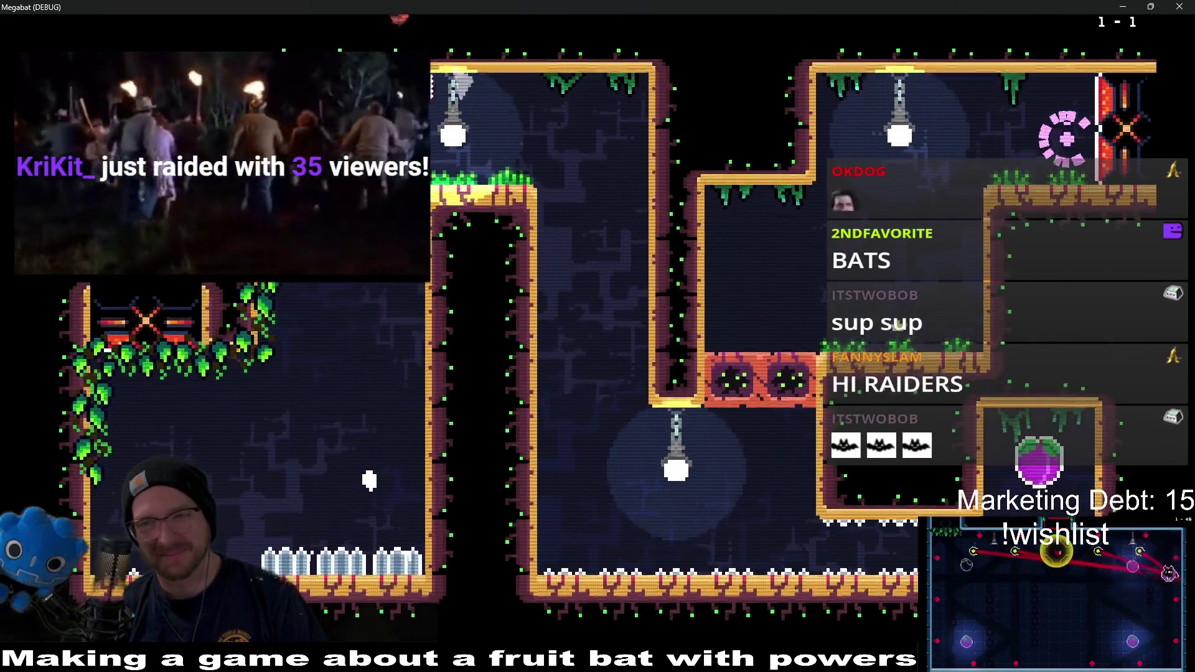
{"action": "key", "text": "Down"}
{"action": "key", "text": "Right"}
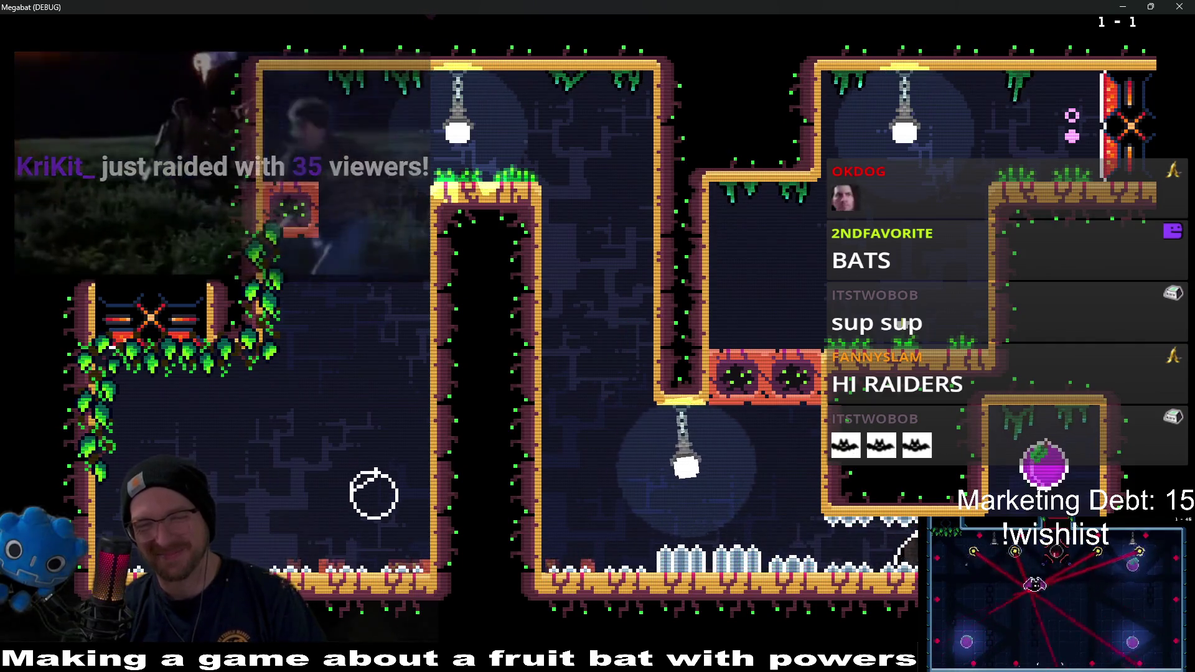
{"action": "key", "text": "Left"}
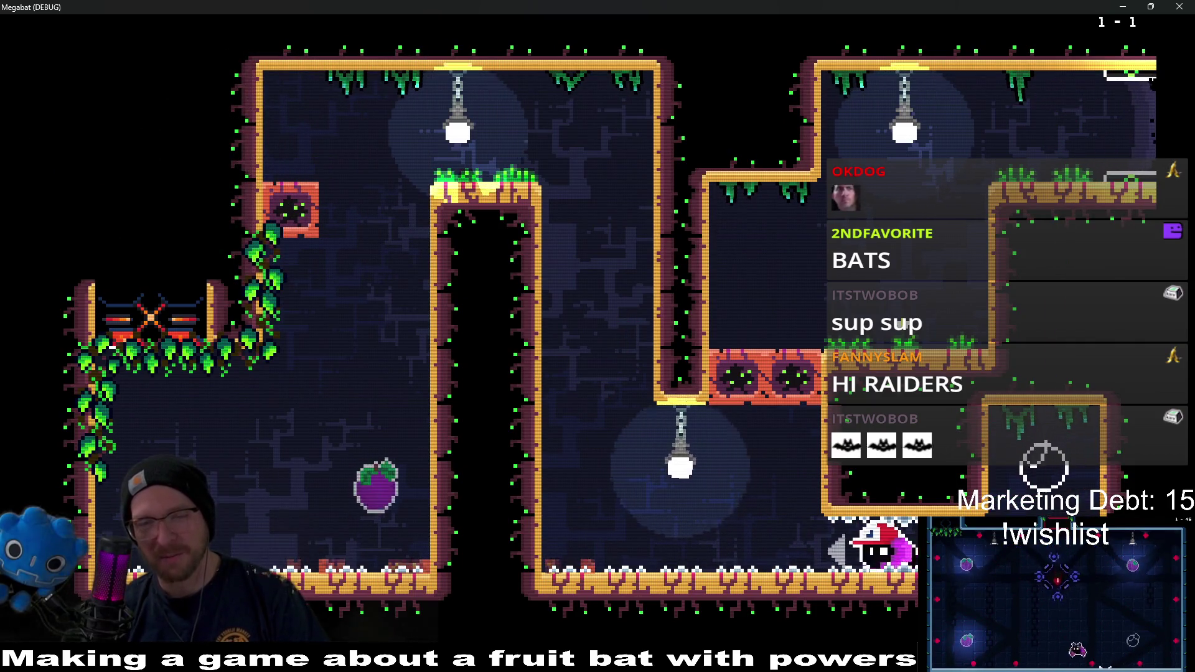
{"action": "key", "text": "Up"}
{"action": "key", "text": "Right"}
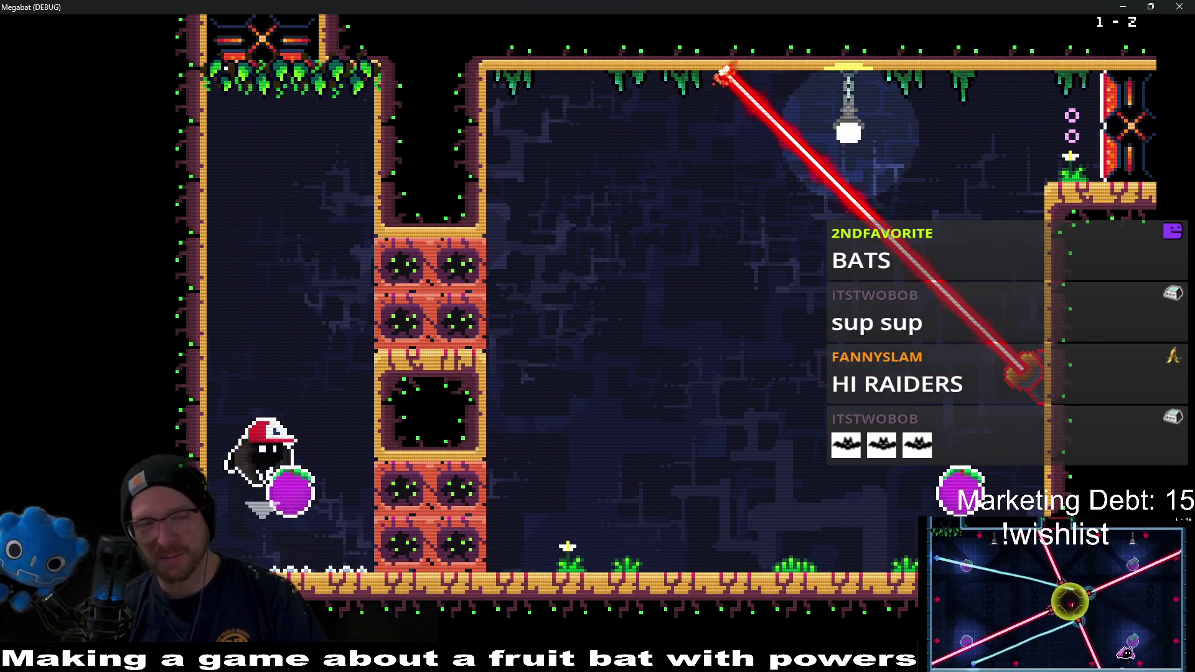
Step: Clear level 1-2 past the brick column, then grab the fruit in the laser room
{"action": "key", "text": "Right"}
{"action": "key", "text": "Up"}
{"action": "key", "text": "Right"}
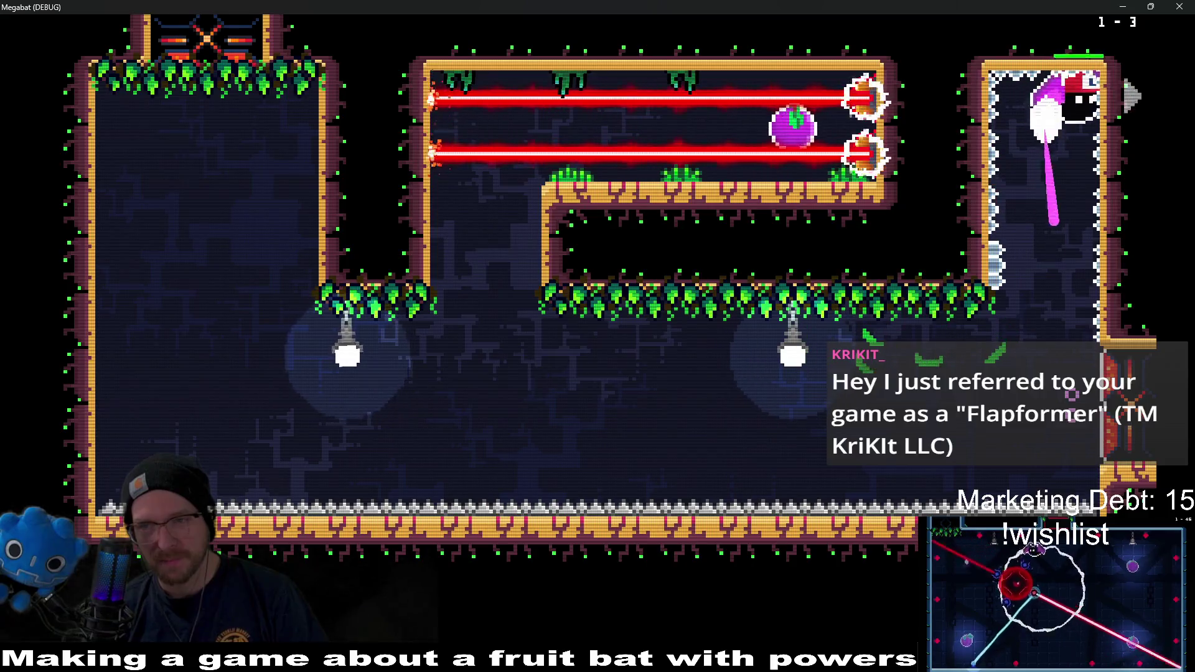
{"action": "key", "text": "Left"}
{"action": "key", "text": "Up"}
{"action": "key", "text": "Right"}
{"action": "key", "text": "Right"}
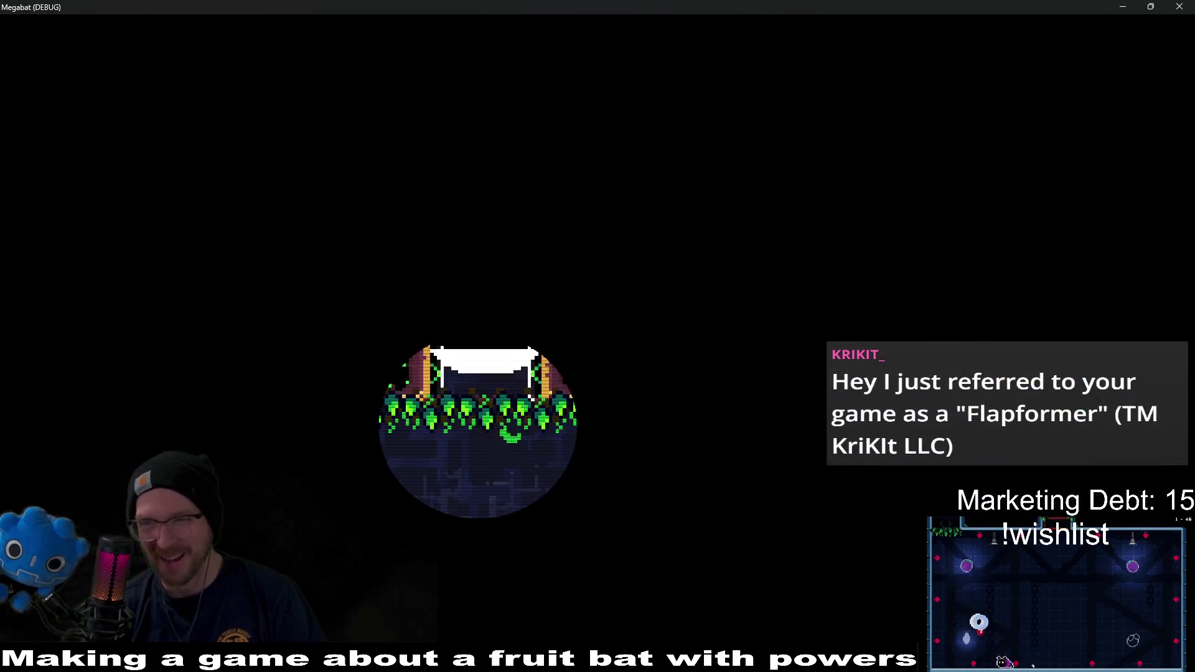
Step: Climb the vine walls, wait out the lasers, and exit top-right into level 1-5
{"action": "key", "text": "Right"}
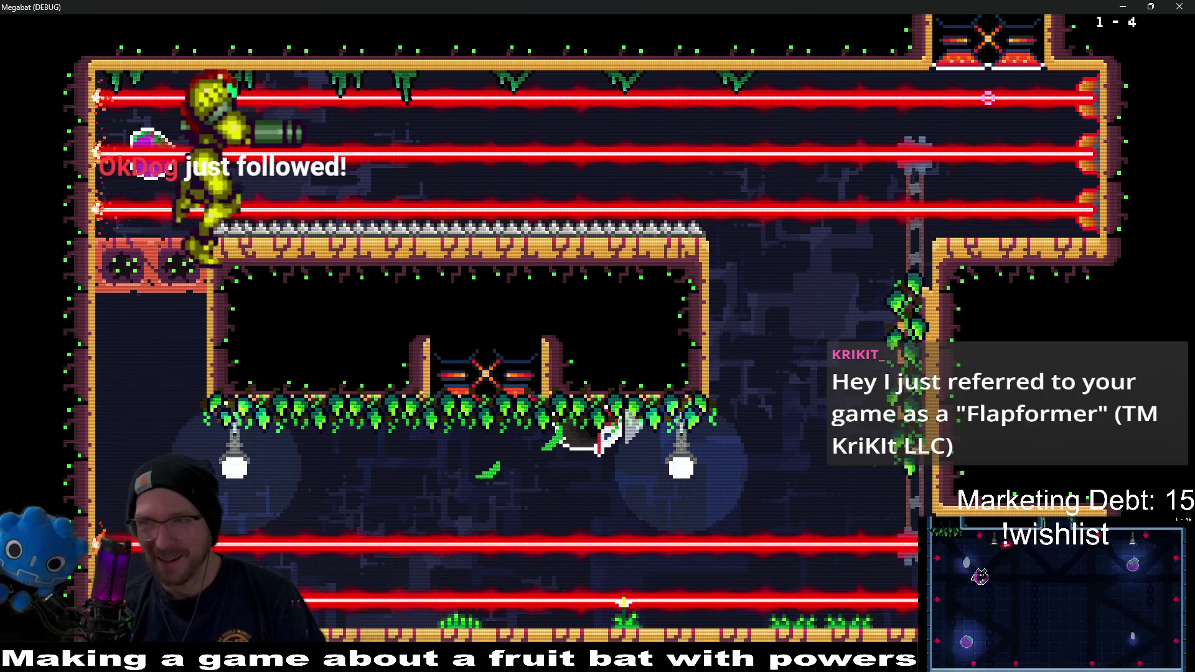
{"action": "key", "text": "Right"}
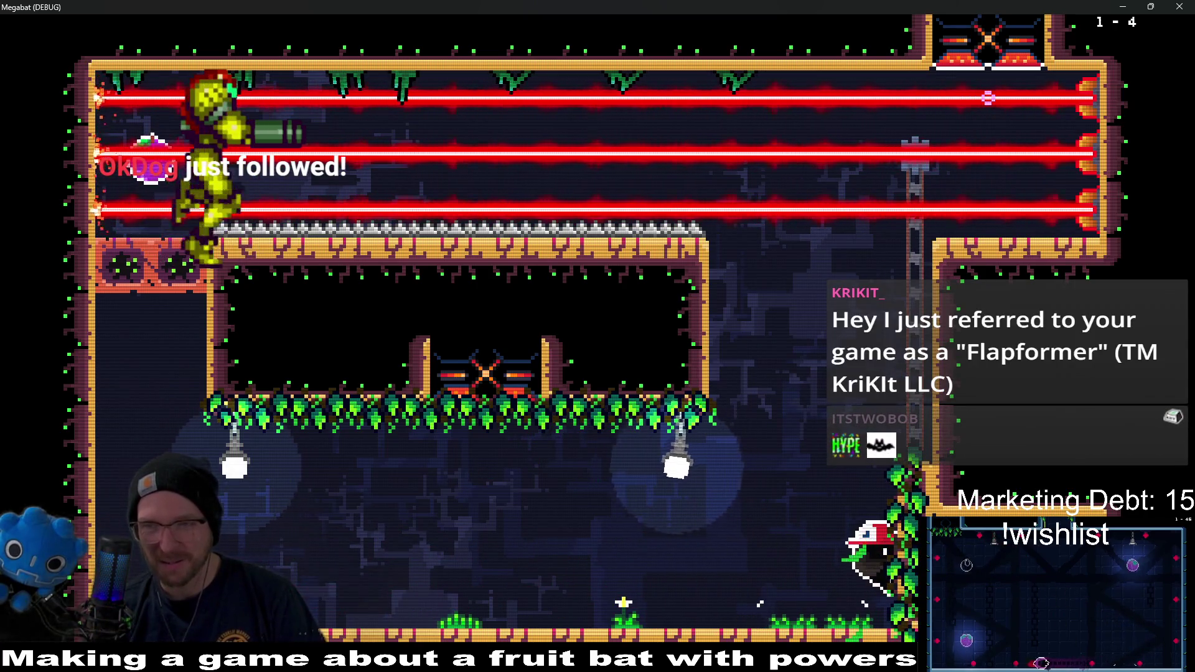
{"action": "key", "text": "Up"}
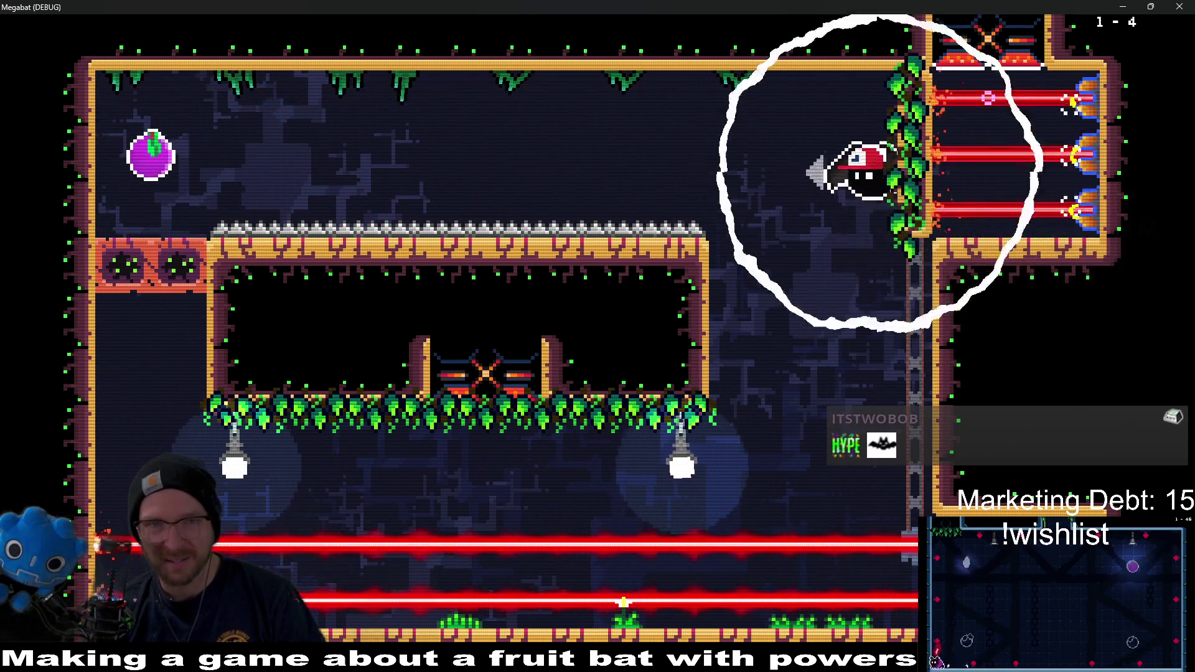
{"action": "key", "text": "Down"}
{"action": "key", "text": "Right"}
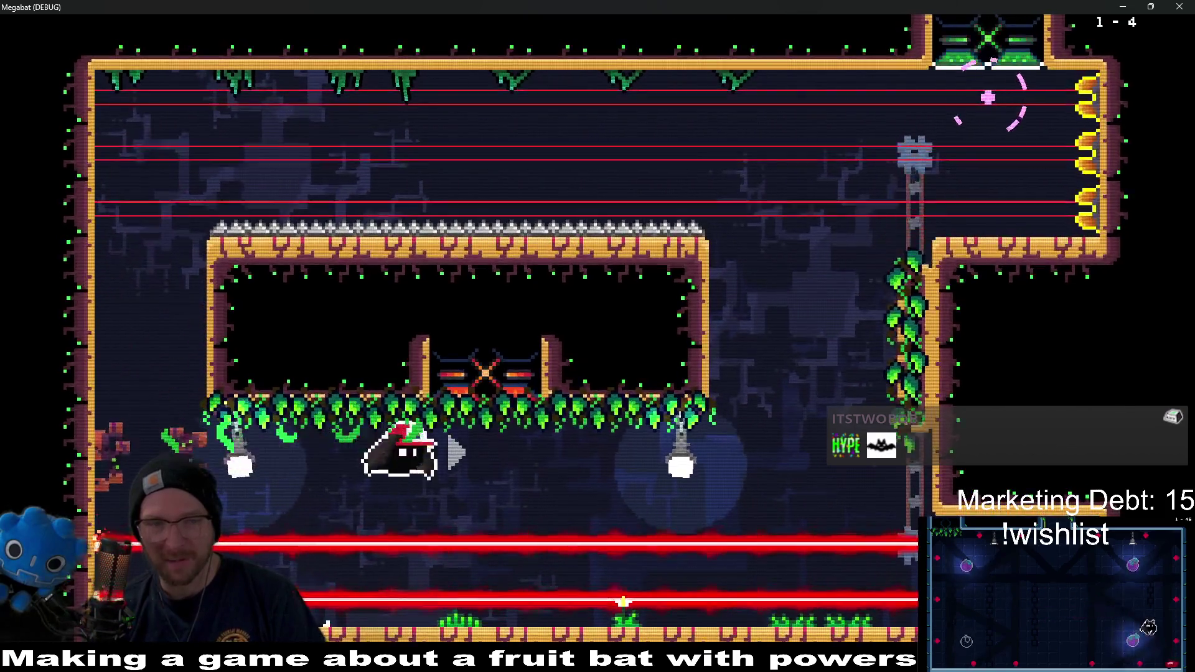
{"action": "key", "text": "Right"}
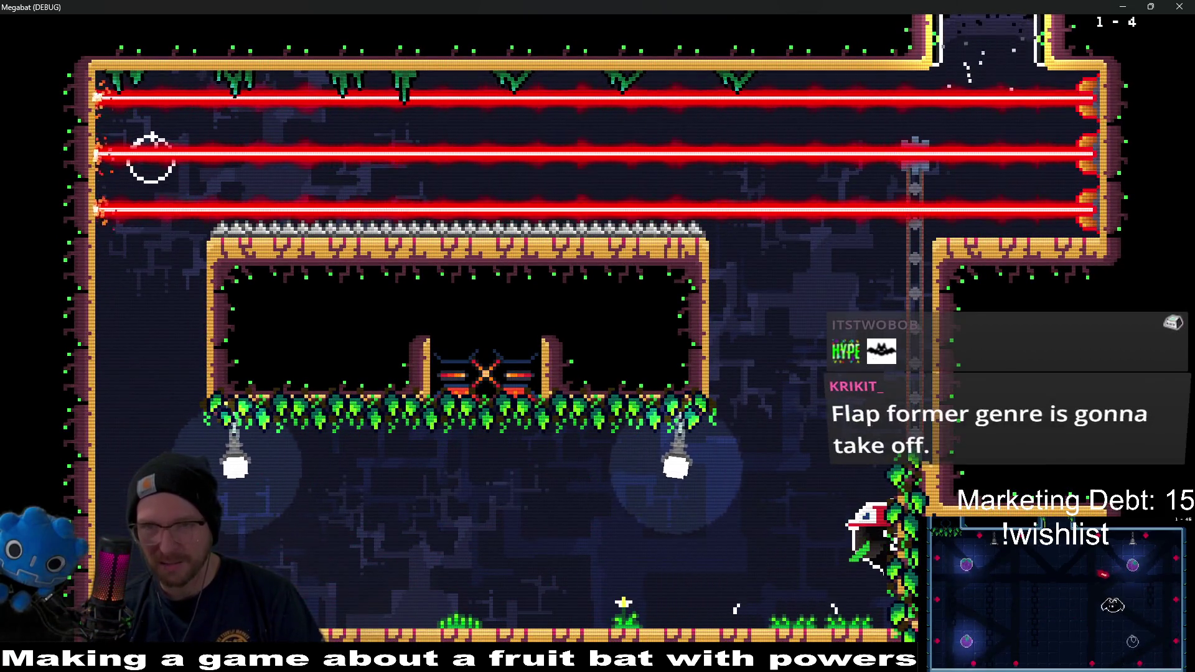
{"action": "key", "text": "Up"}
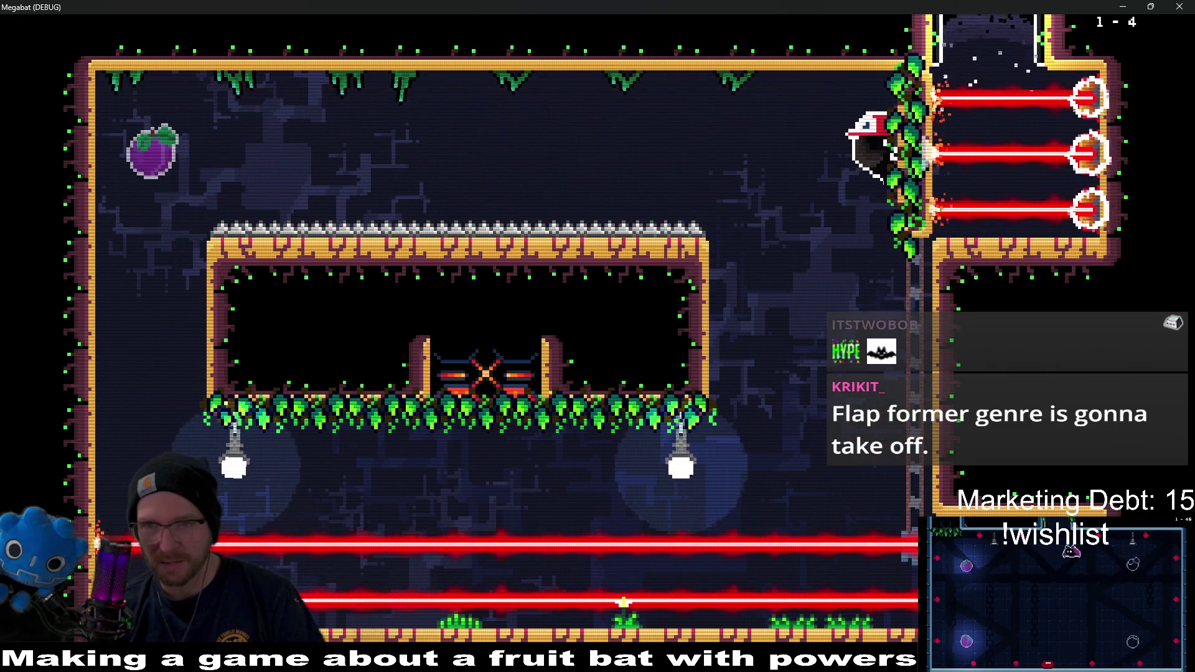
{"action": "key", "text": "Down"}
{"action": "key", "text": "Up"}
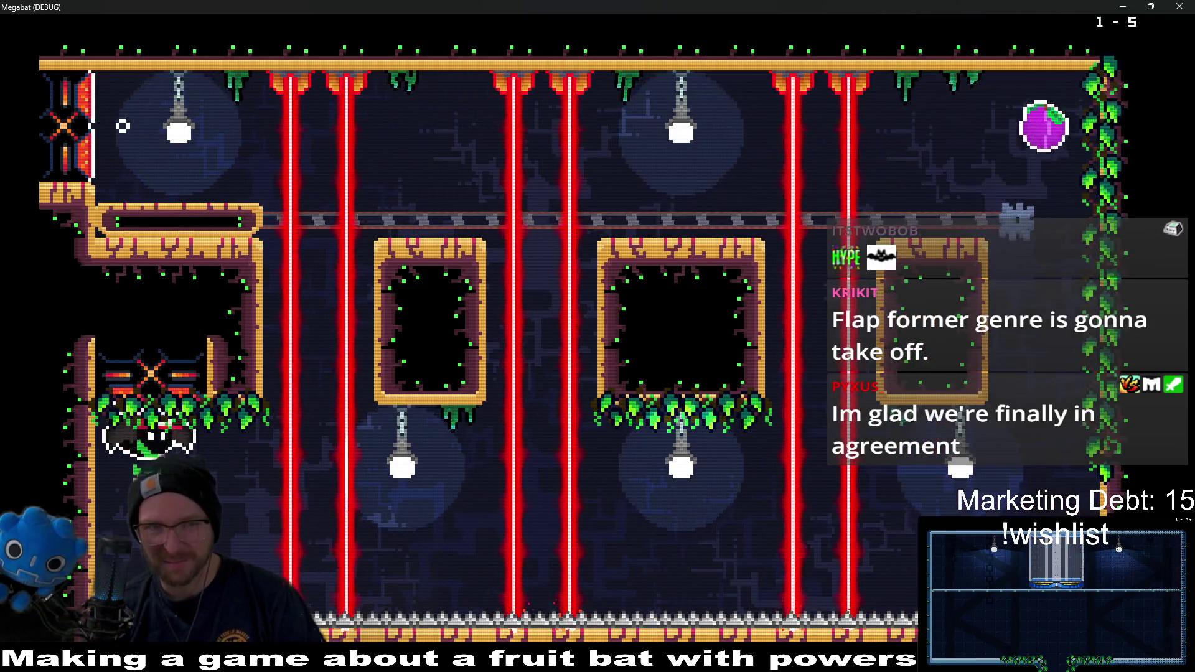
Step: Fly to the top-right and fire a beam to switch off the right lasers
{"action": "key", "text": "Right"}
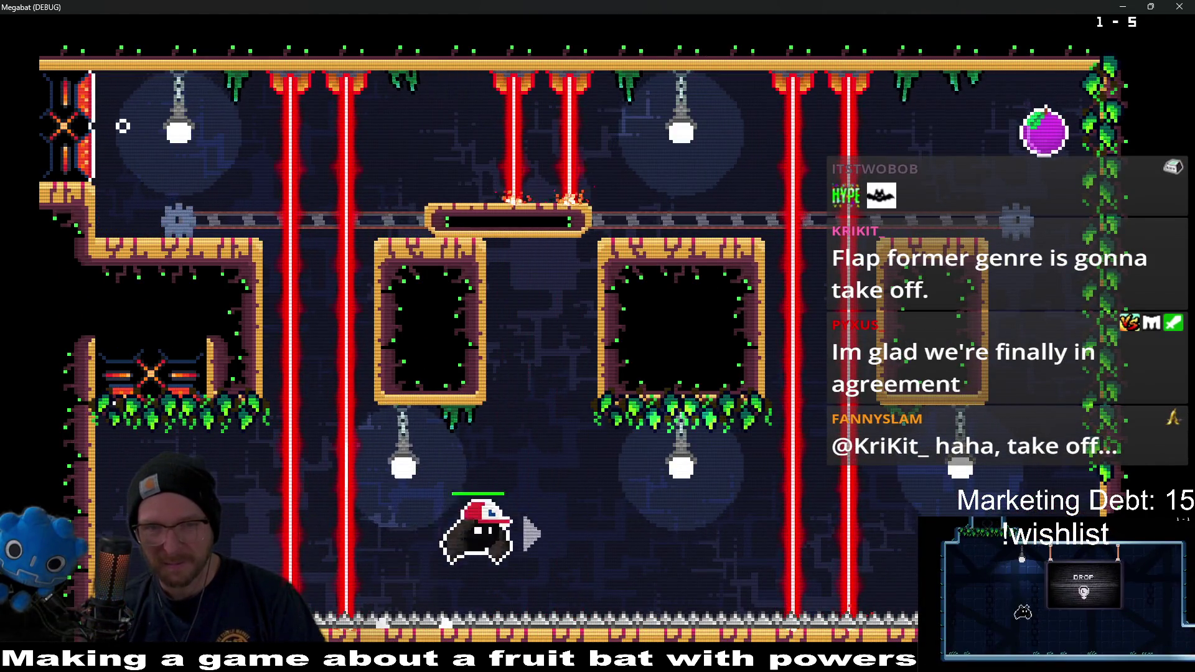
{"action": "key", "text": "Up"}
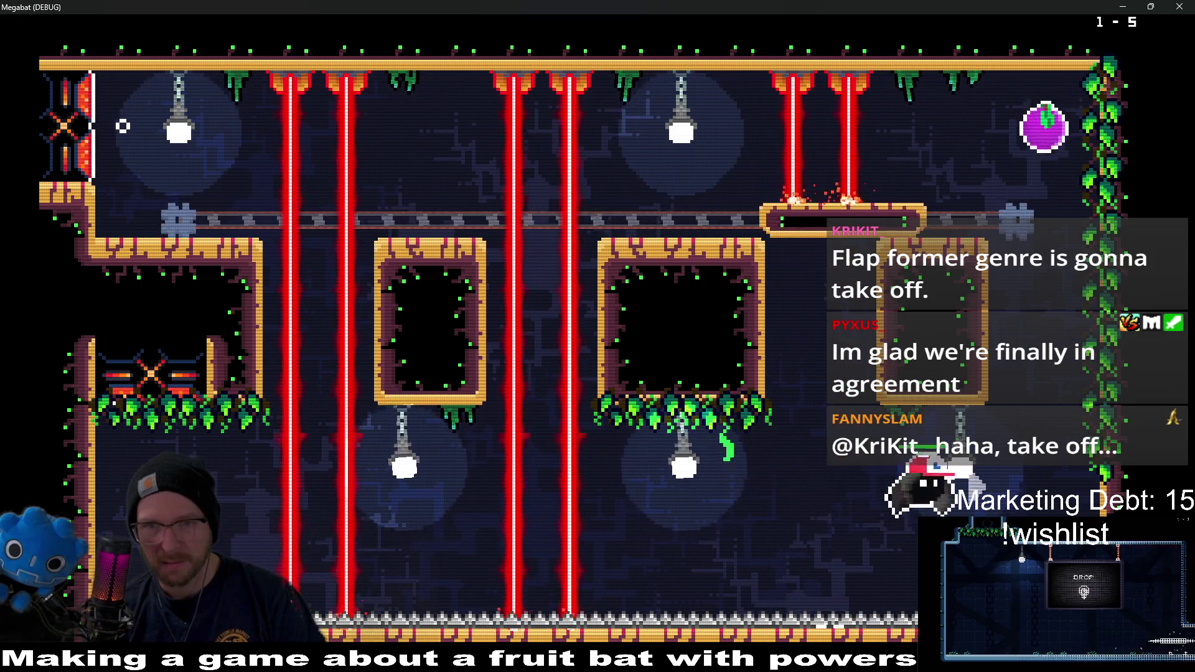
{"action": "key", "text": "Up"}
{"action": "left_click", "coordinate": [122, 126]}
{"action": "key", "text": "Left"}
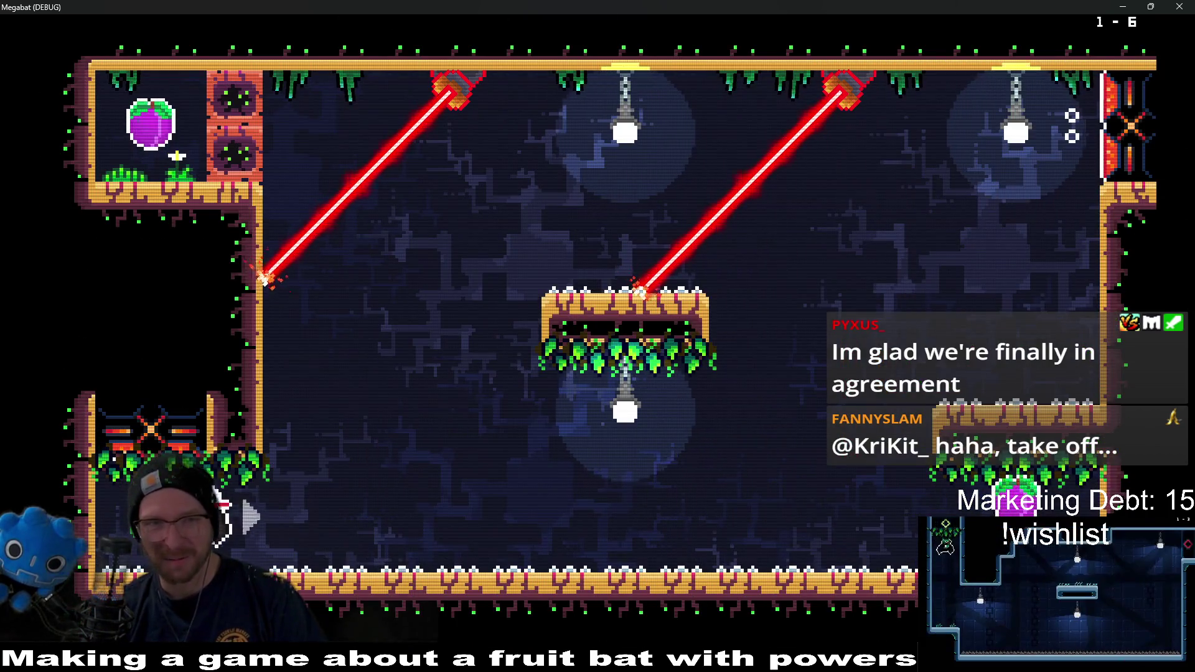
Step: Collect the alcove and purple fruits, then dash to the bottom-right corner exit
{"action": "key", "text": "Right"}
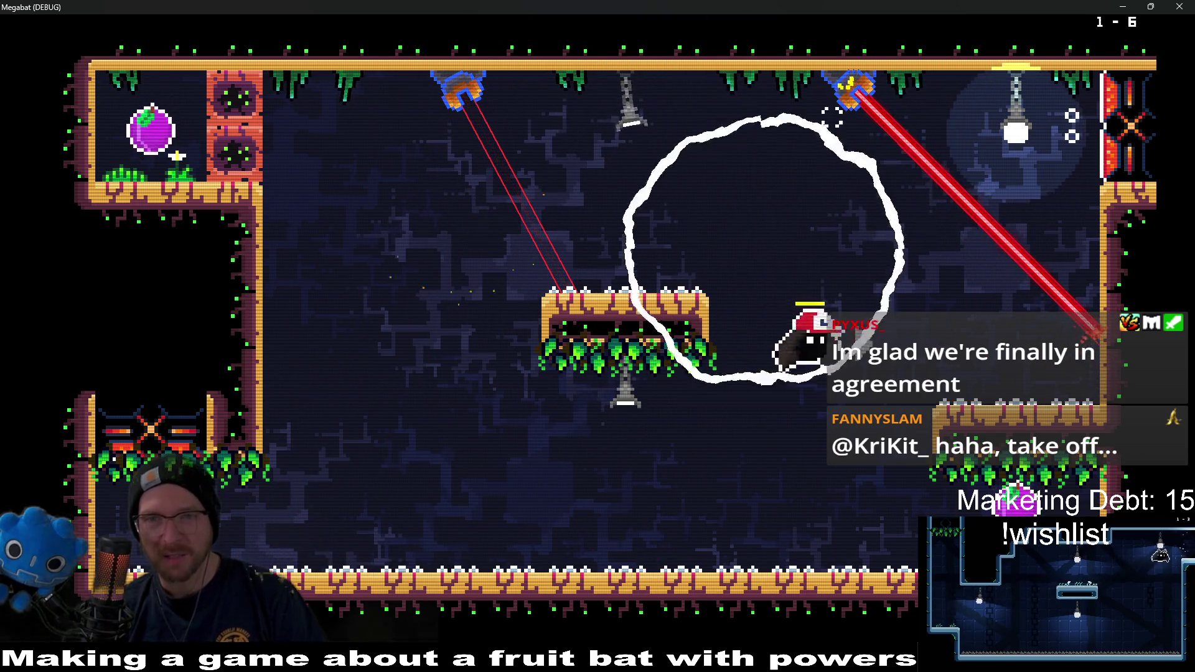
{"action": "key", "text": "Left"}
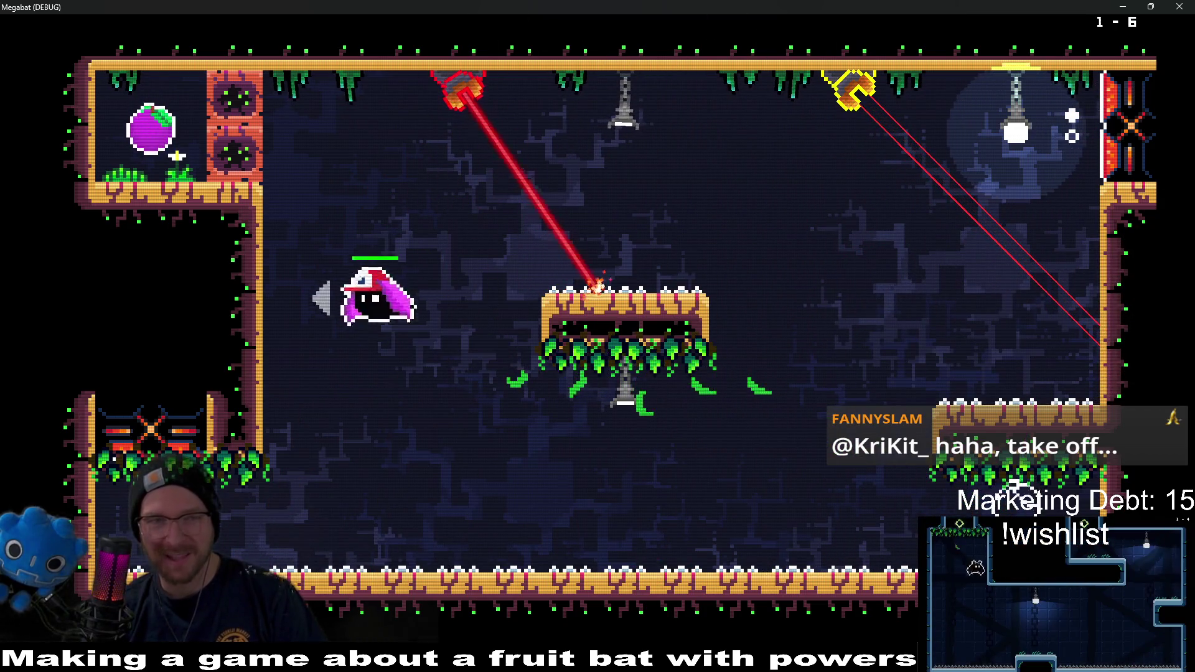
{"action": "key", "text": "Right"}
{"action": "key", "text": "Right"}
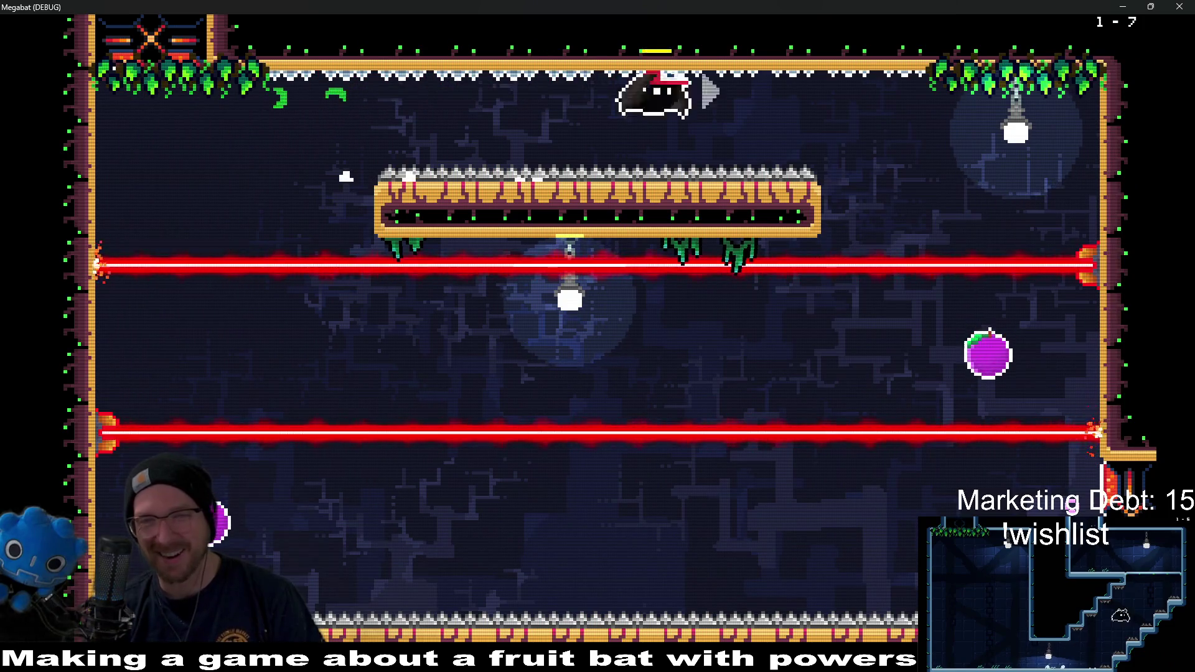
{"action": "key", "text": "Down"}
{"action": "key", "text": "Left"}
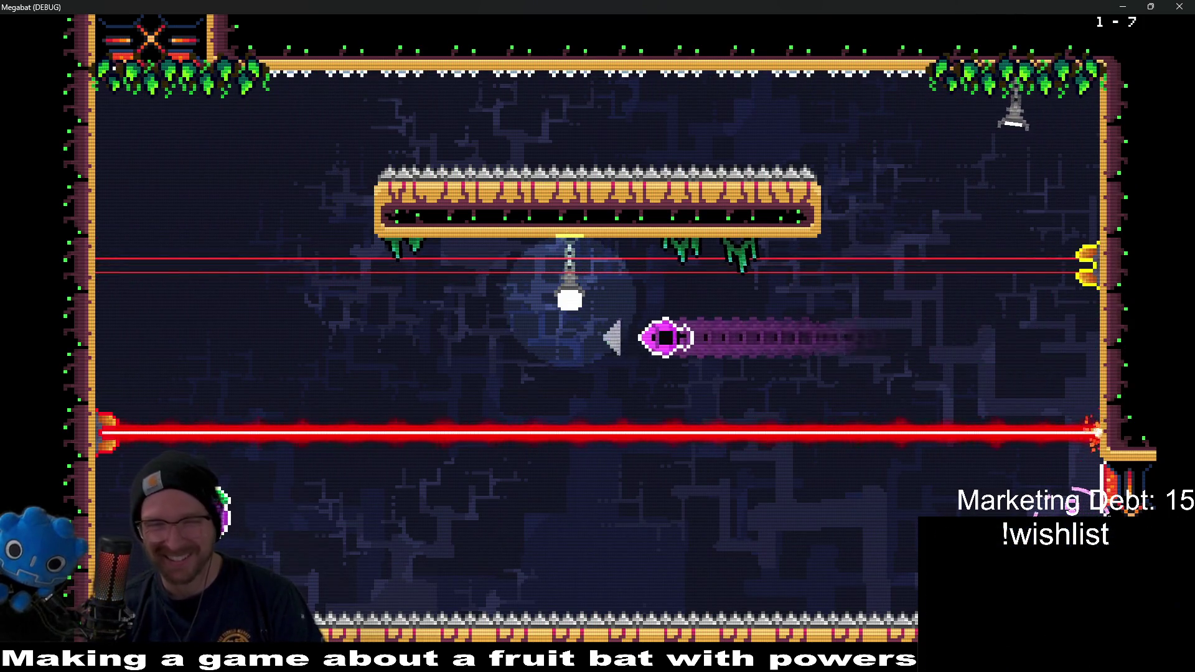
{"action": "key", "text": "Down"}
{"action": "key", "text": "Right"}
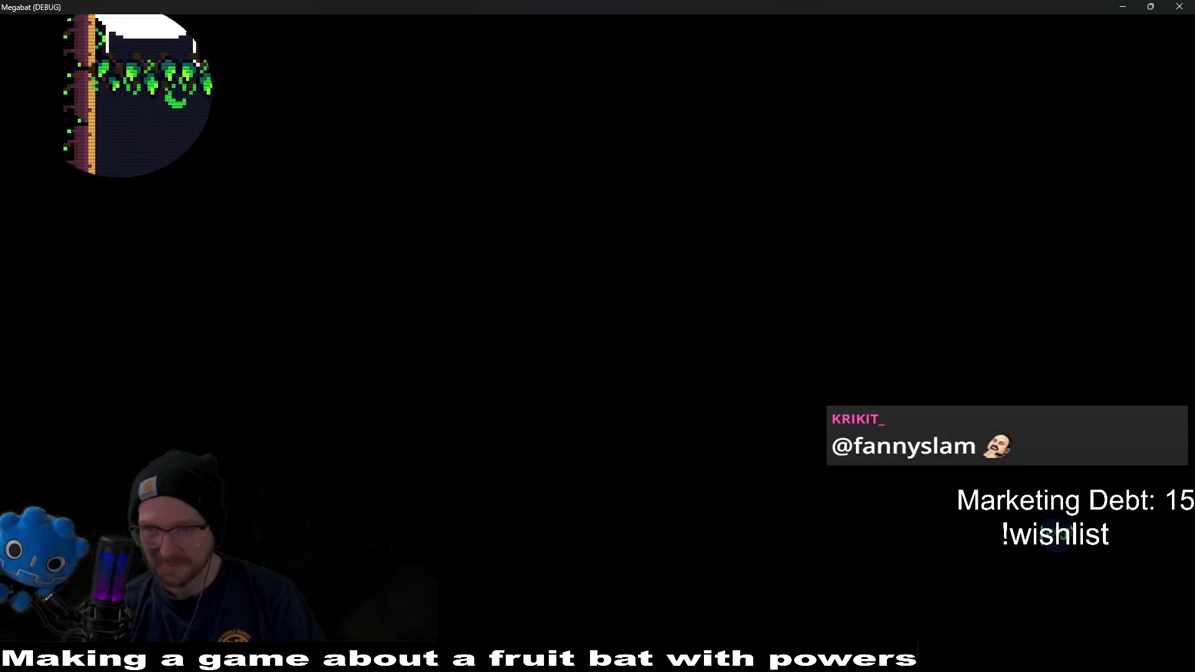
Step: Collect the upper-right purple fruit and drop down the left shaft into the lower corridor
{"action": "key", "text": "Right"}
{"action": "key", "text": "Up"}
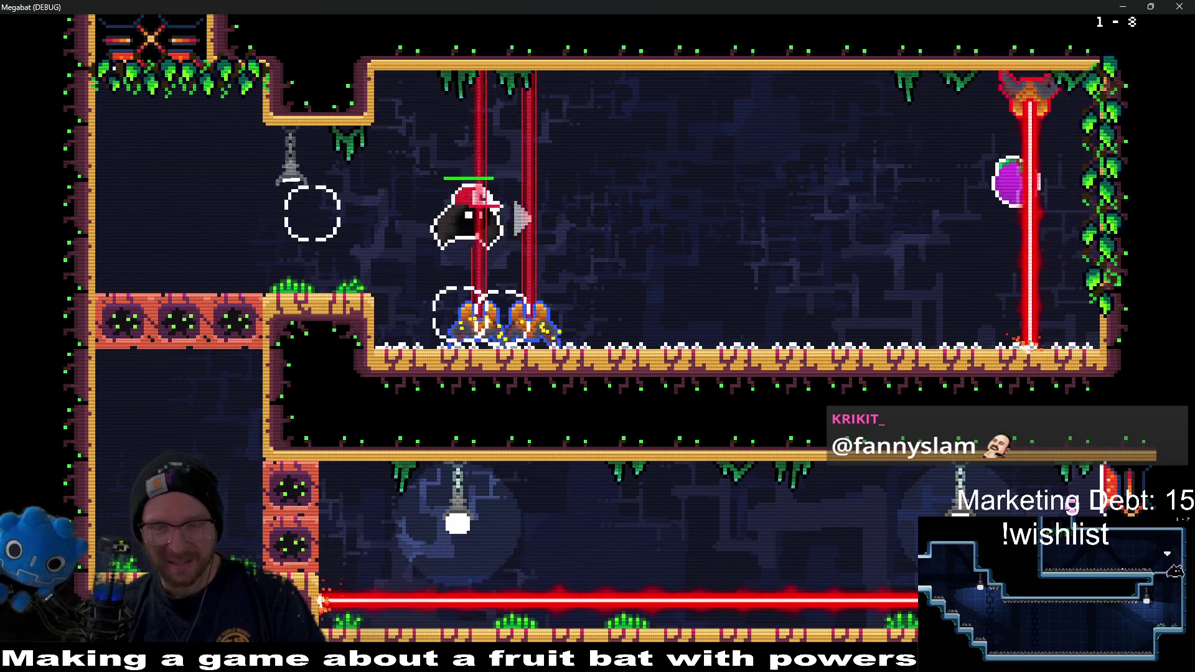
{"action": "key", "text": "Right"}
{"action": "key", "text": "Left"}
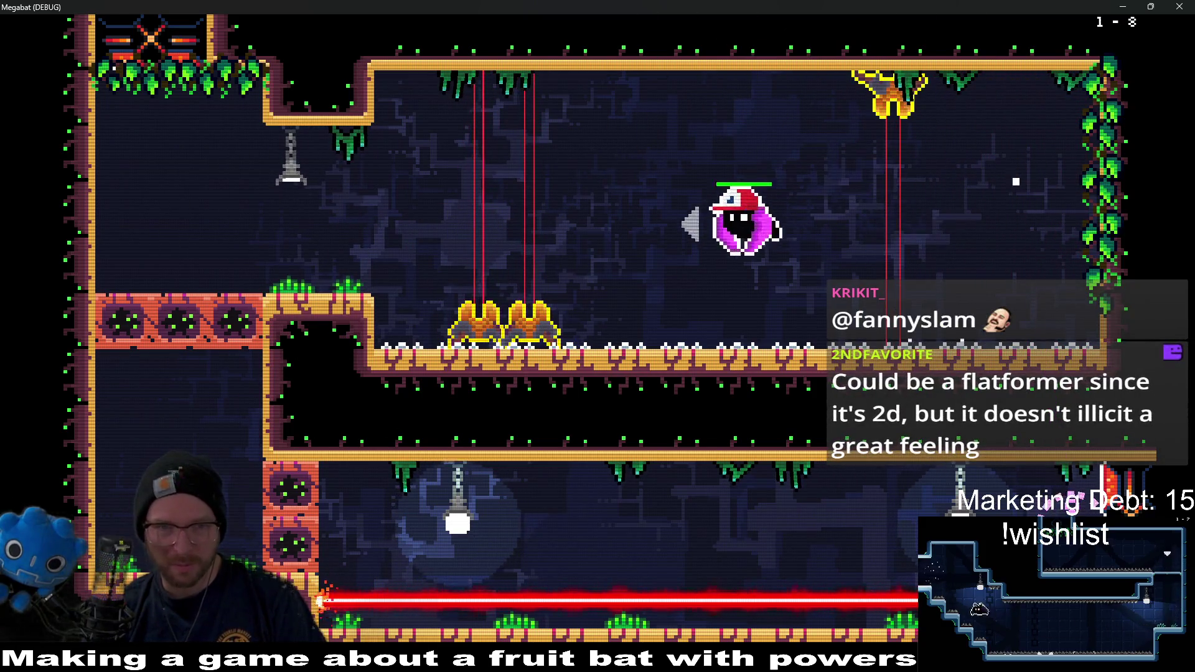
{"action": "key", "text": "Left"}
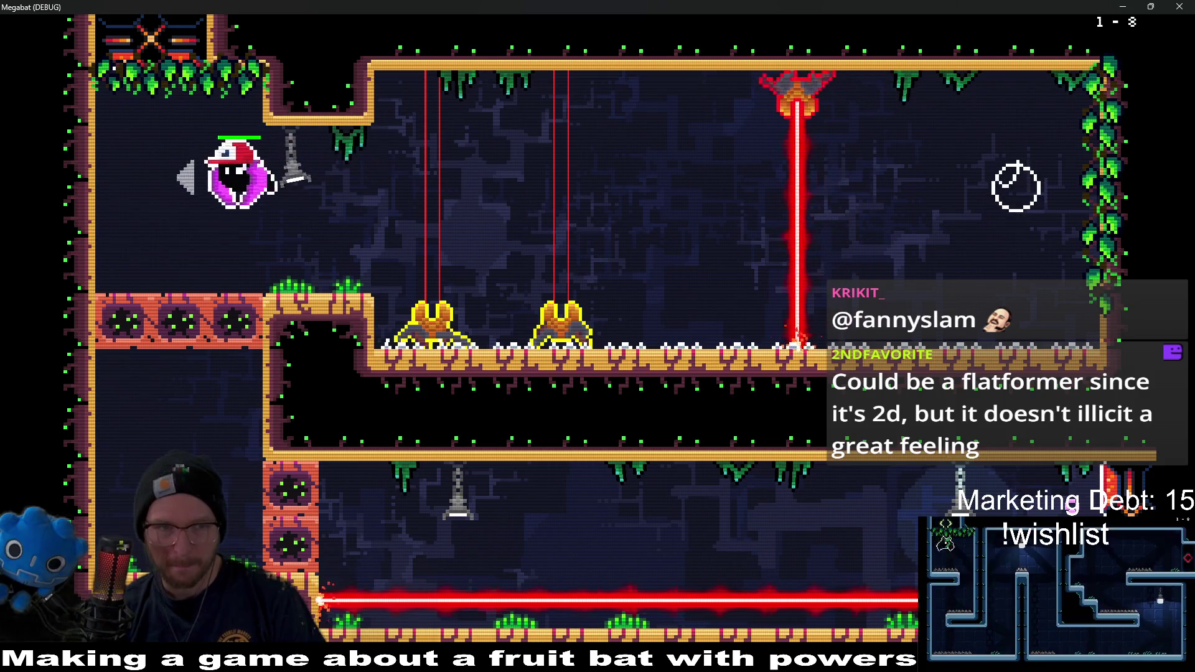
{"action": "key", "text": "Down"}
{"action": "key", "text": "Right"}
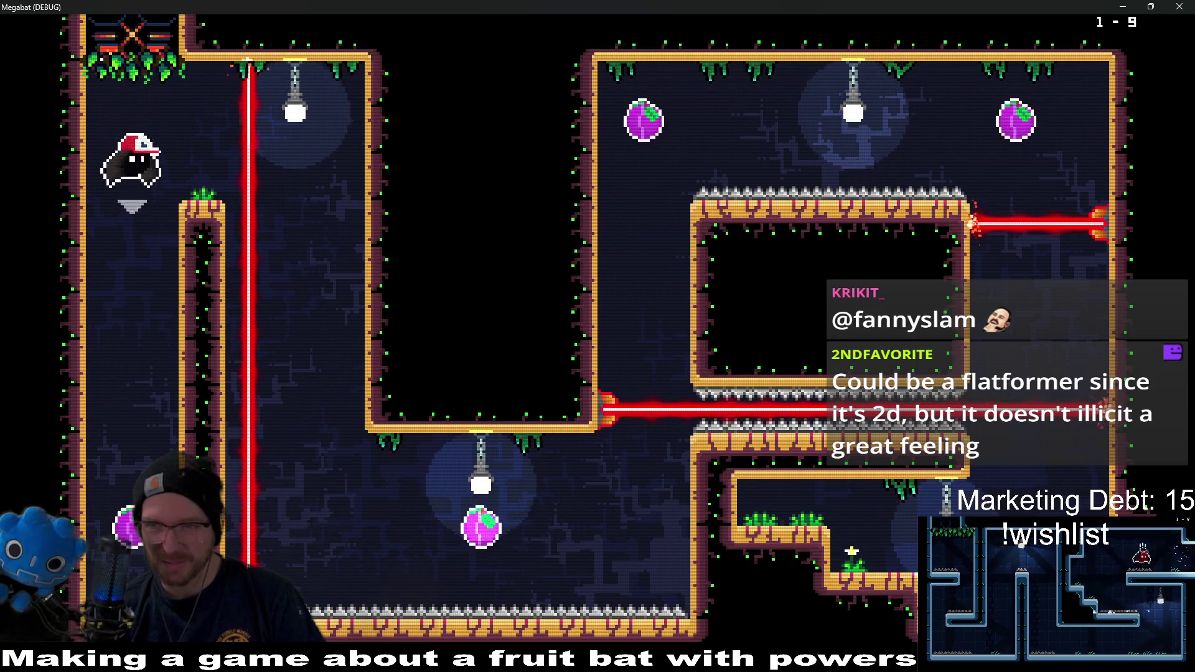
Step: Drop down the shaft and dash to collect both fruits before heading bottom-right
{"action": "key", "text": "space"}
{"action": "key", "text": "Right"}
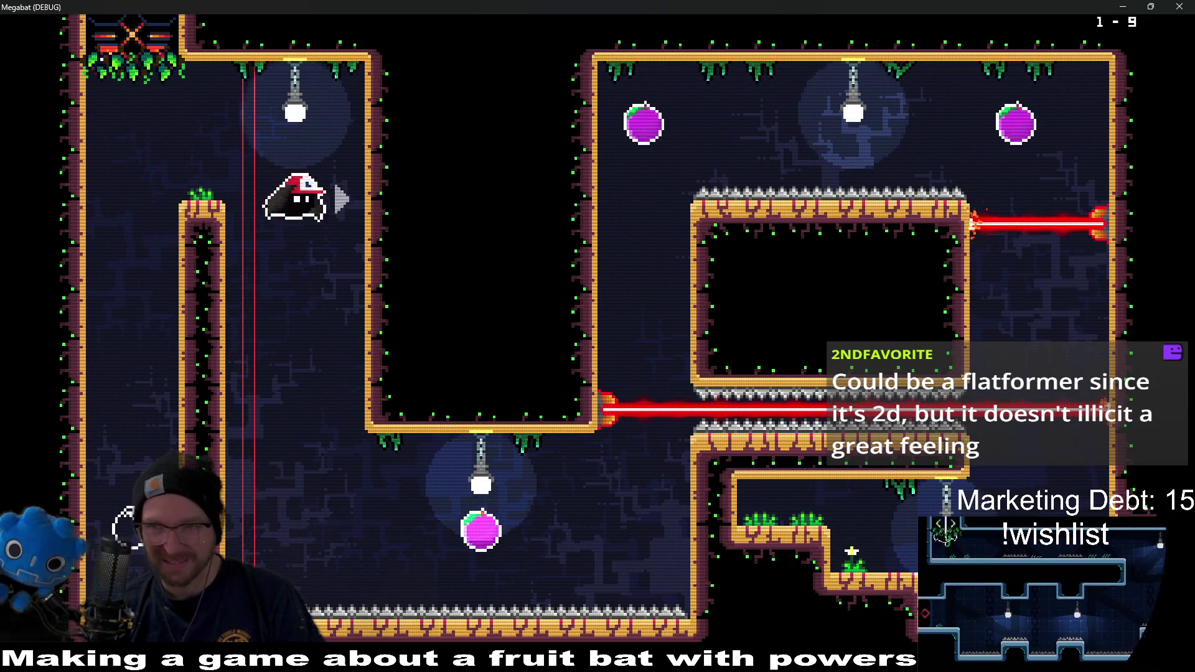
{"action": "key", "text": "Up"}
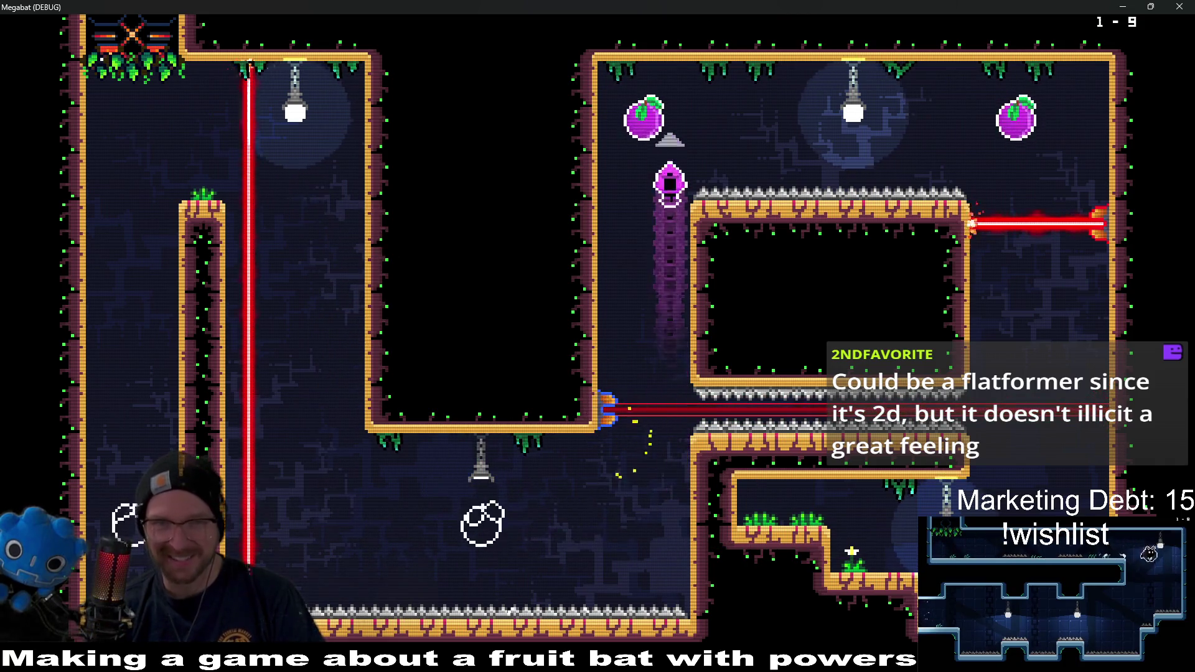
{"action": "key", "text": "Right"}
{"action": "key", "text": "Down"}
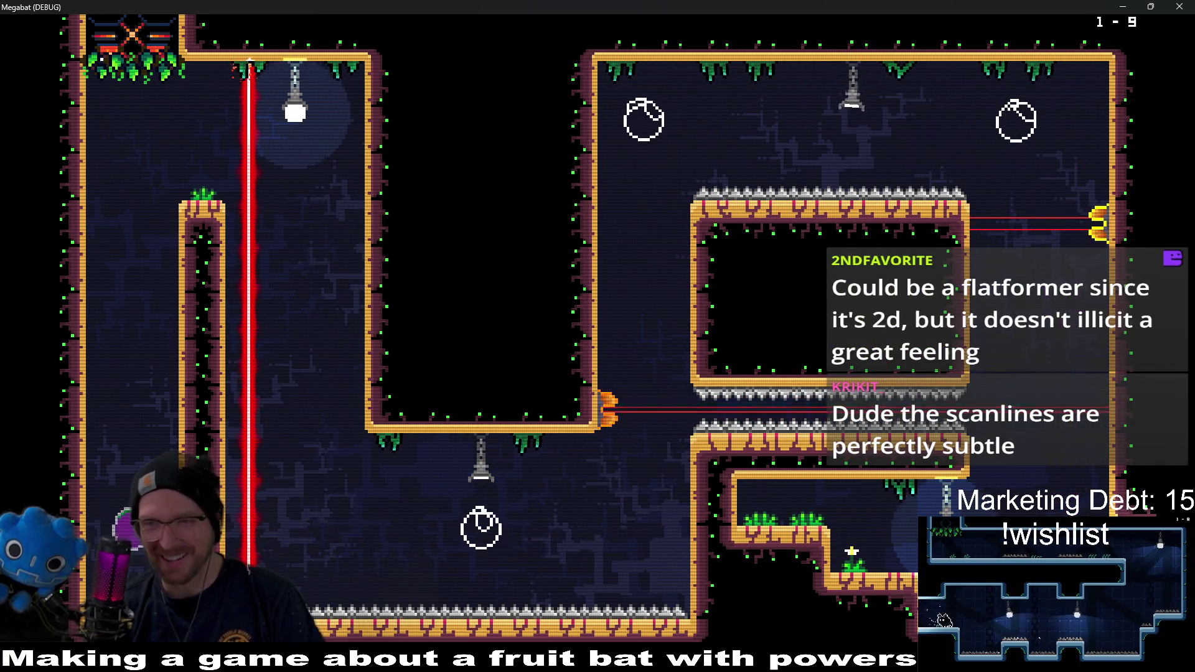
Step: Collect the purple fruit, exit level 1-10 top-right, then pause on level 1-11
{"action": "key", "text": "Down"}
{"action": "key", "text": "Left"}
{"action": "key", "text": "Up"}
{"action": "key", "text": "Right"}
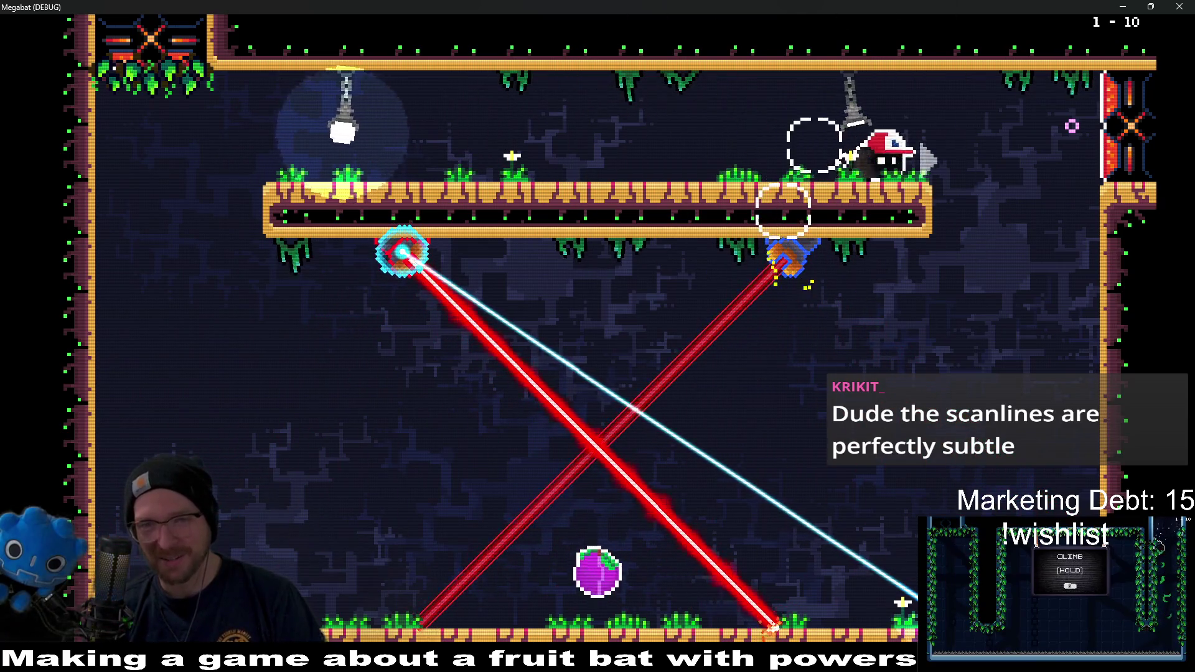
{"action": "key", "text": "Right"}
{"action": "key", "text": "Down"}
{"action": "key", "text": "Right"}
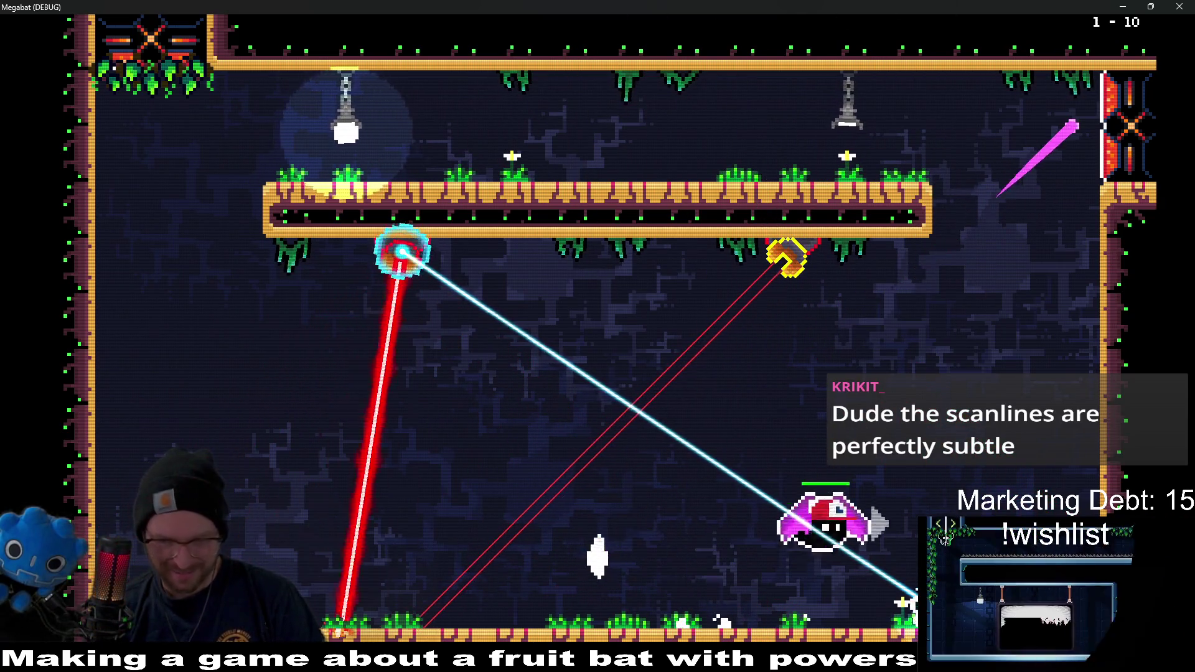
{"action": "key", "text": "Up"}
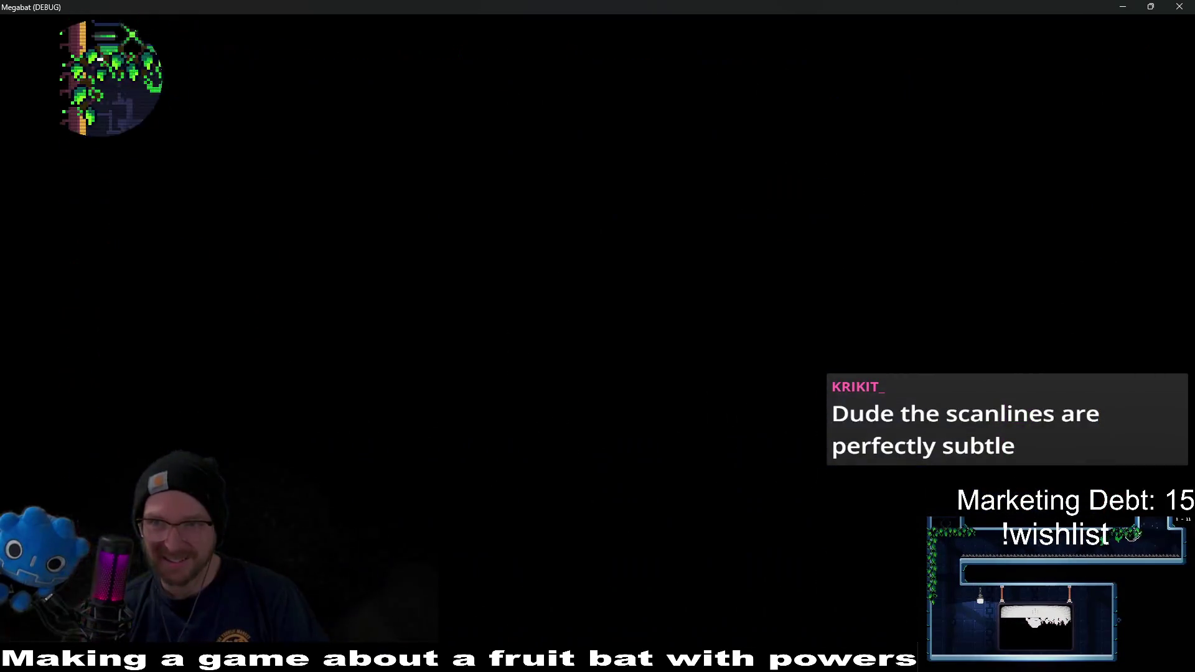
{"action": "key", "text": "Right"}
{"action": "key", "text": "Escape"}
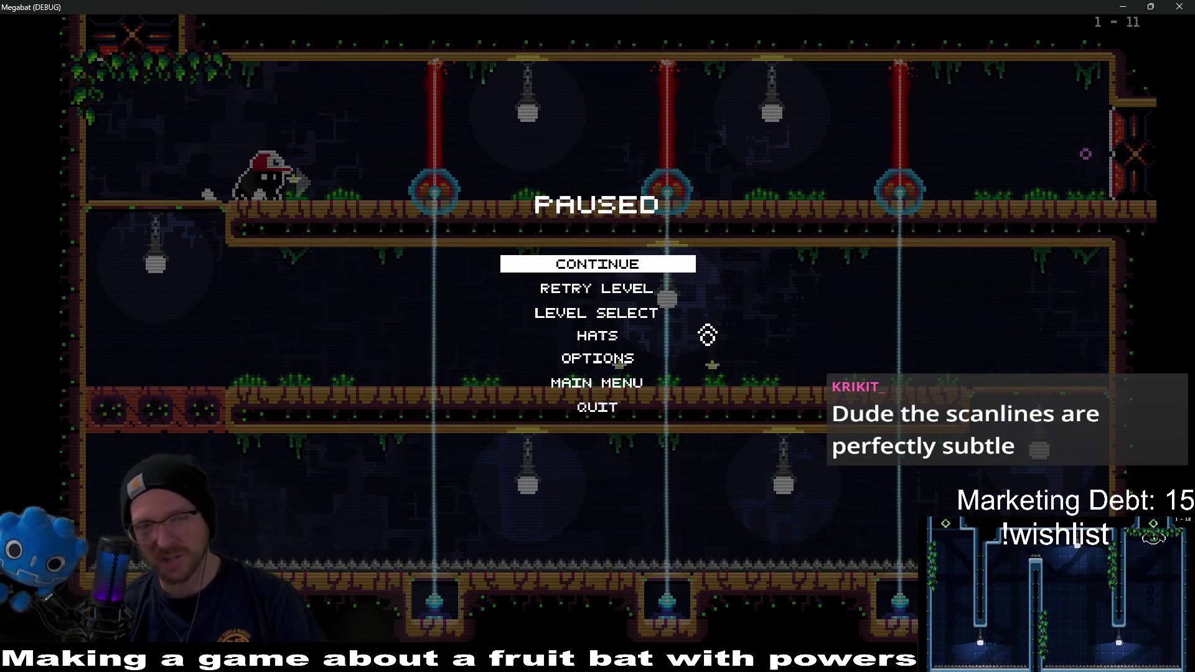
Step: Set Scan Line Intensity to high and fly the bat to judge it in-game
{"action": "key", "text": "Return"}
{"action": "key", "text": "Down"}
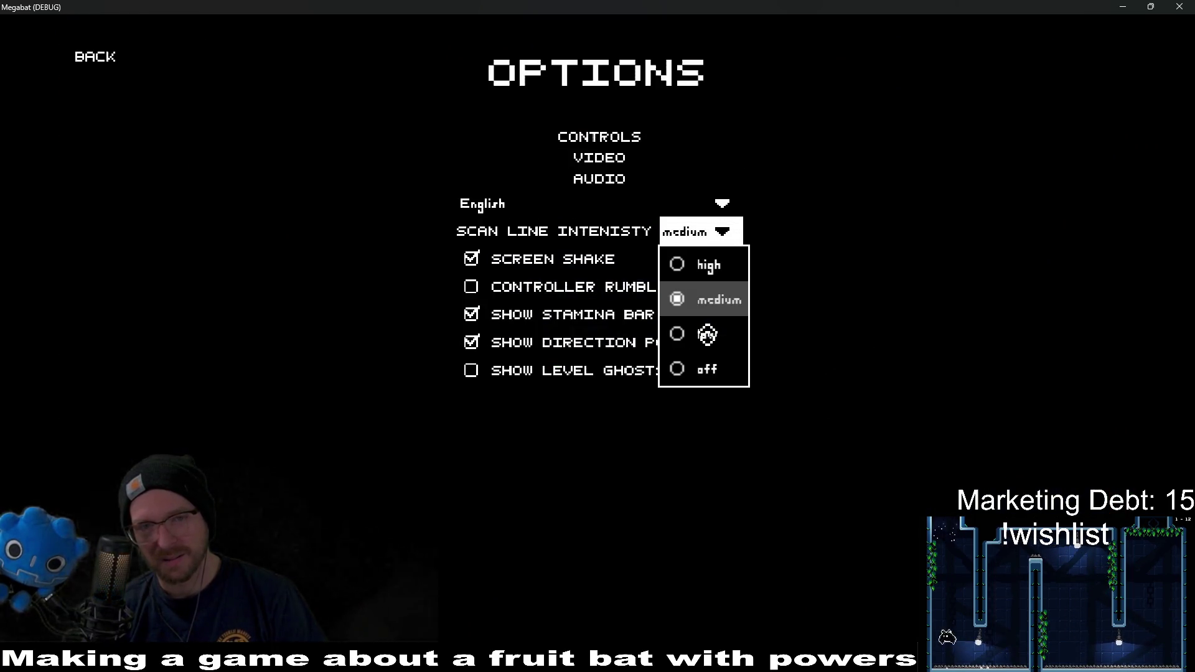
{"action": "key", "text": "Return"}
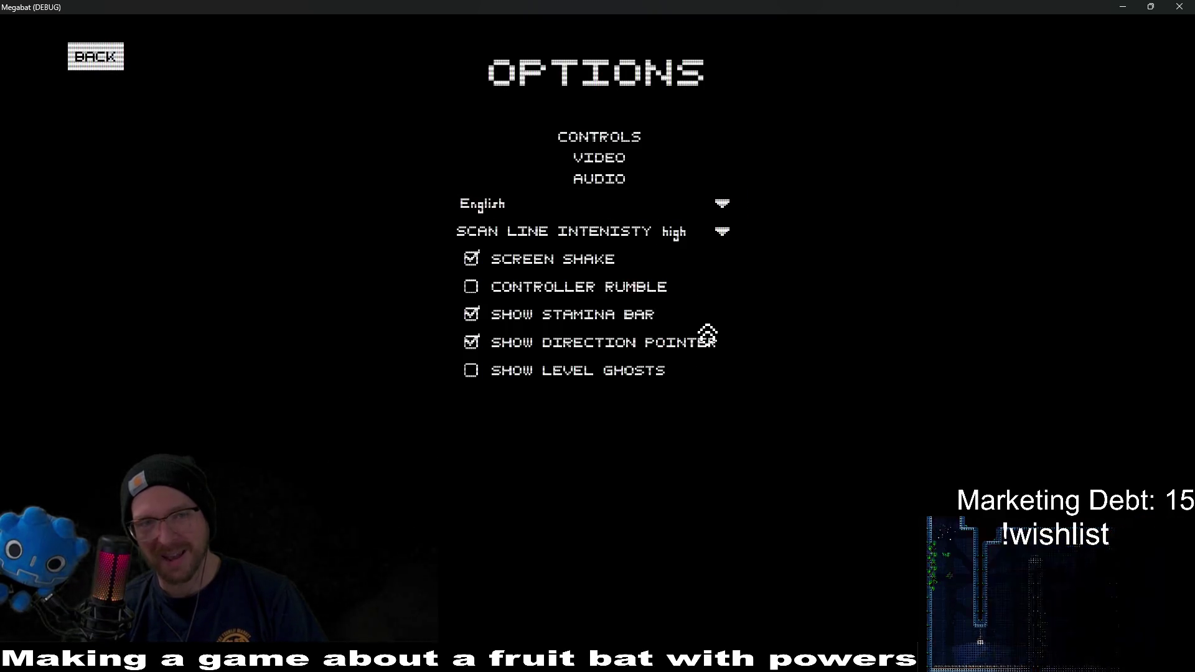
{"action": "key", "text": "Return"}
{"action": "key", "text": "Return"}
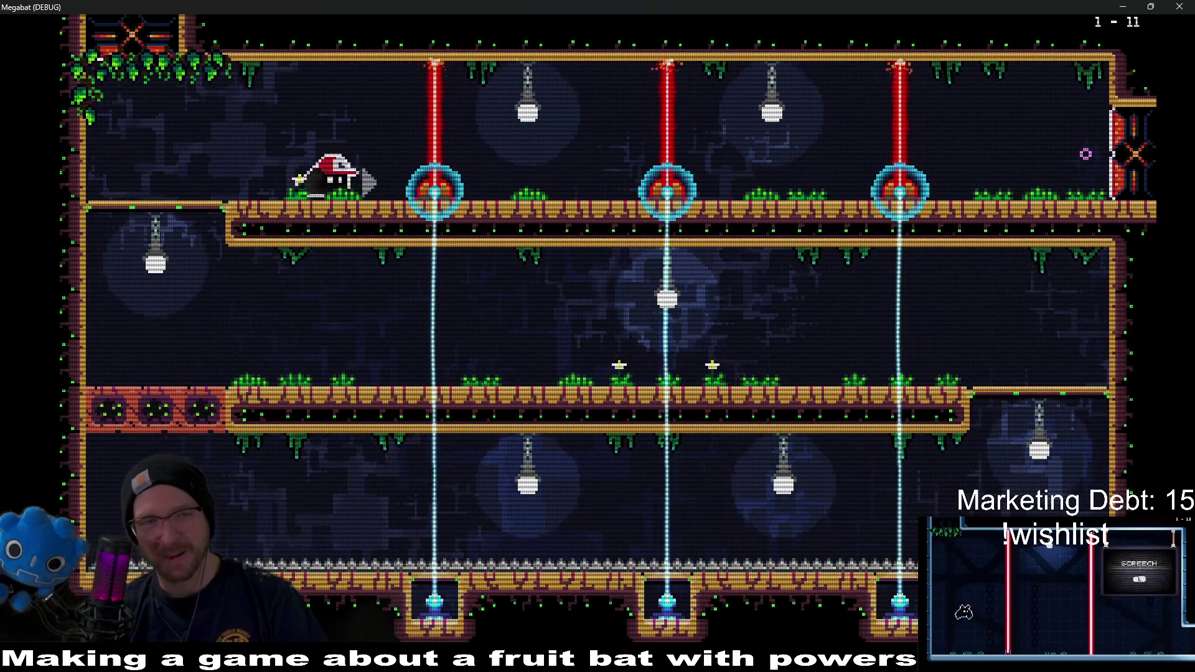
{"action": "key", "text": "Right"}
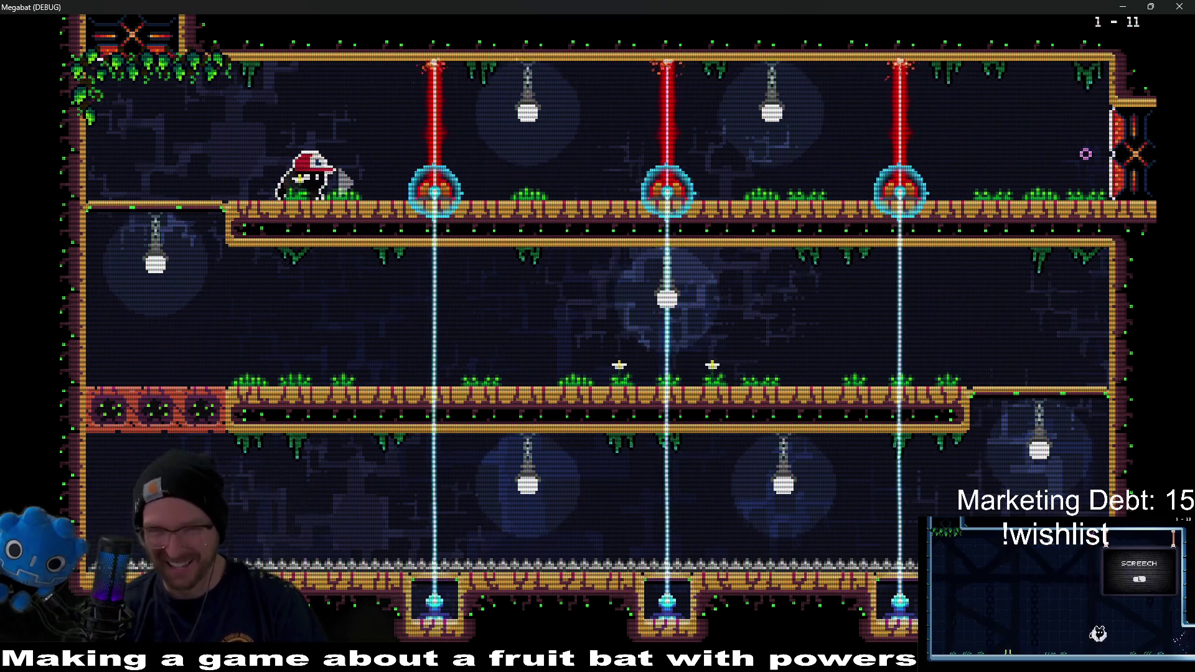
{"action": "key", "text": "Escape"}
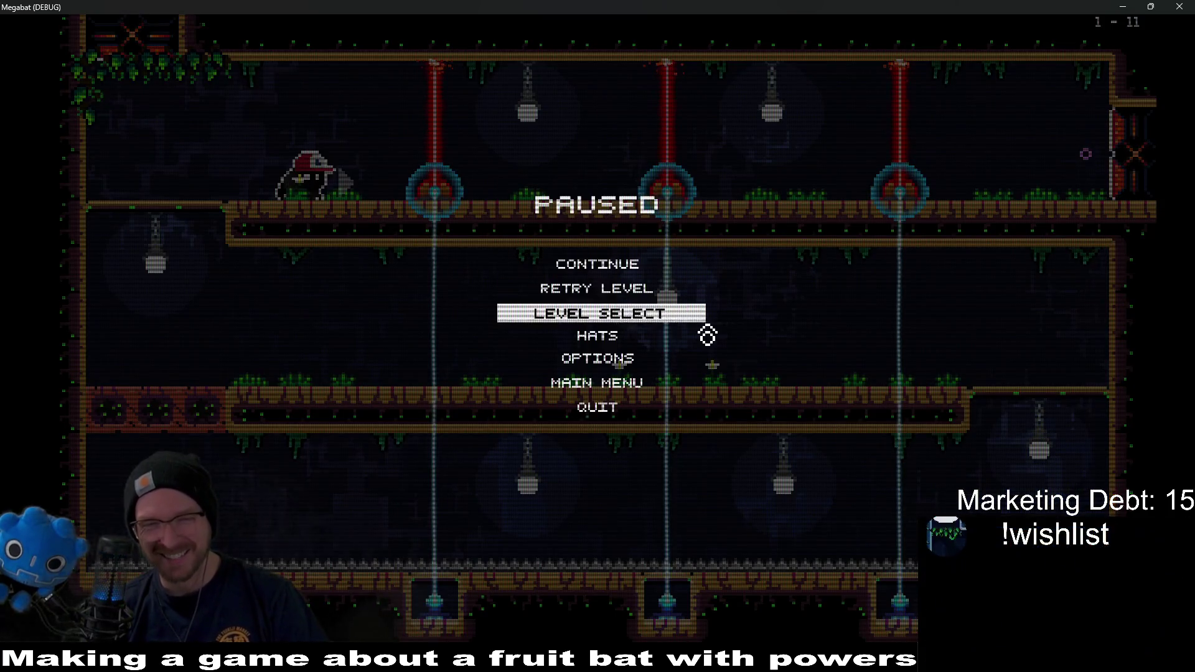
Step: Switch the scan lines off, then to low, and resume play
{"action": "key", "text": "Down"}
{"action": "key", "text": "Down"}
{"action": "key", "text": "Return"}
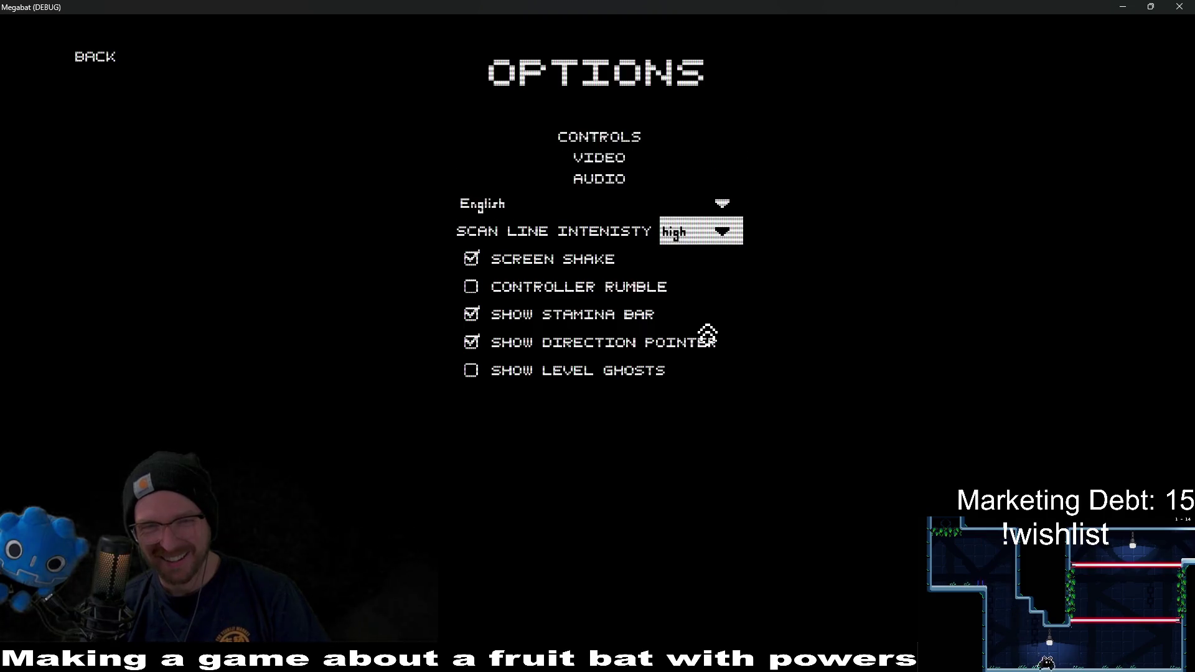
{"action": "key", "text": "Return"}
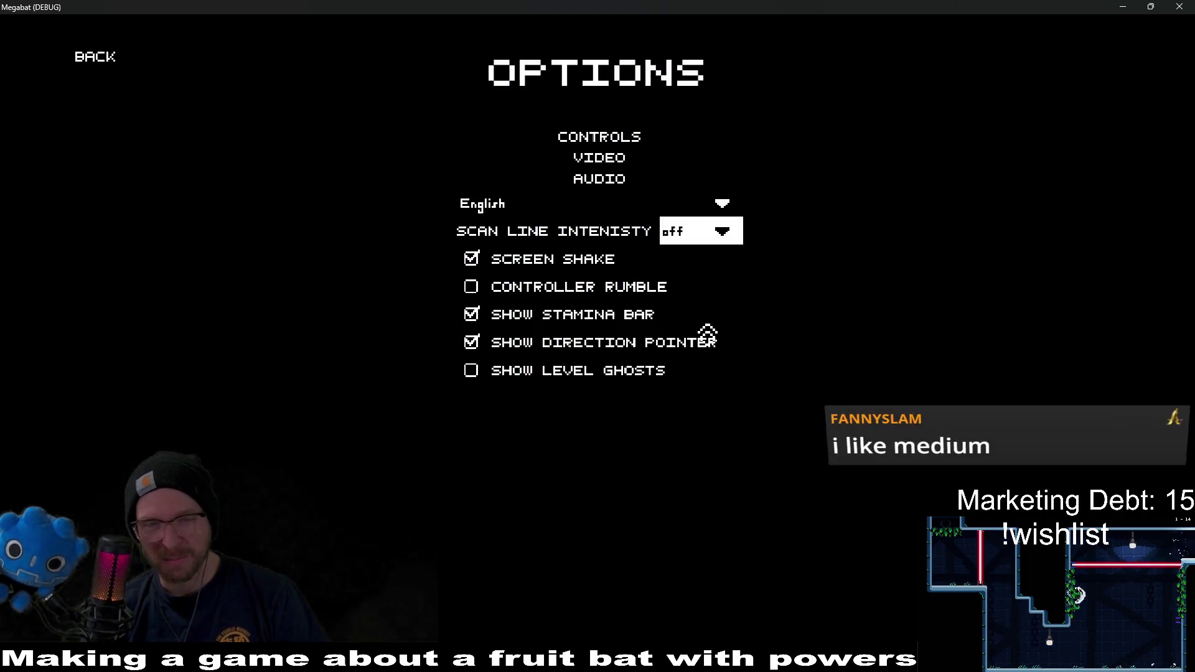
{"action": "left_click", "coordinate": [707, 334]}
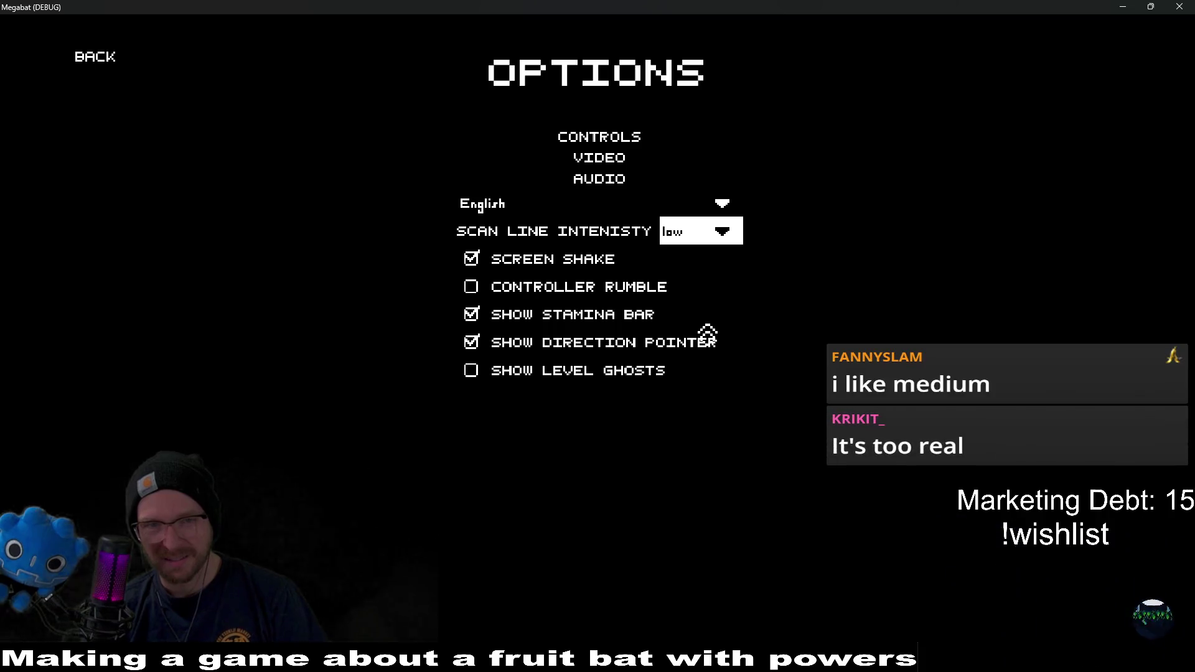
{"action": "key", "text": "Escape"}
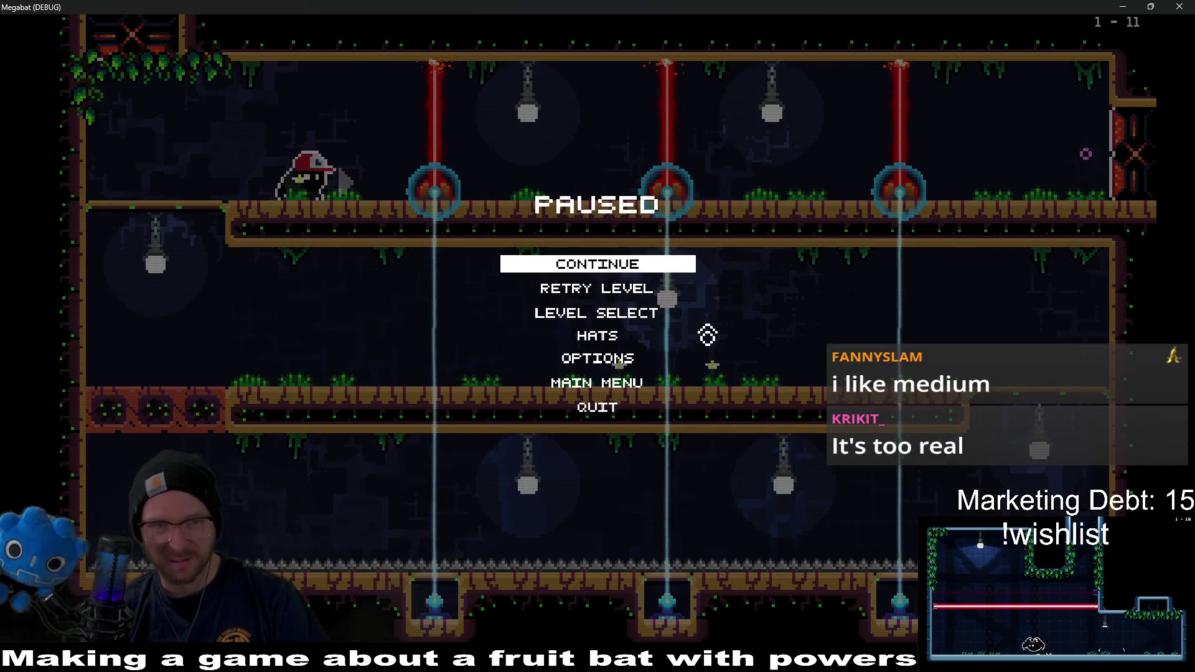
{"action": "key", "text": "Escape"}
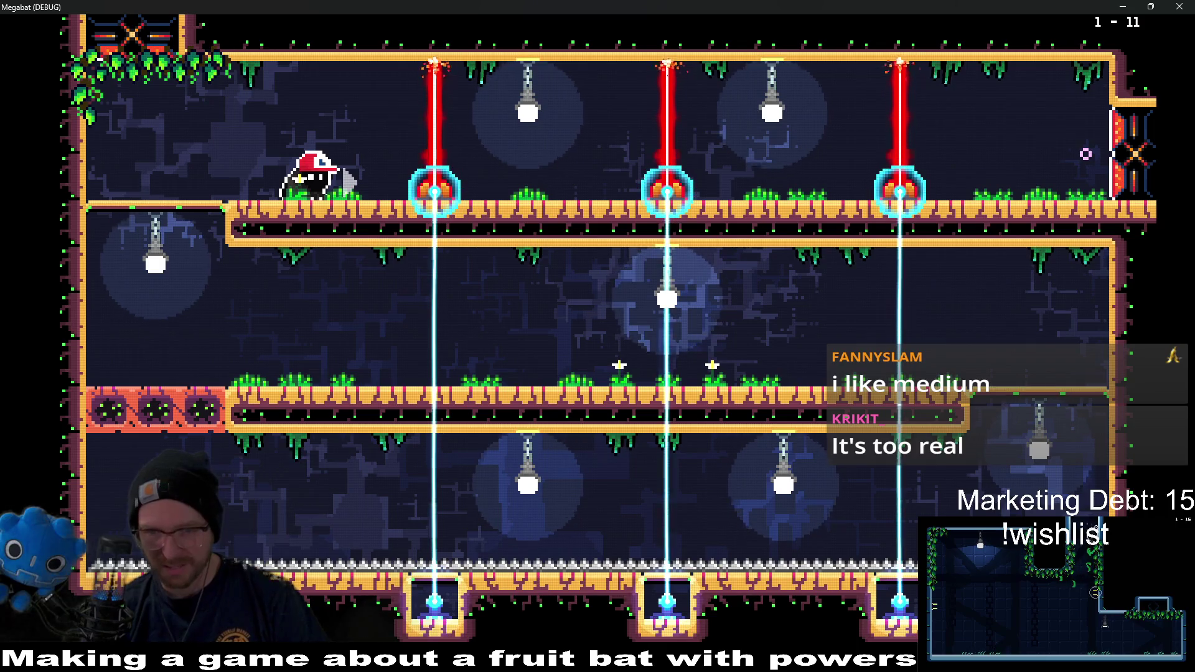
Step: Set Scan Line Intensity back to medium and resume level 1-11
{"action": "key", "text": "Escape"}
{"action": "key", "text": "Down"}
{"action": "key", "text": "Down"}
{"action": "key", "text": "Down"}
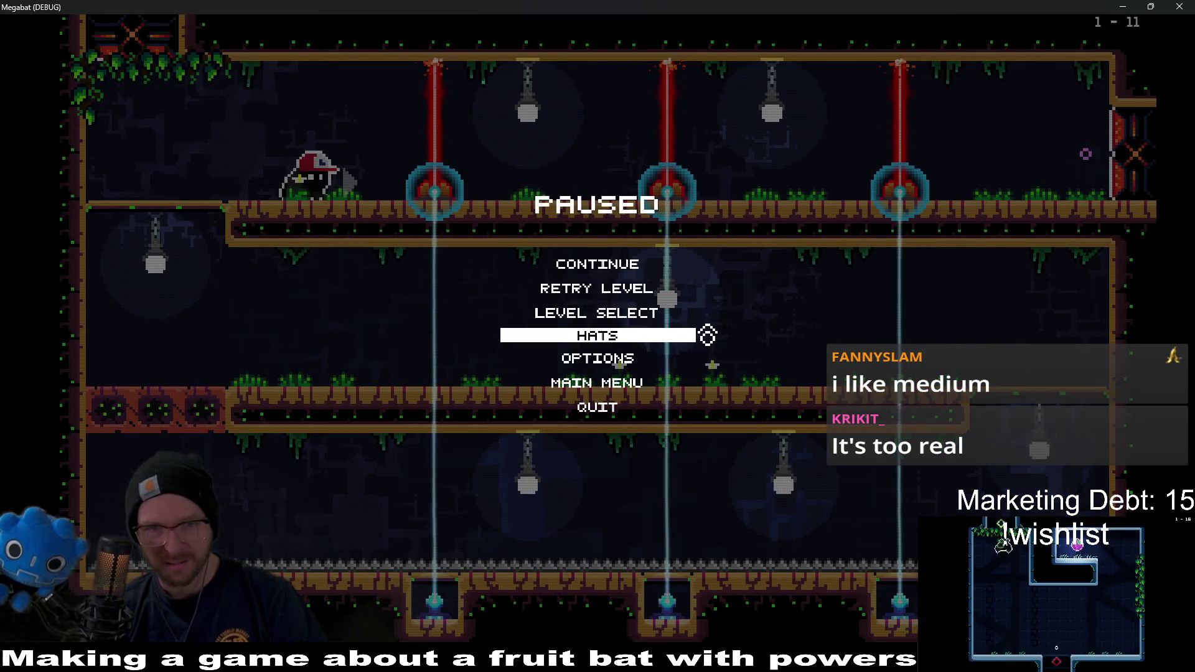
{"action": "key", "text": "Return"}
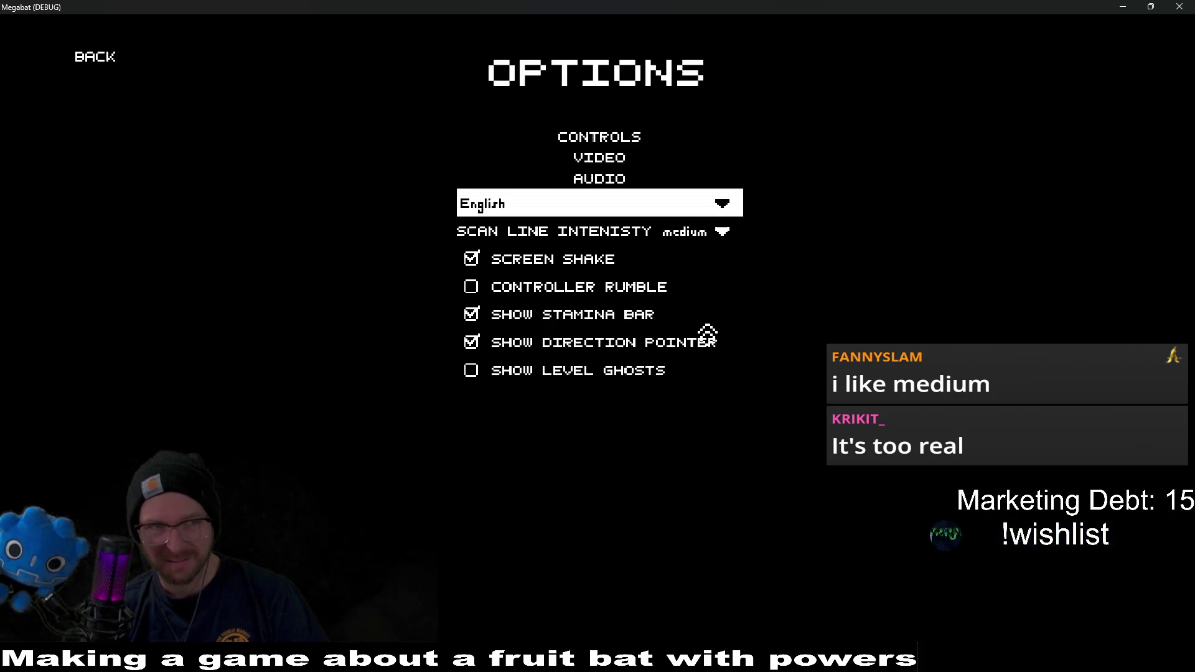
{"action": "key", "text": "Escape"}
{"action": "key", "text": "Escape"}
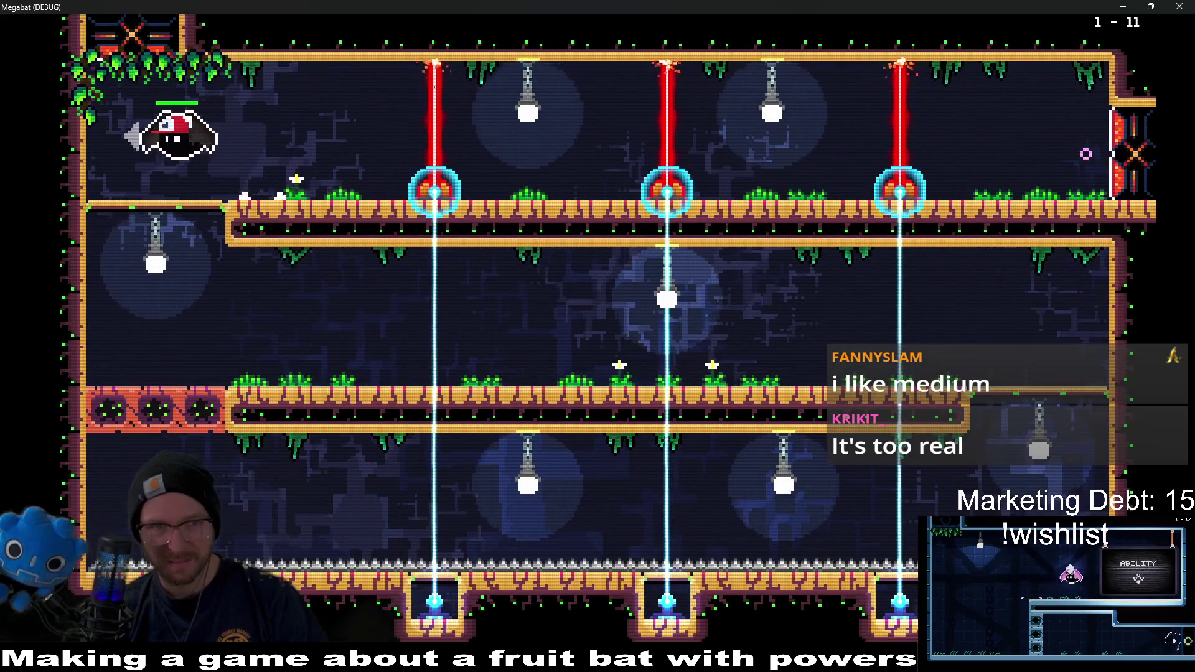
Step: Break through the orange blocks and get past the laser along the top corridor
{"action": "key", "text": "Right"}
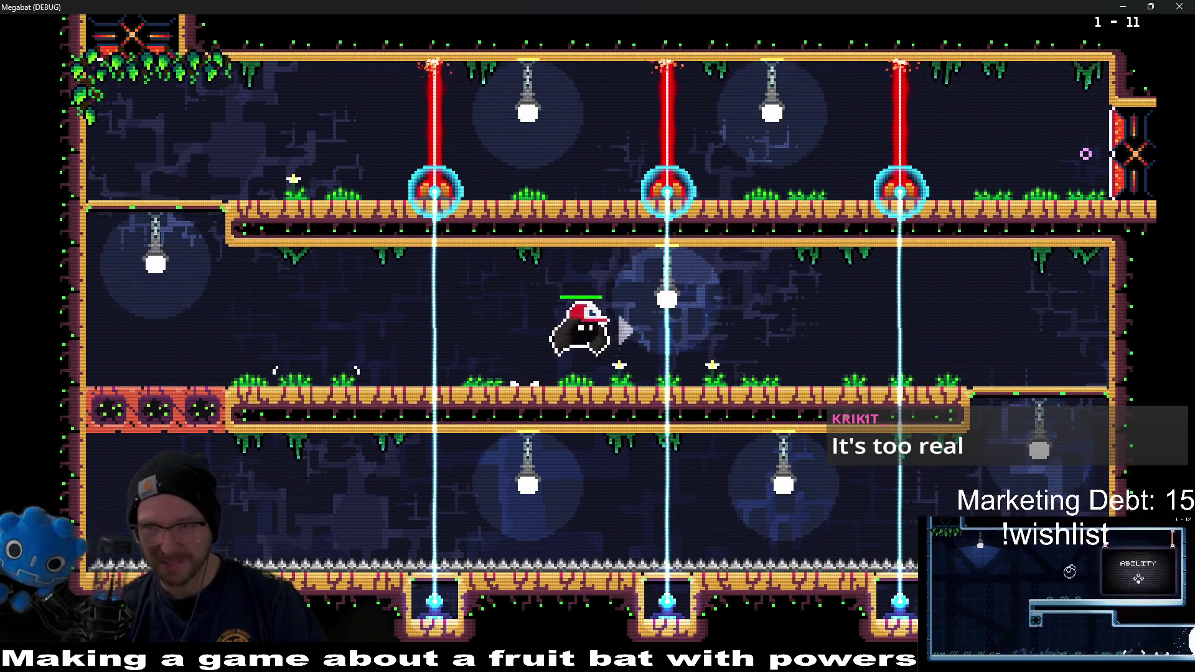
{"action": "key", "text": "Right"}
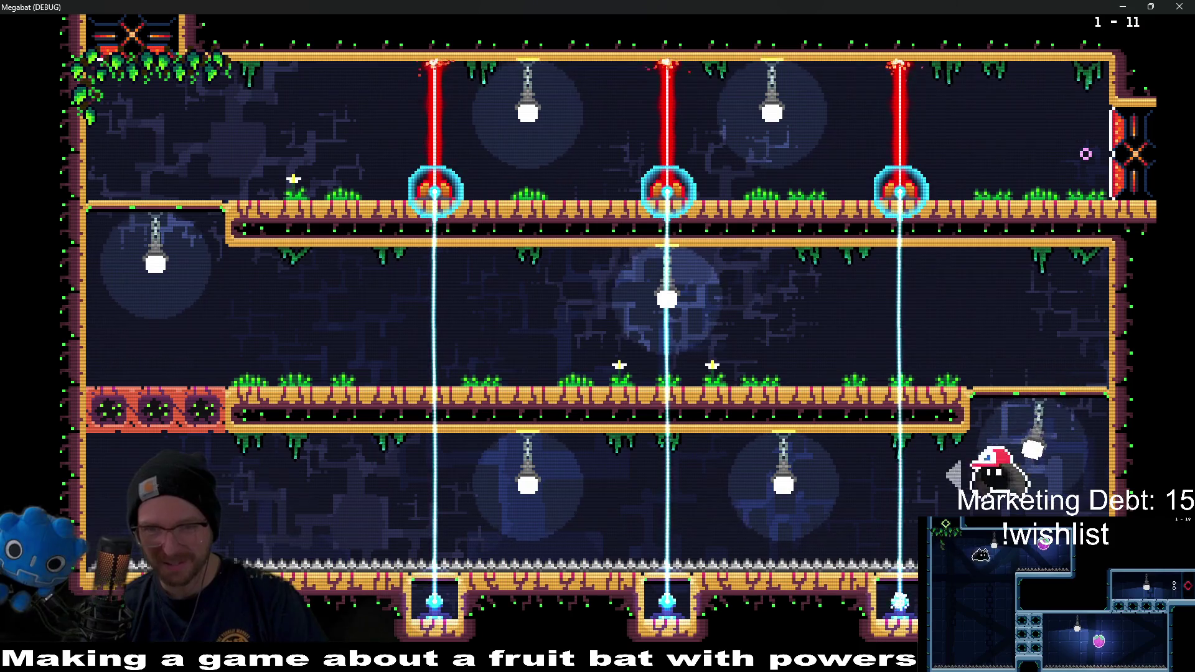
{"action": "key", "text": "Left"}
{"action": "key", "text": "Left"}
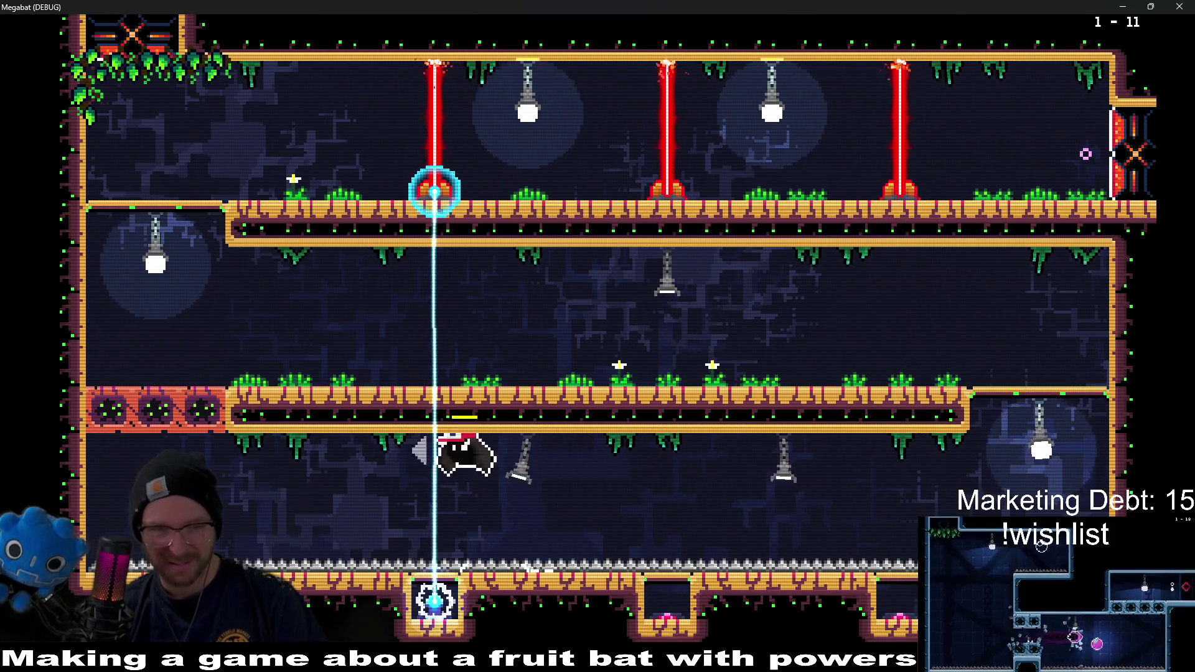
{"action": "key", "text": "Up"}
{"action": "key", "text": "Right"}
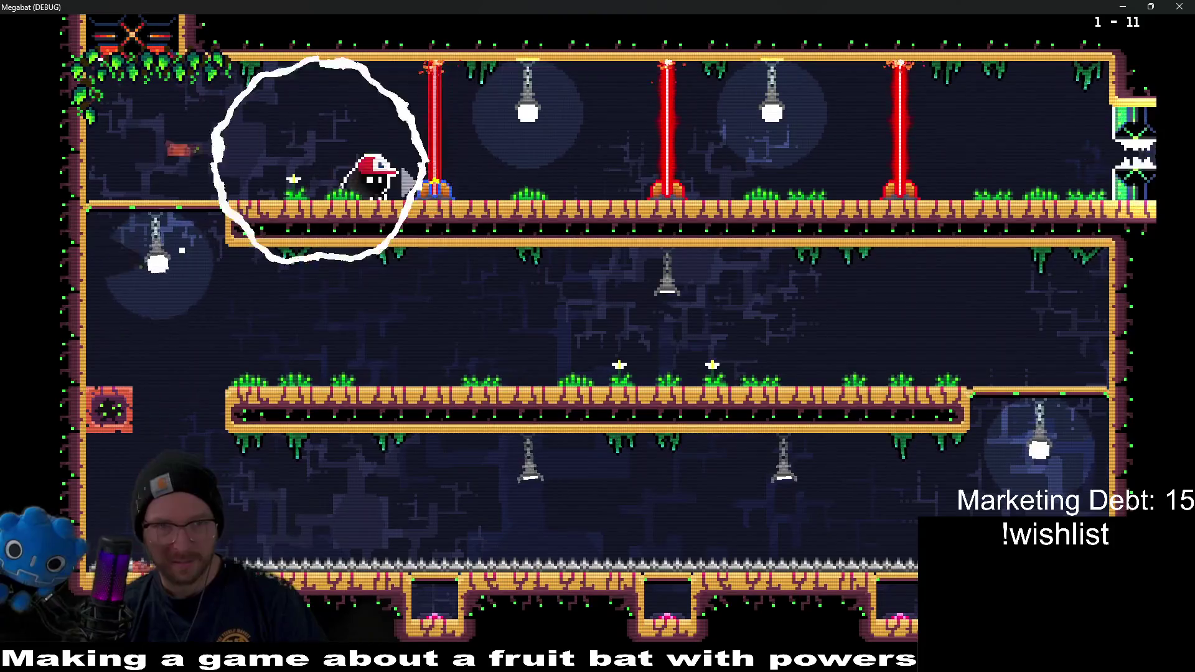
{"action": "key", "text": "Up"}
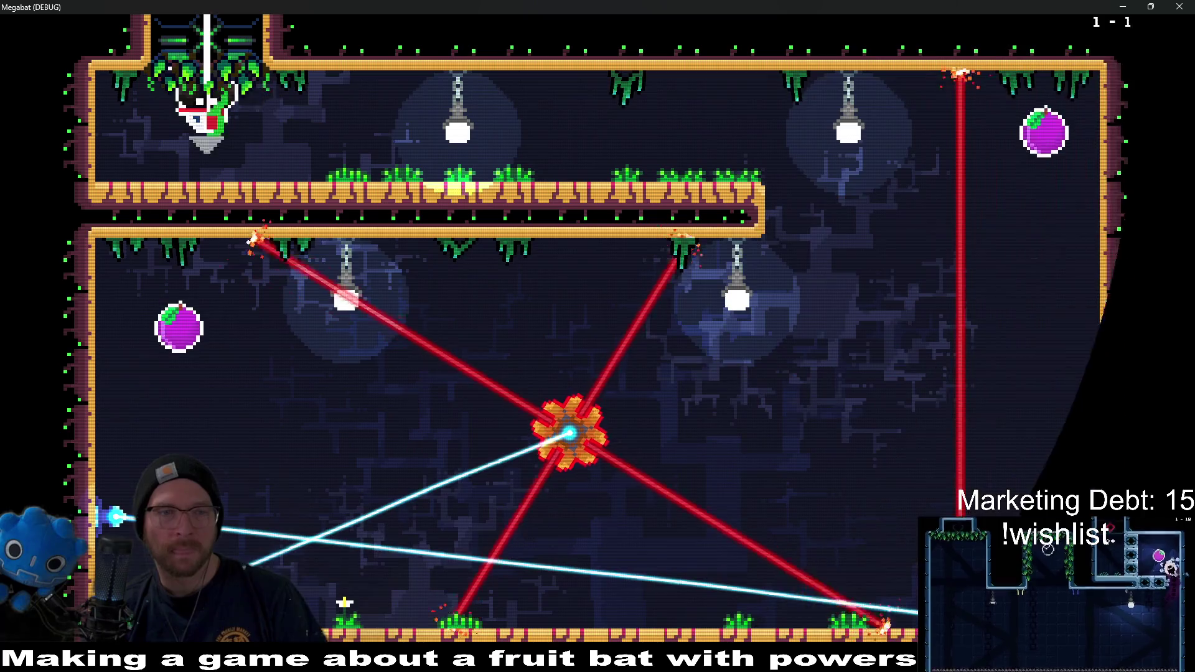
{"action": "key", "text": "Right"}
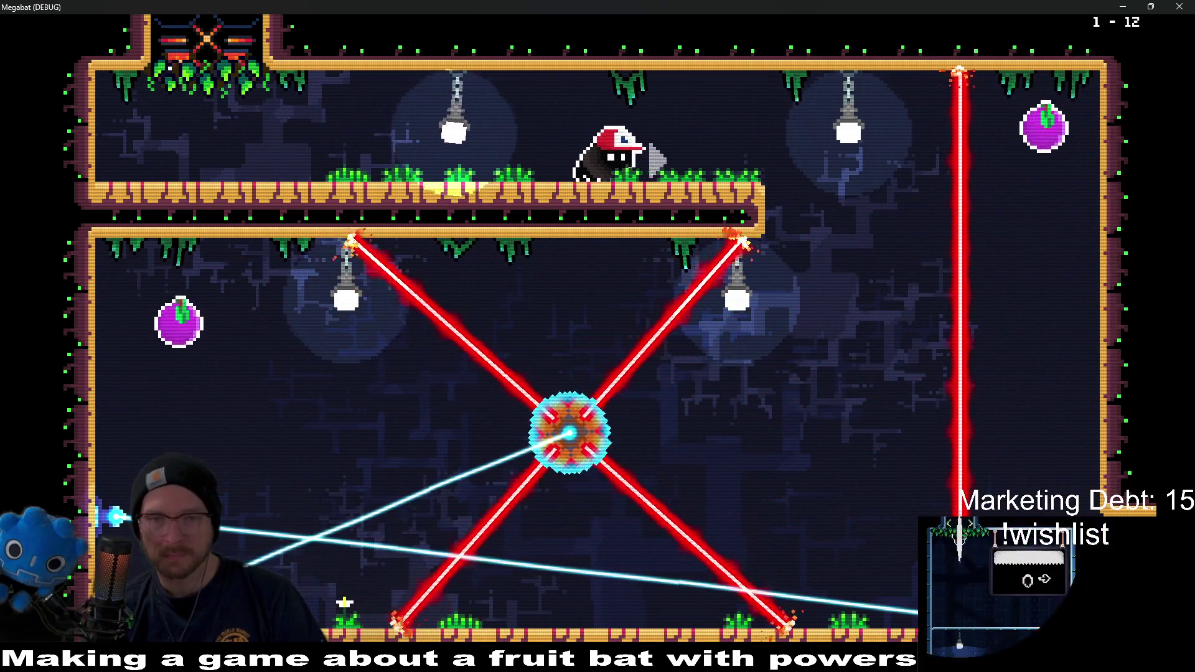
{"action": "key", "text": "Up"}
Step: Eat the left and top-right fruits between the rotating lasers to reach level 1-13
{"action": "key", "text": "Left"}
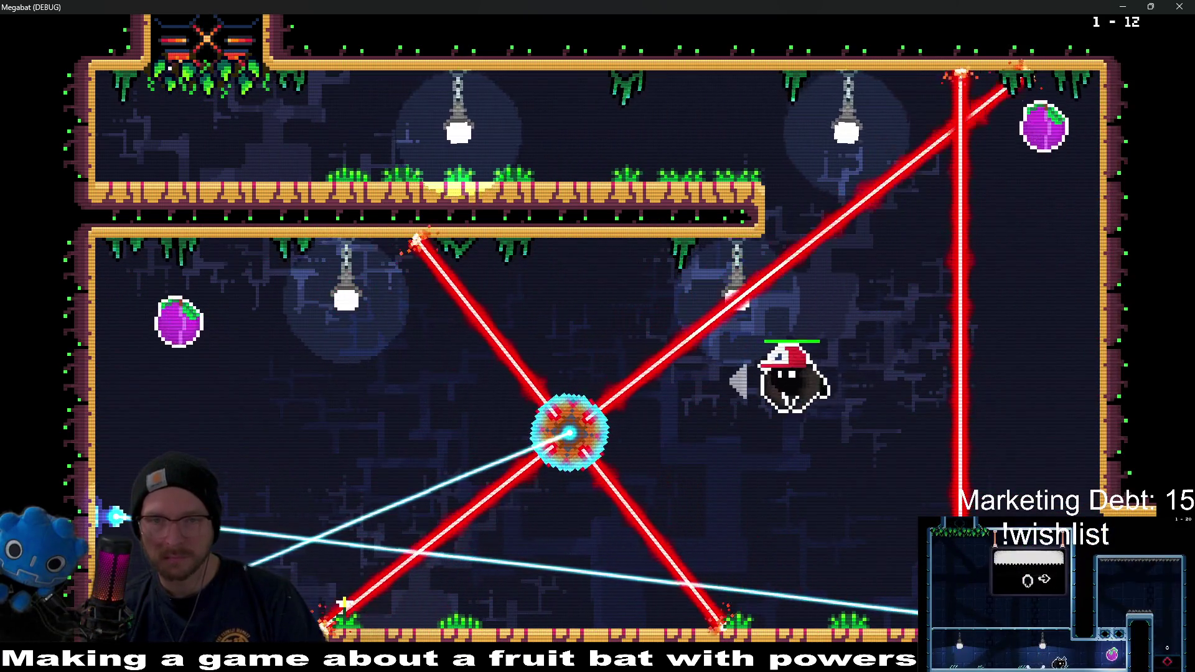
{"action": "key", "text": "Left"}
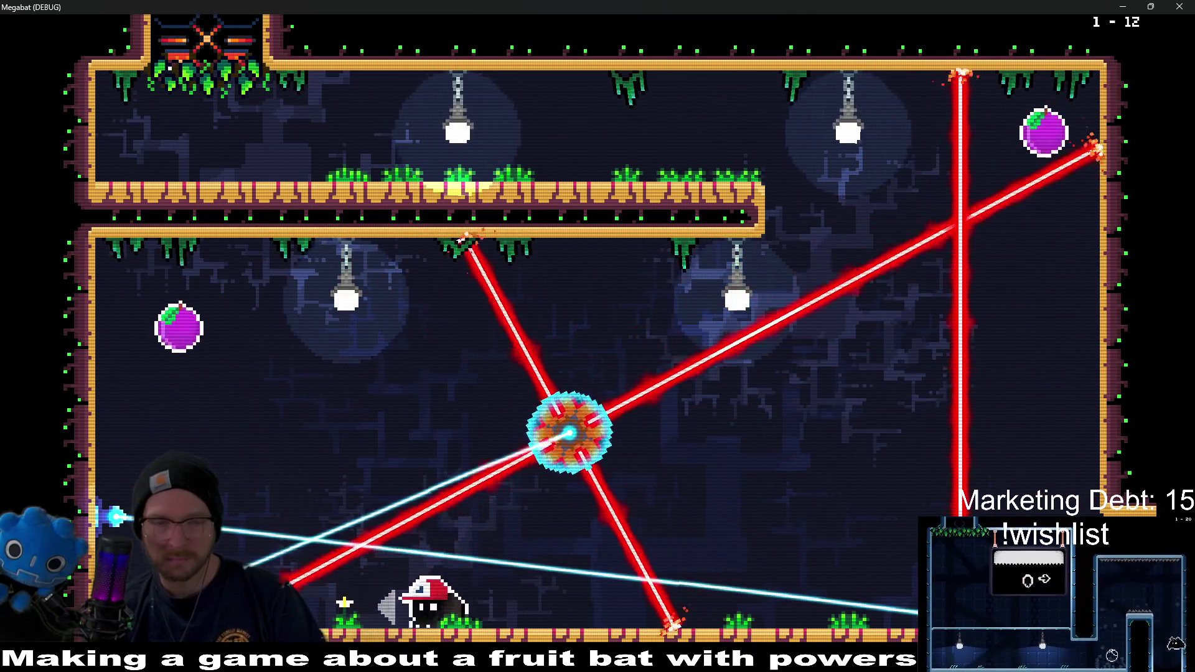
{"action": "key", "text": "Up"}
{"action": "key", "text": "Right"}
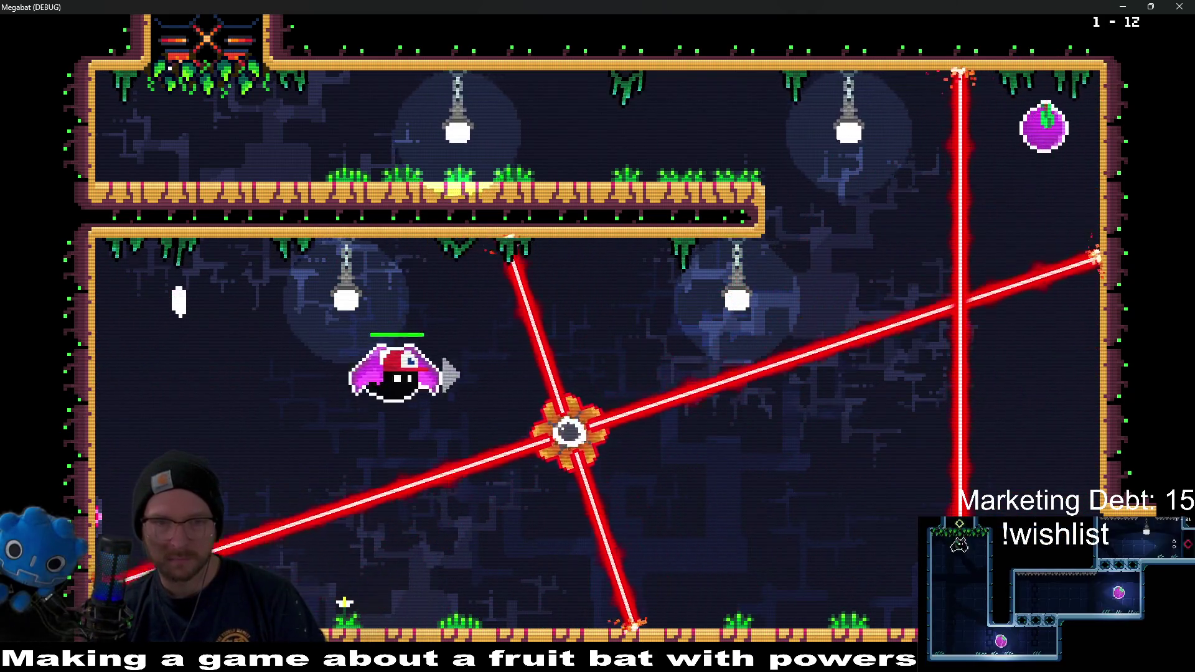
{"action": "key", "text": "Right"}
{"action": "key", "text": "Up"}
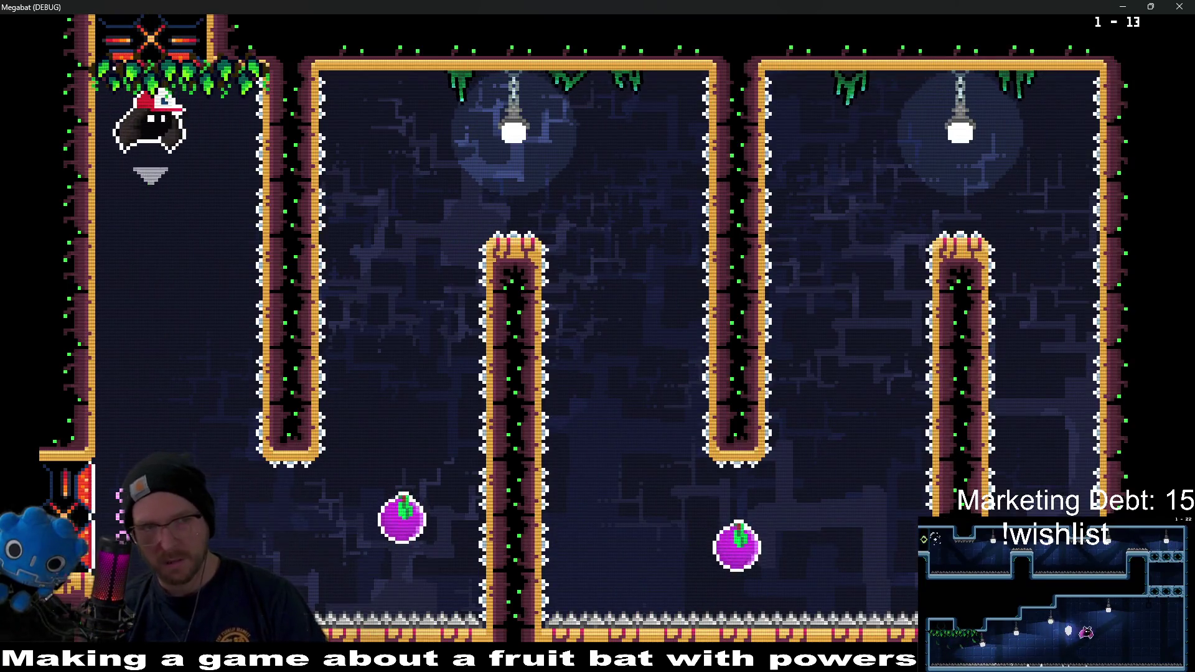
Step: Eat the fruits up the pillar and descend the right room's wall
{"action": "key", "text": "Up"}
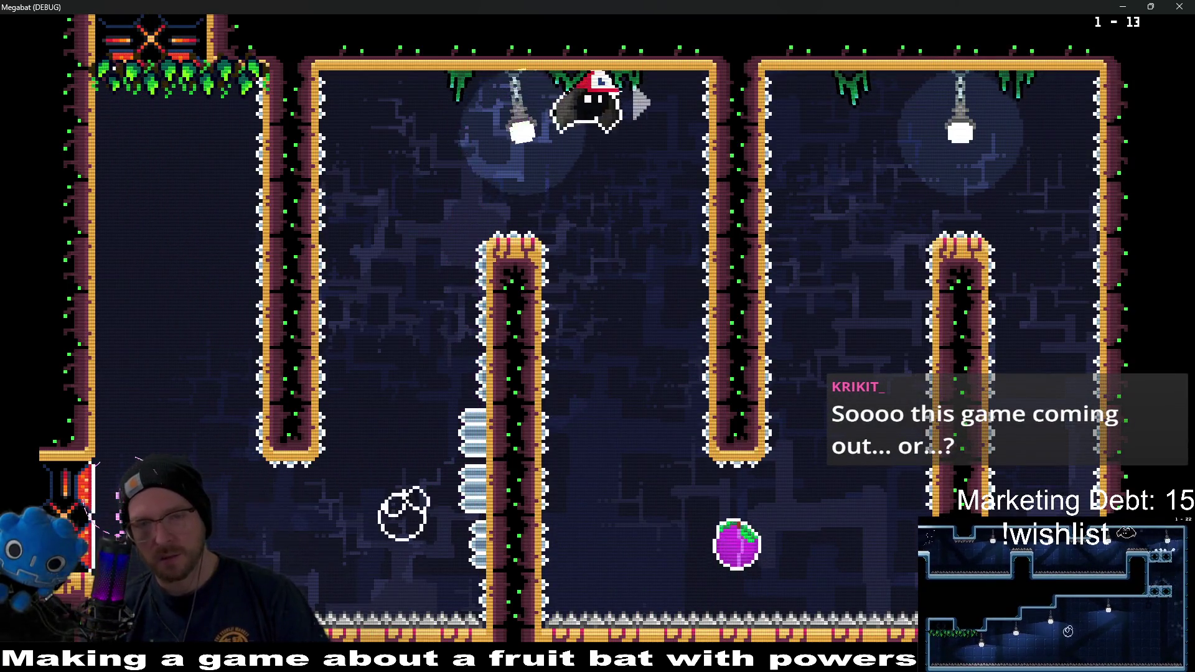
{"action": "key", "text": "Up"}
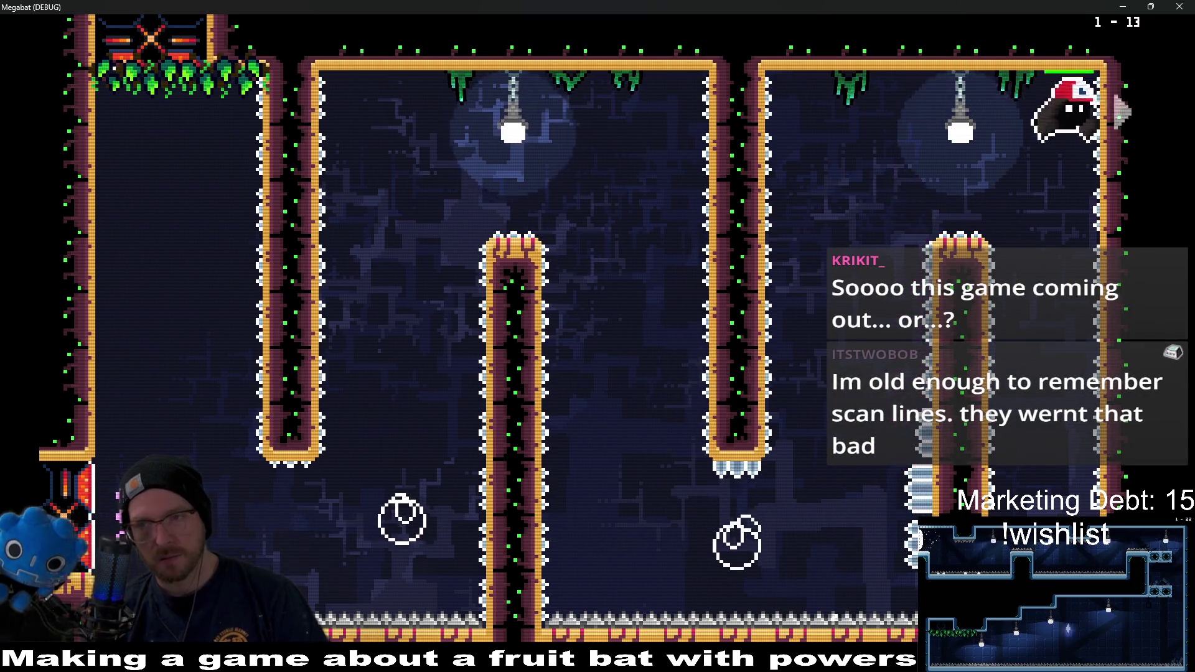
{"action": "key", "text": "Down"}
{"action": "key", "text": "Up"}
{"action": "key", "text": "Down"}
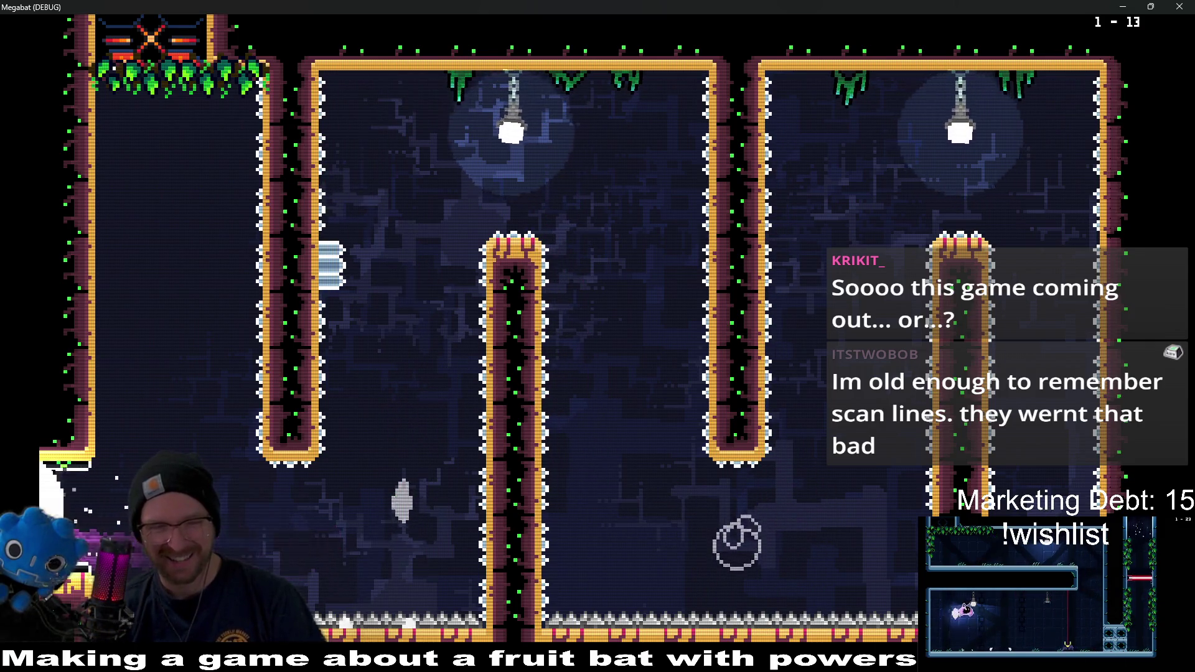
{"action": "key", "text": "Right"}
{"action": "key", "text": "Right"}
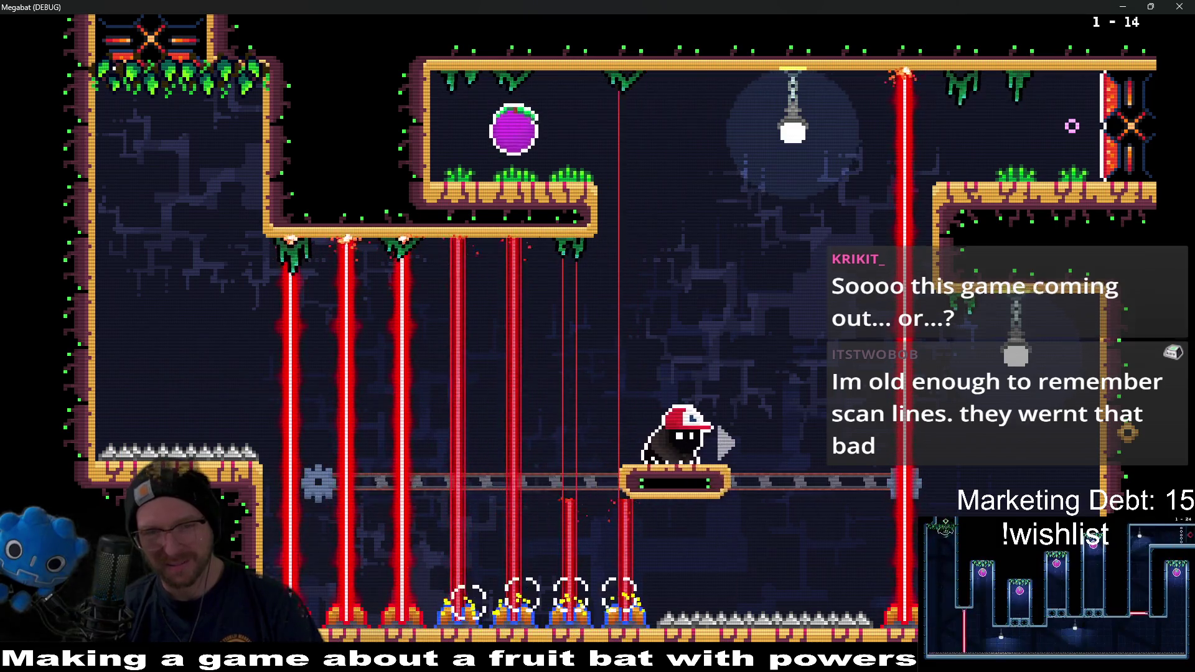
Step: Collect the purple fruits, including the lower-right one, and leave through the top exit
{"action": "key", "text": "space"}
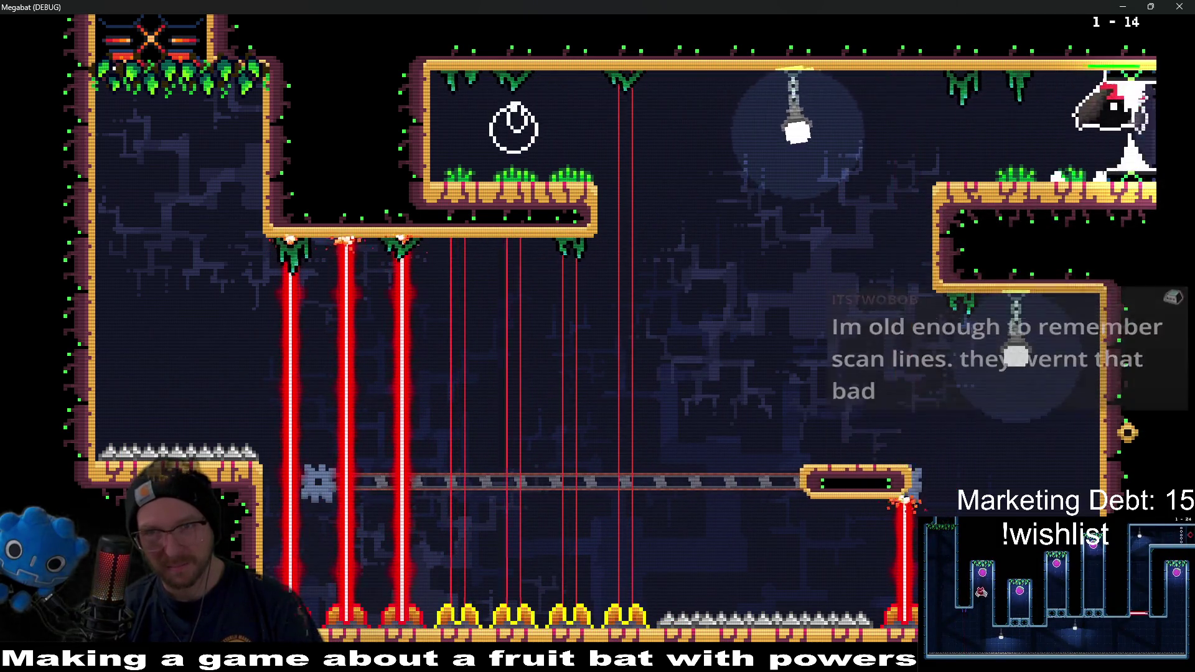
{"action": "key", "text": "Right"}
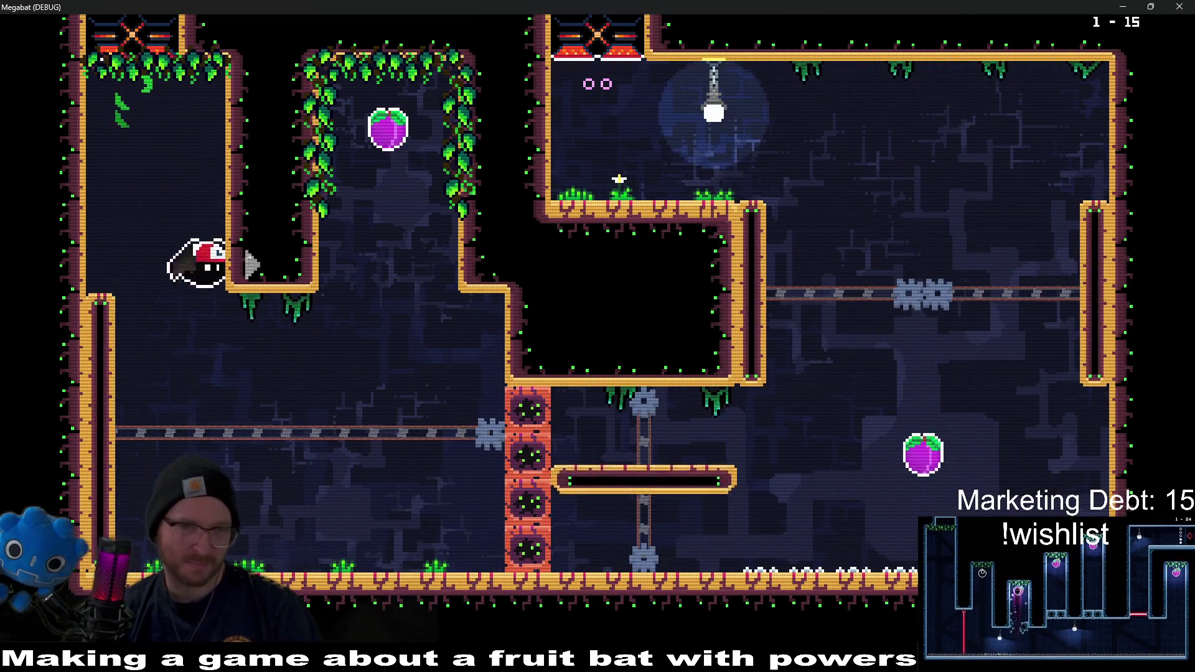
{"action": "key", "text": "space"}
{"action": "key", "text": "Down"}
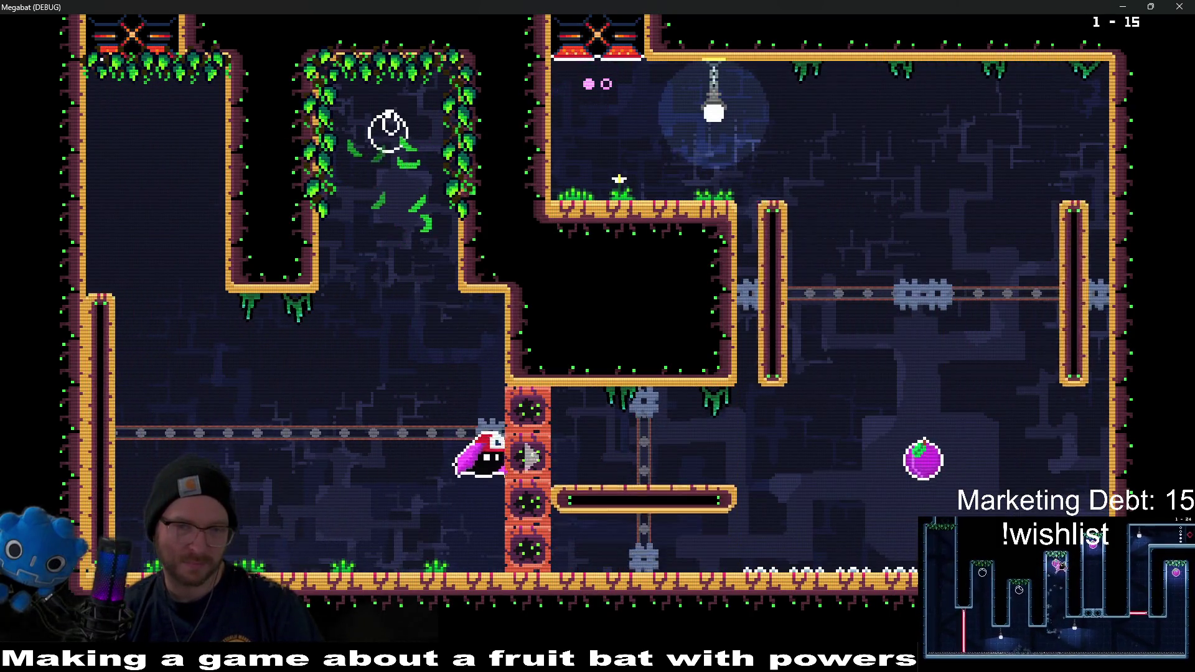
{"action": "key", "text": "Right"}
{"action": "key", "text": "space"}
{"action": "key", "text": "Up"}
{"action": "key", "text": "Left"}
{"action": "key", "text": "Up"}
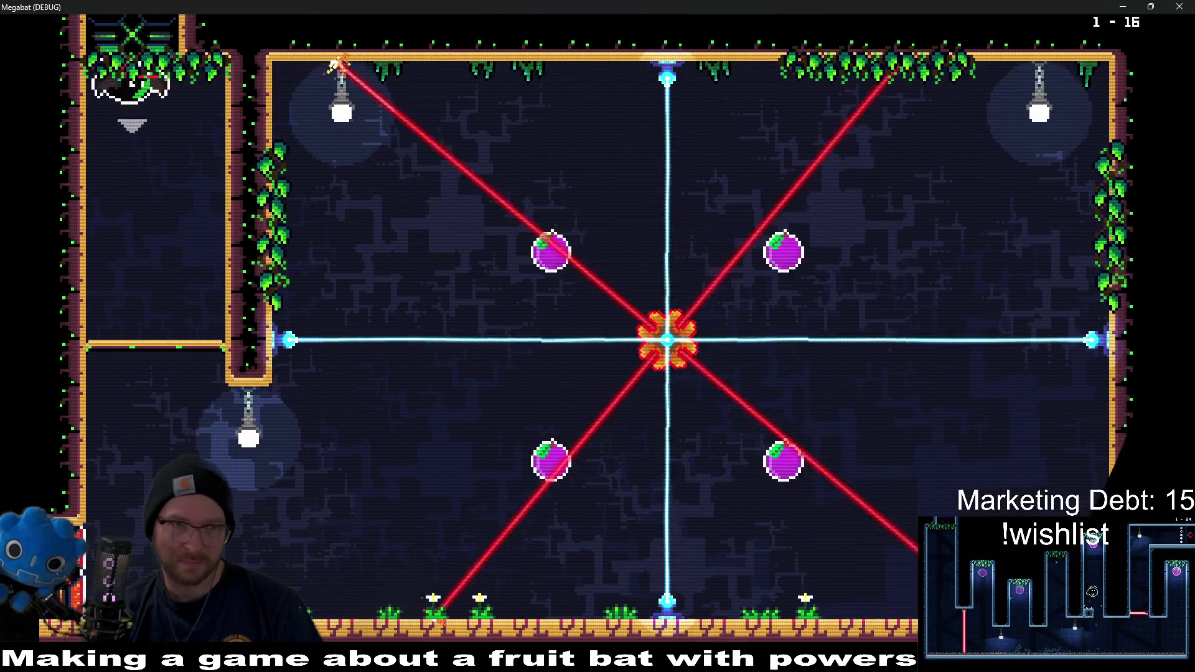
Step: Collect the upper-left, upper-right and lower fruits, then pause on level 1-17
{"action": "key", "text": "Right"}
{"action": "key", "text": "Up"}
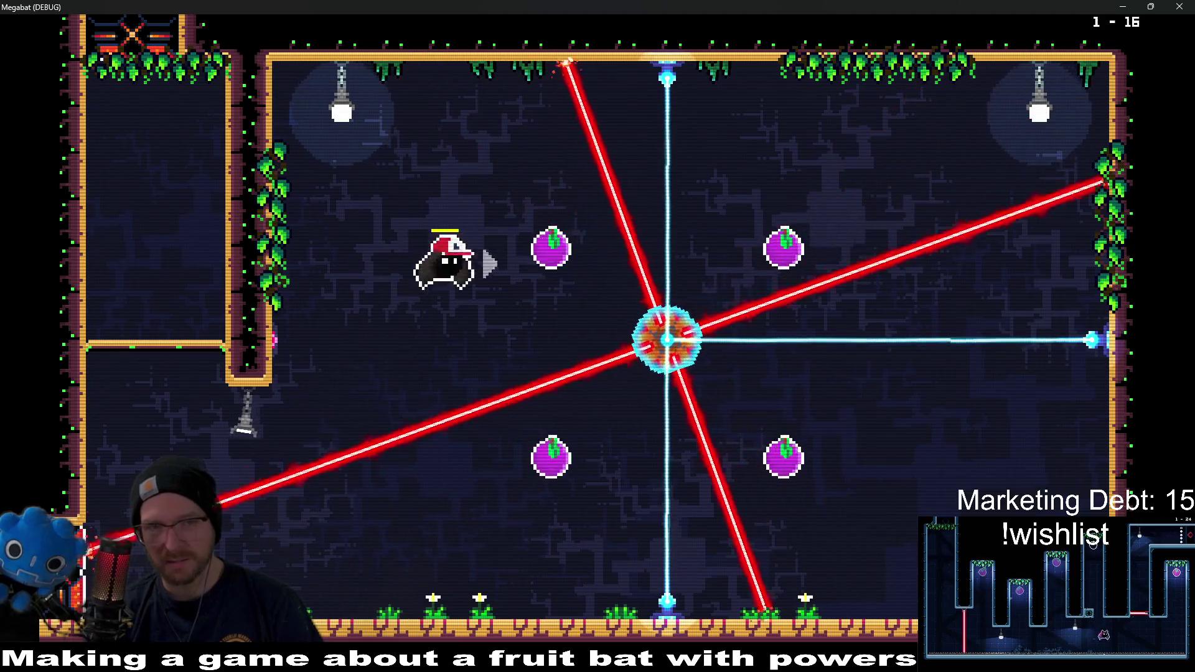
{"action": "key", "text": "Right"}
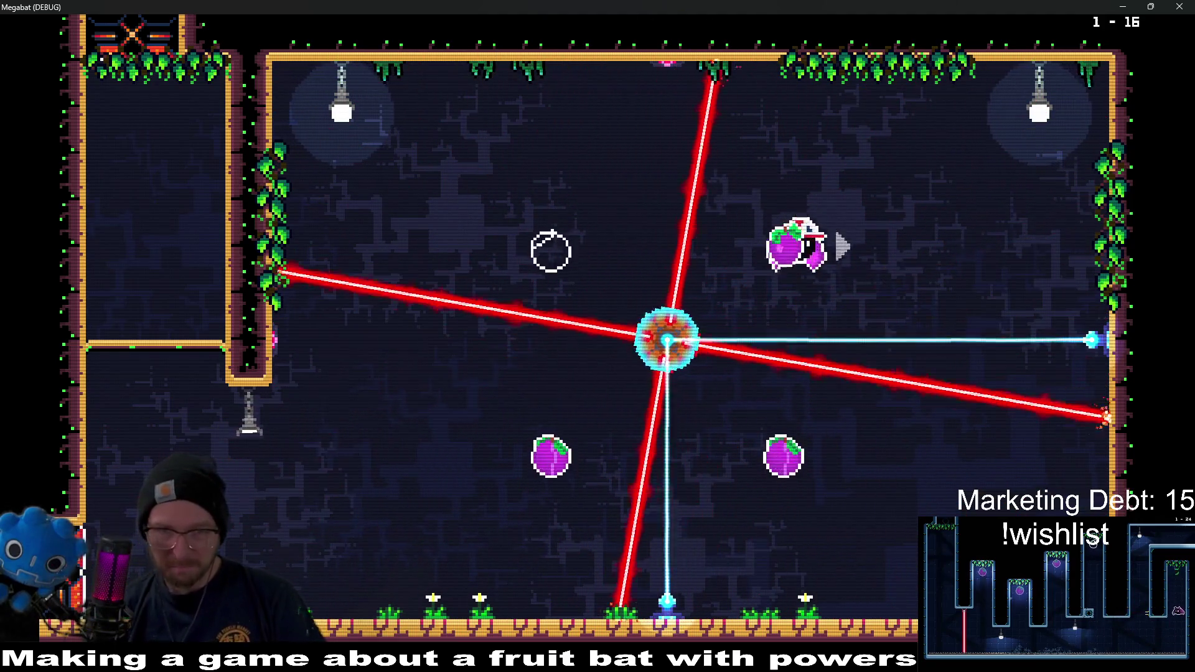
{"action": "key", "text": "Down"}
{"action": "key", "text": "Left"}
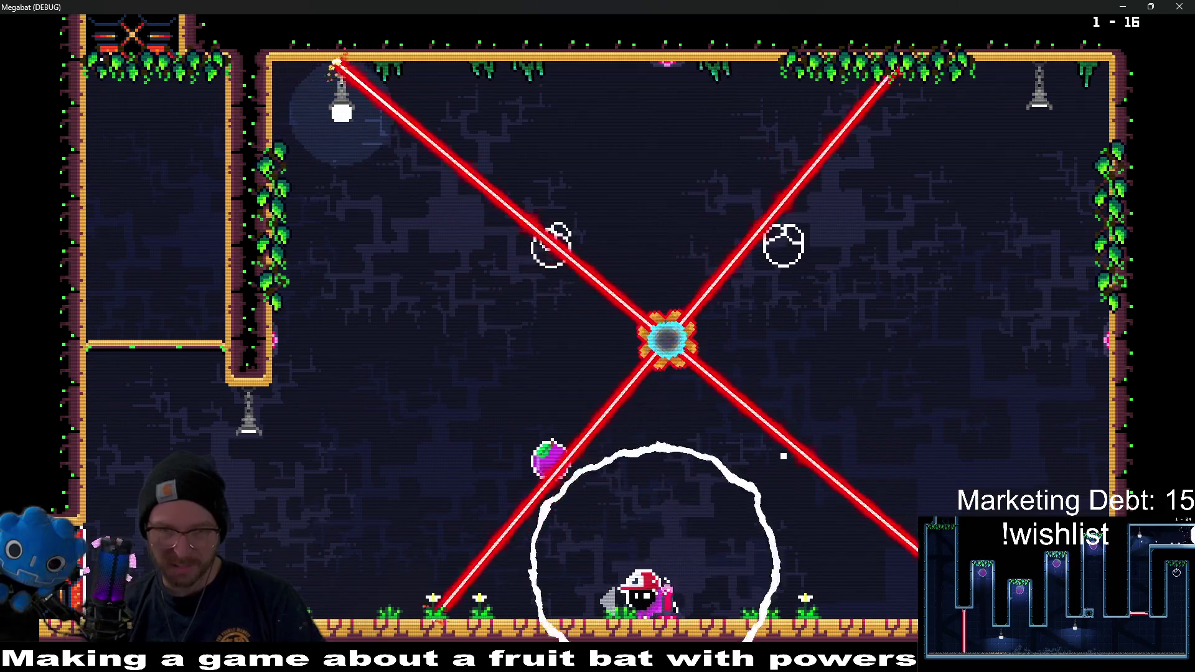
{"action": "key", "text": "Left"}
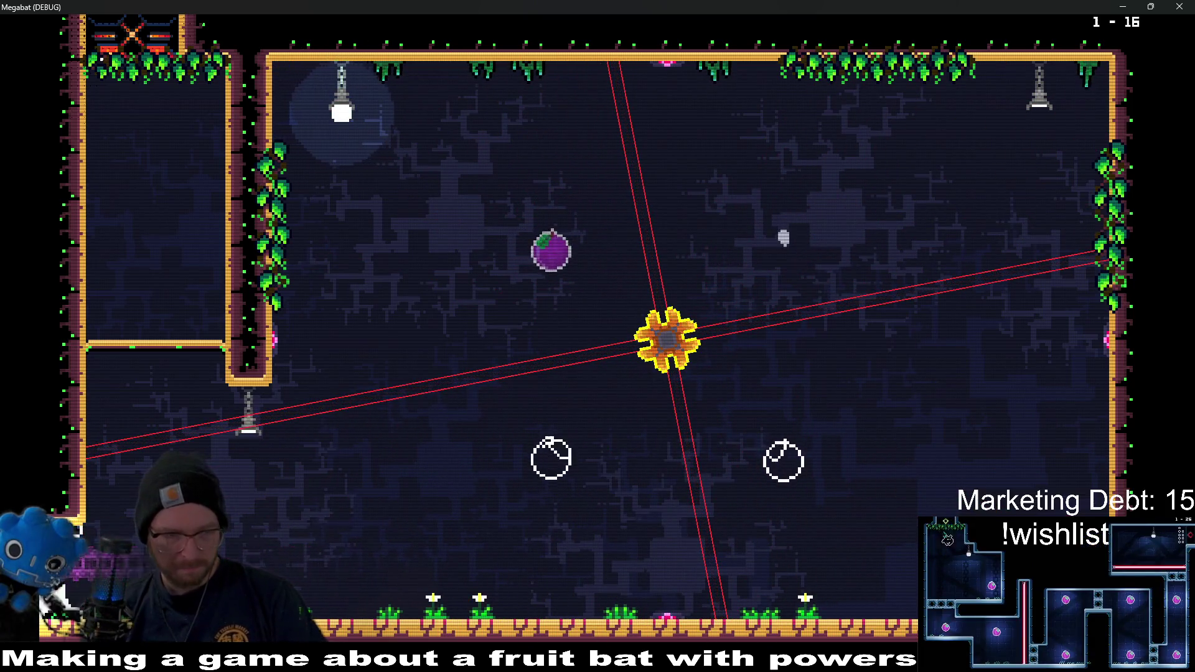
{"action": "key", "text": "Escape"}
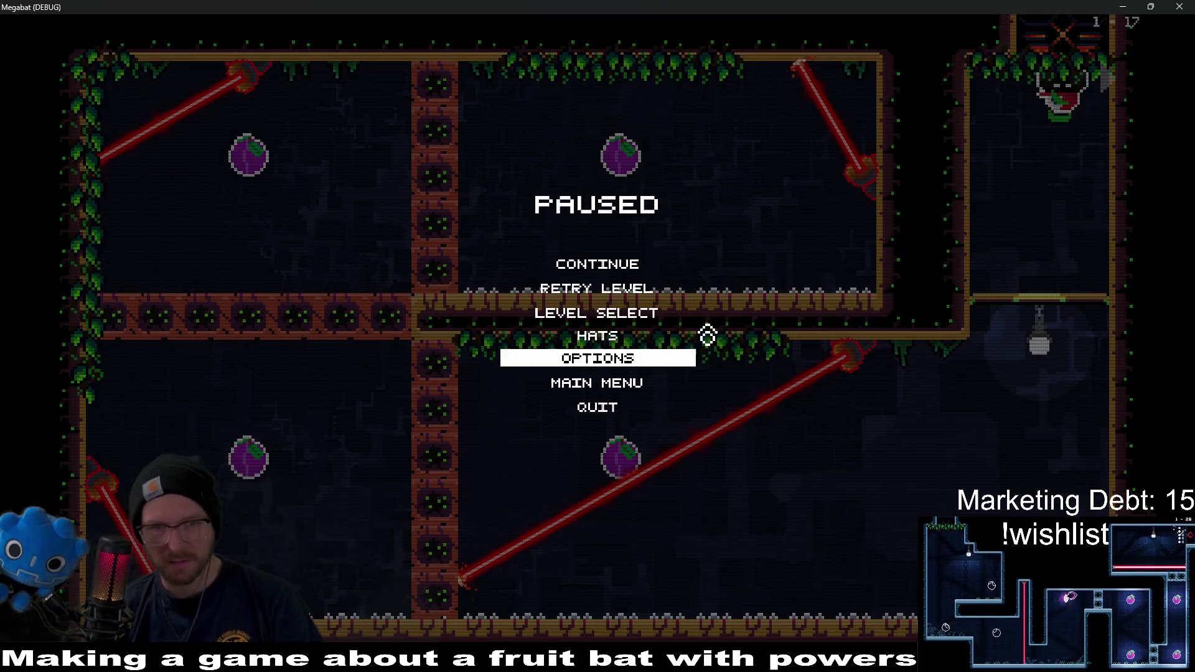
Step: Exit via Level Select, go BACK twice to the main menu, choose PLAY and load FOREST
{"action": "key", "text": "Return"}
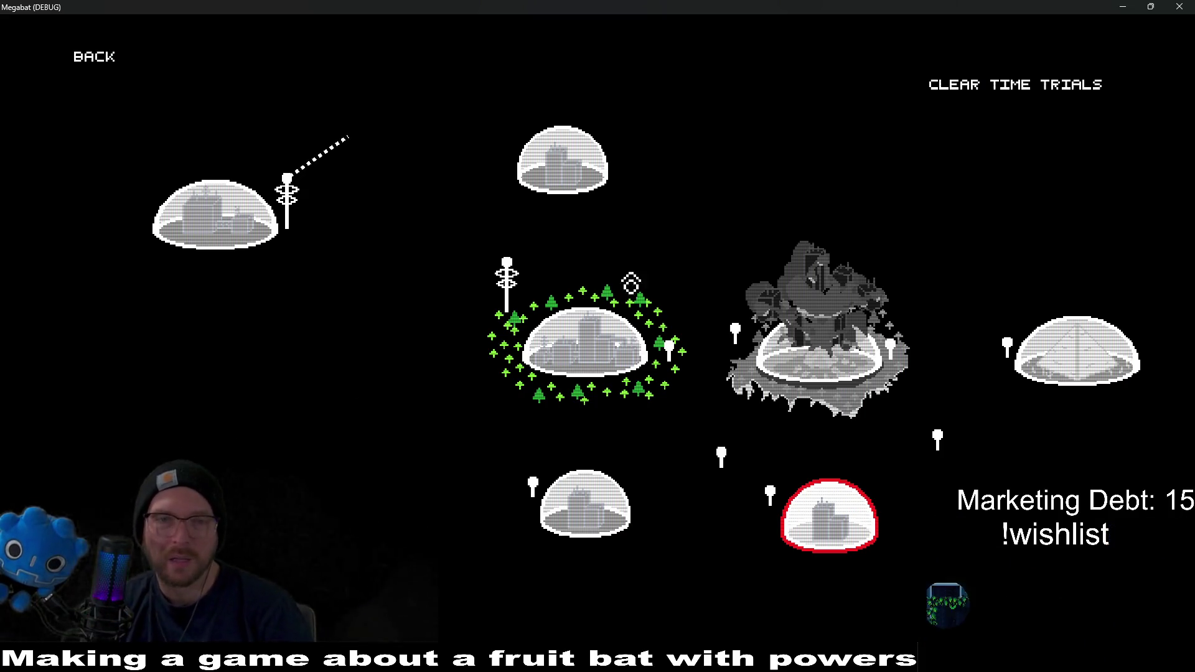
{"action": "left_click", "coordinate": [121, 58]}
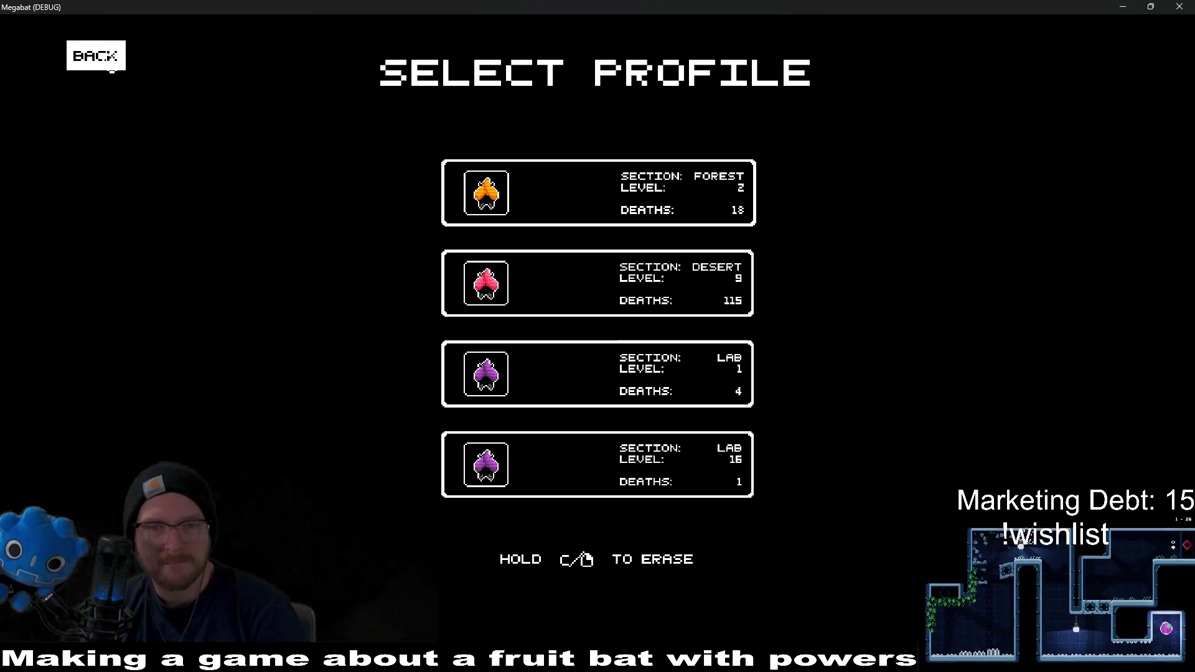
{"action": "left_click", "coordinate": [112, 68]}
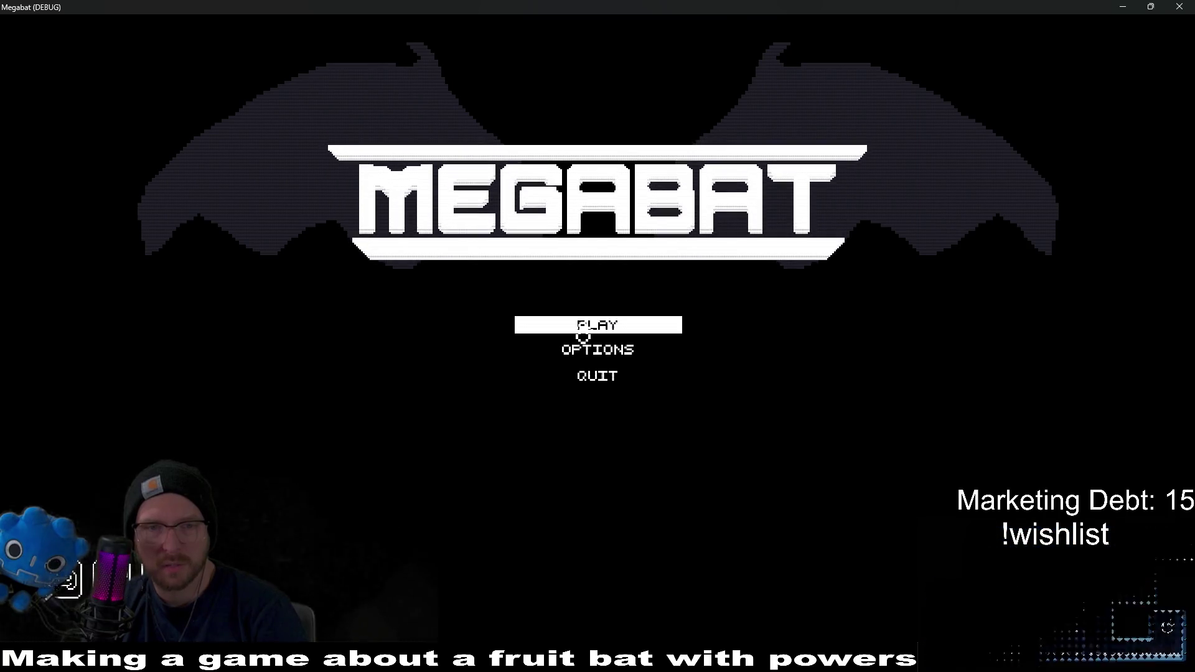
{"action": "left_click", "coordinate": [583, 333]}
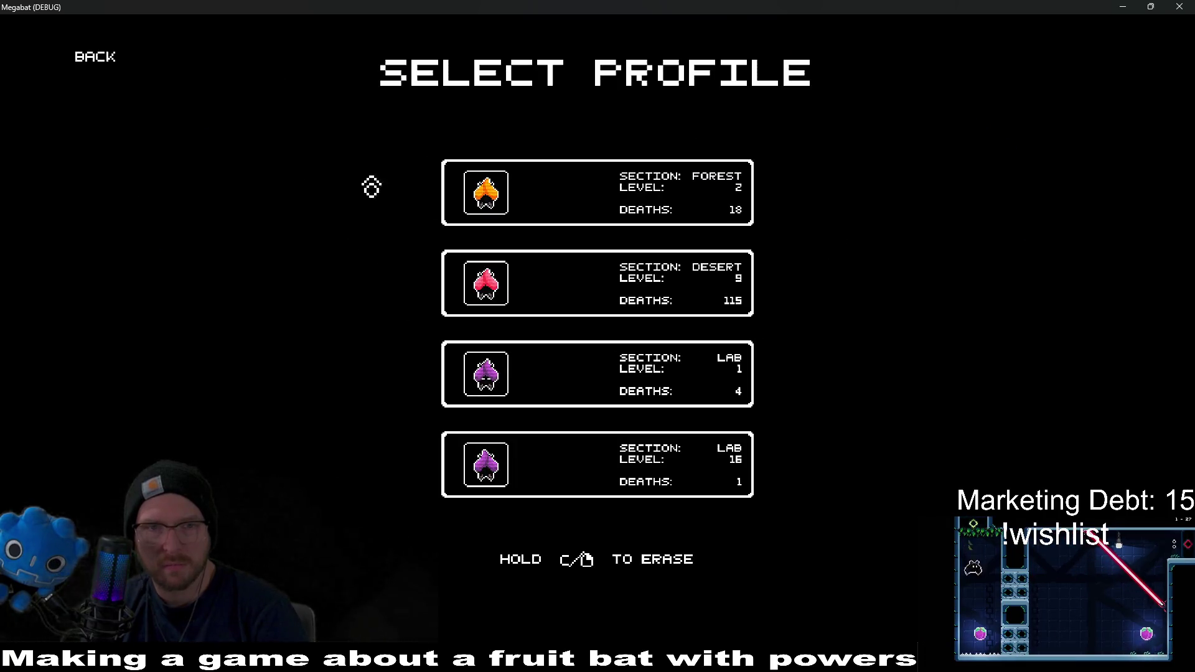
{"action": "left_click", "coordinate": [585, 208]}
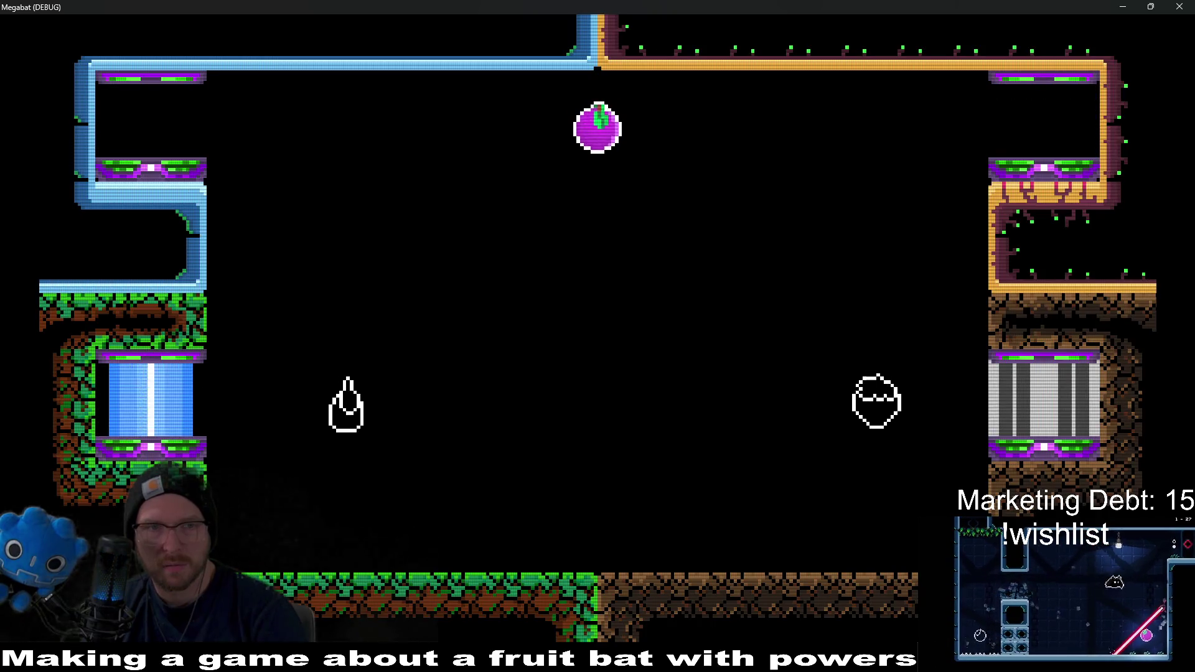
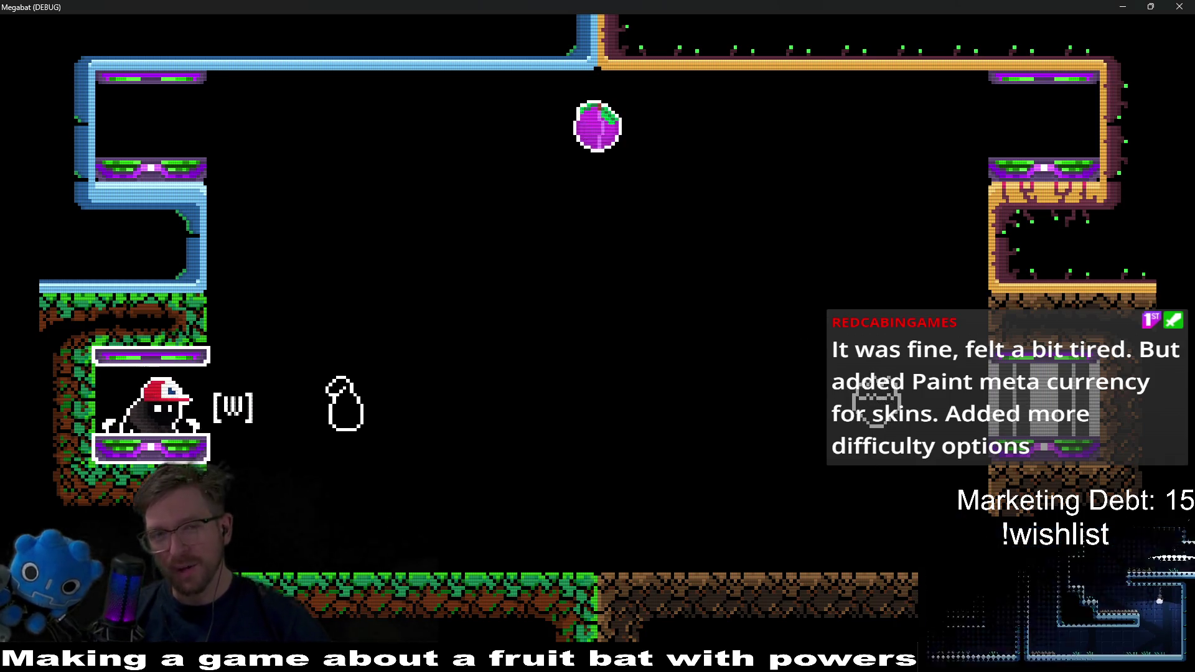
Step: Fly the bat up to the purple fruit, over the upper-right ledge, then down to jump from the floor
{"action": "key", "text": "w"}
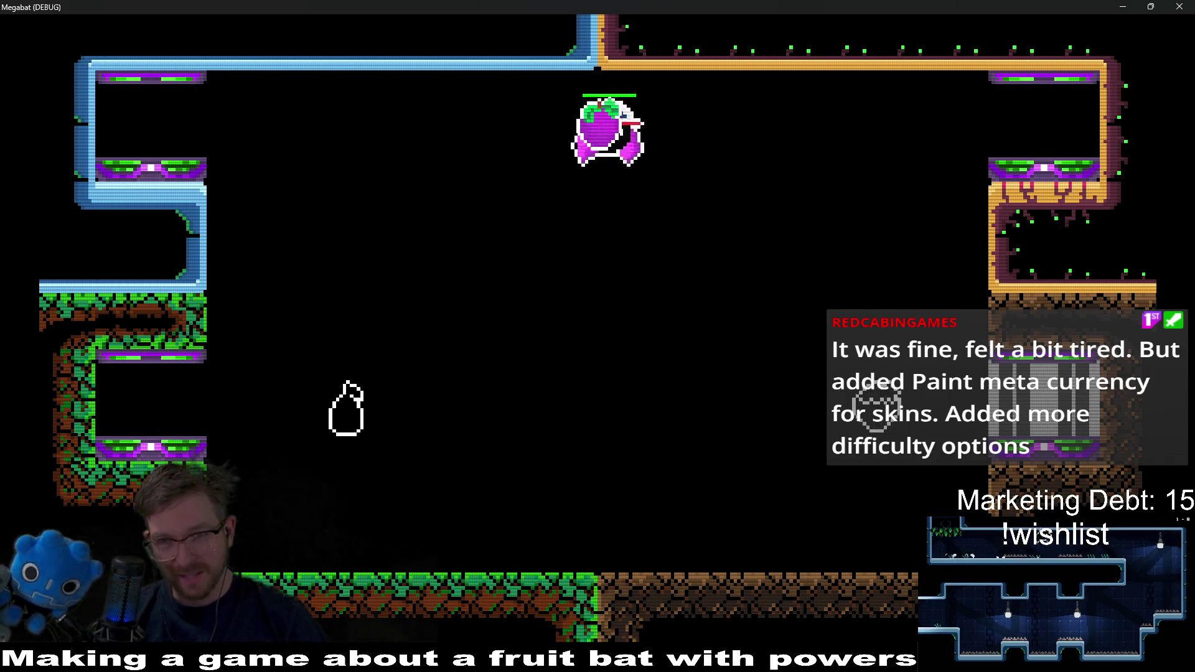
{"action": "key", "text": "d"}
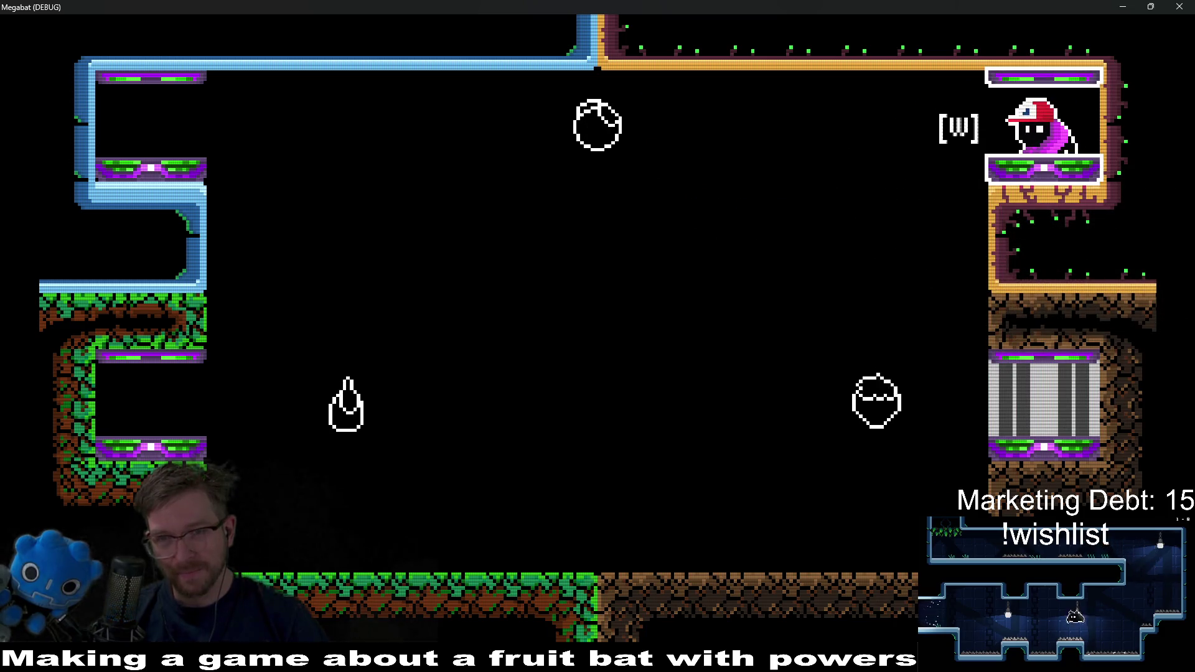
{"action": "key", "text": "s"}
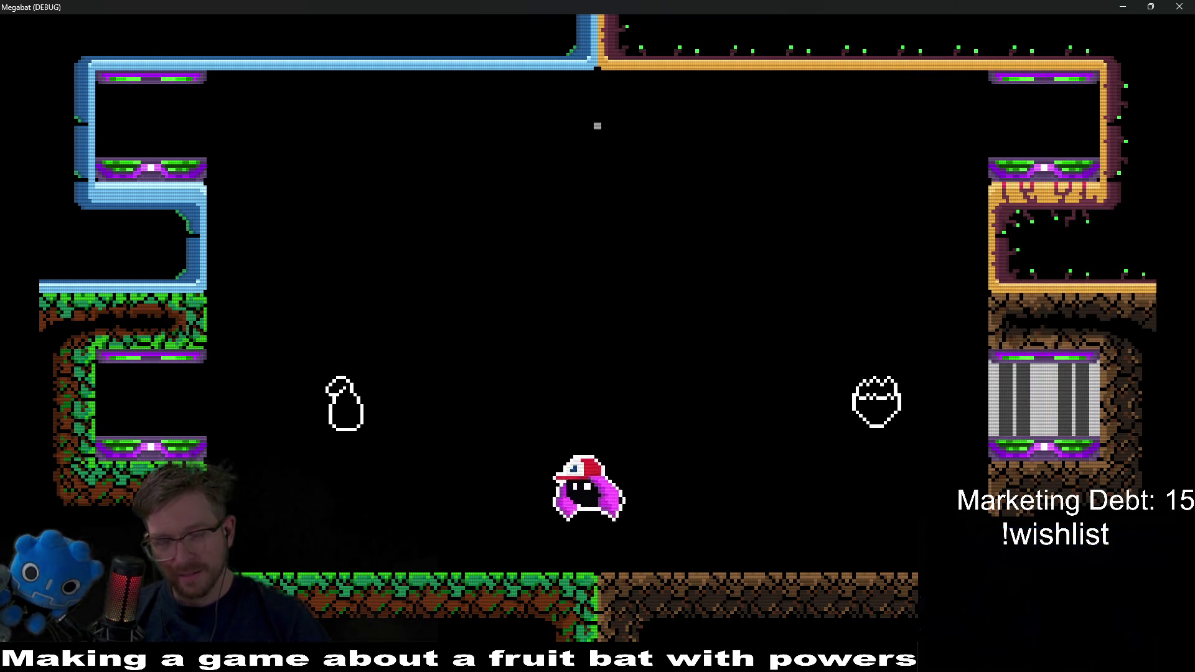
{"action": "key", "text": "a"}
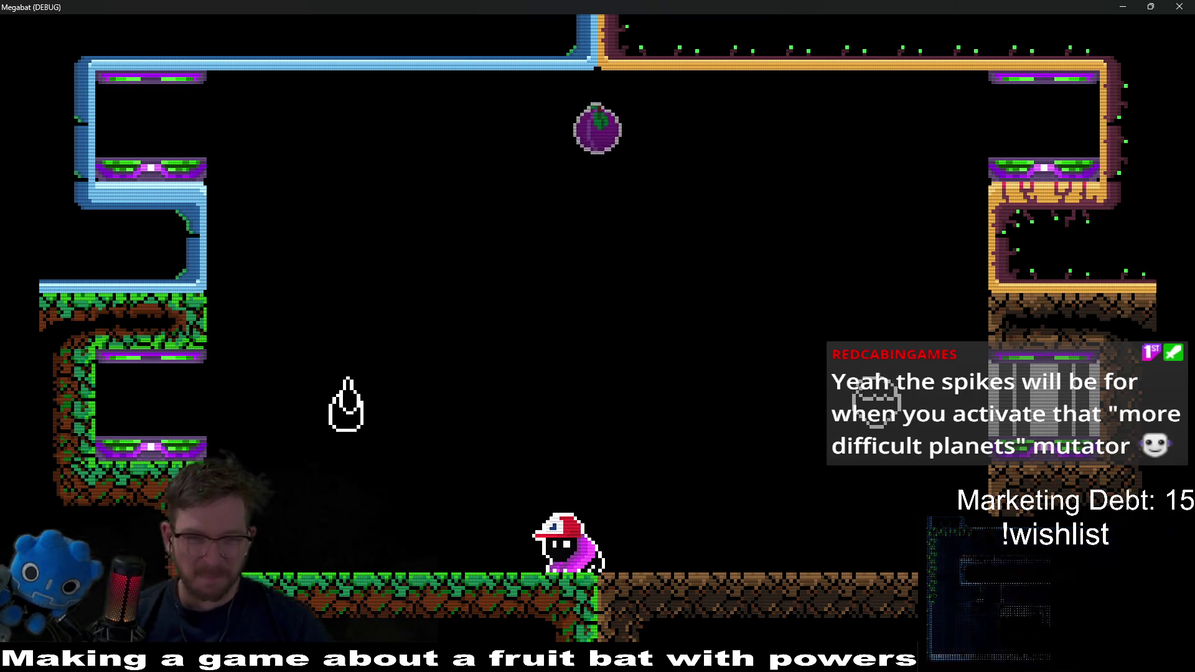
{"action": "key", "text": "space"}
Step: Drop the fruit, walk the bat right toward the gate, and close the Megabat debug window
{"action": "key", "text": "Down"}
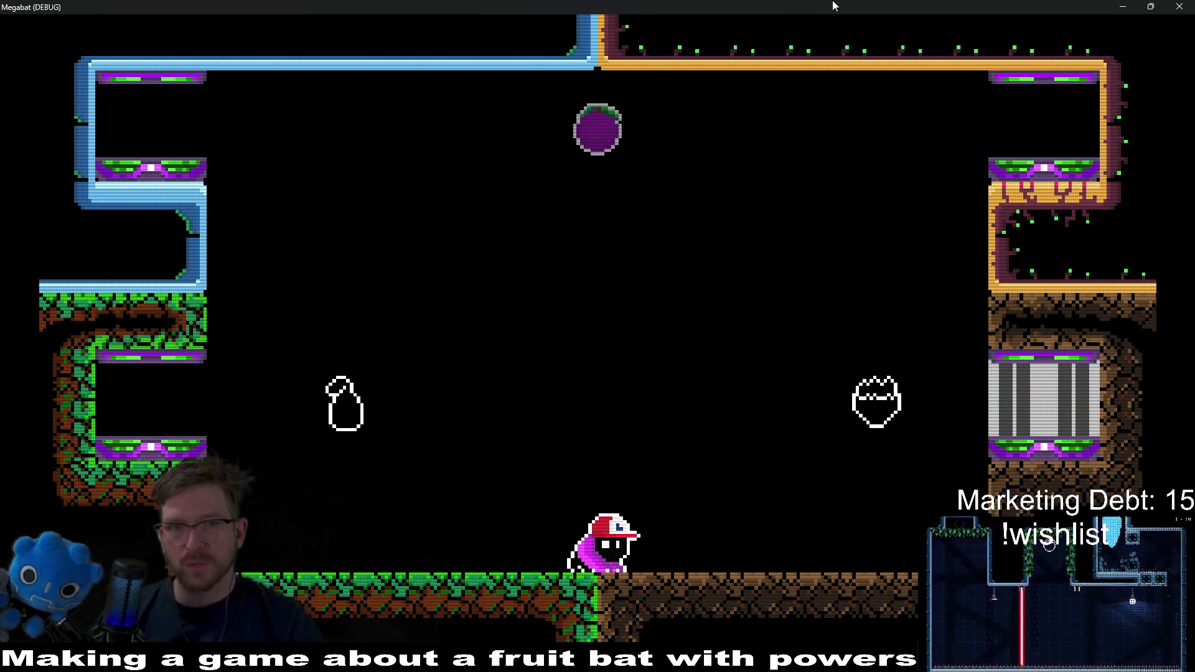
{"action": "key", "text": "Right"}
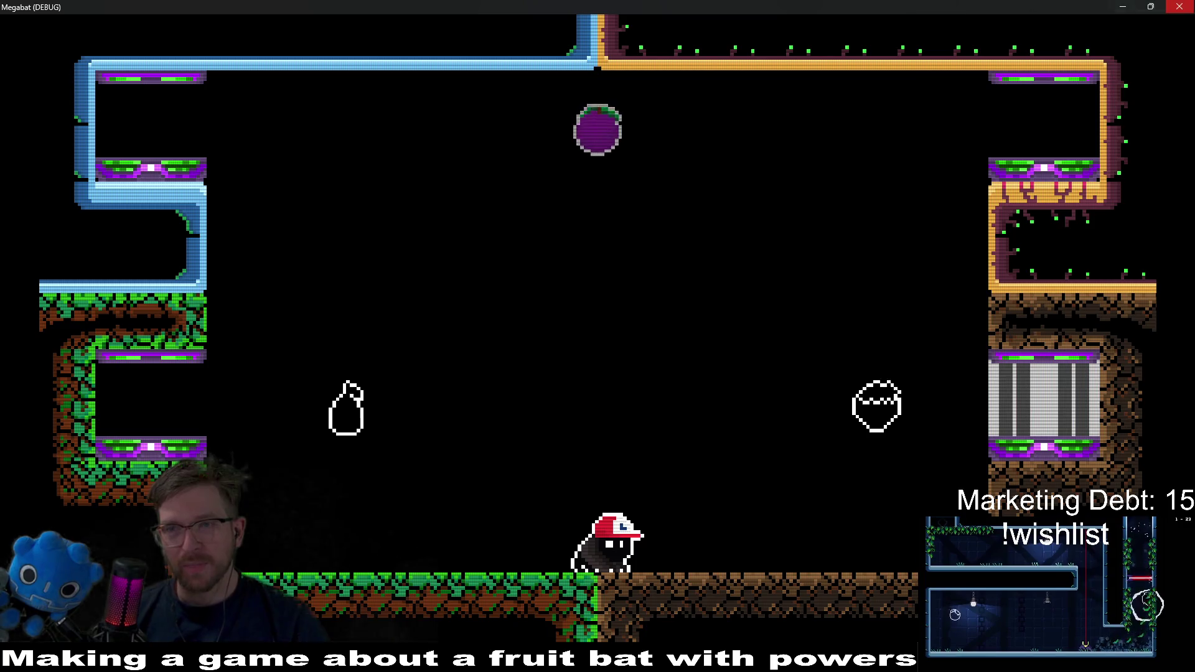
{"action": "left_click", "coordinate": [1179, 6]}
{"action": "left_click", "coordinate": [623, 210]}
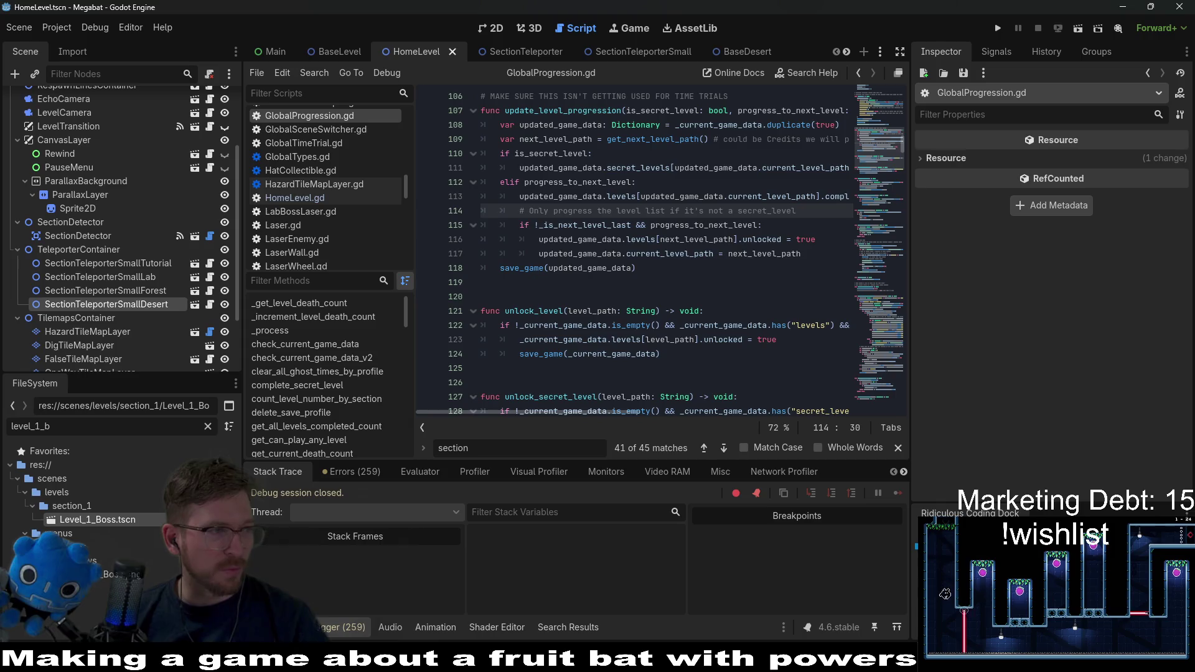
{"action": "left_click", "coordinate": [731, 239]}
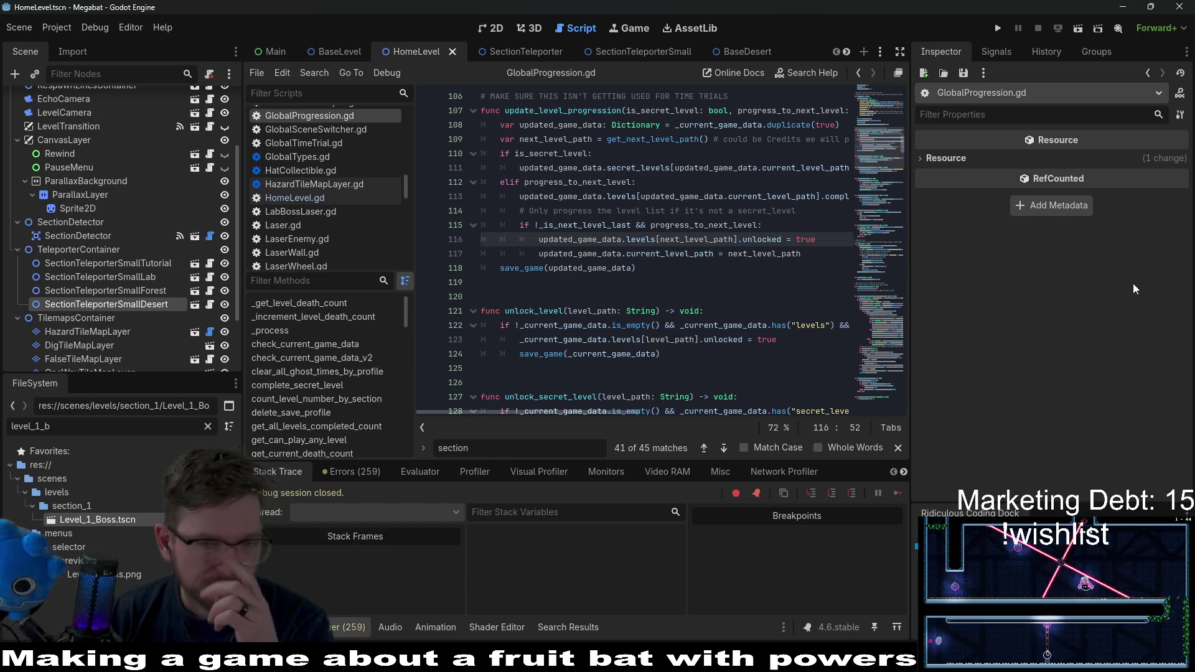
{"action": "left_click", "coordinate": [727, 341]}
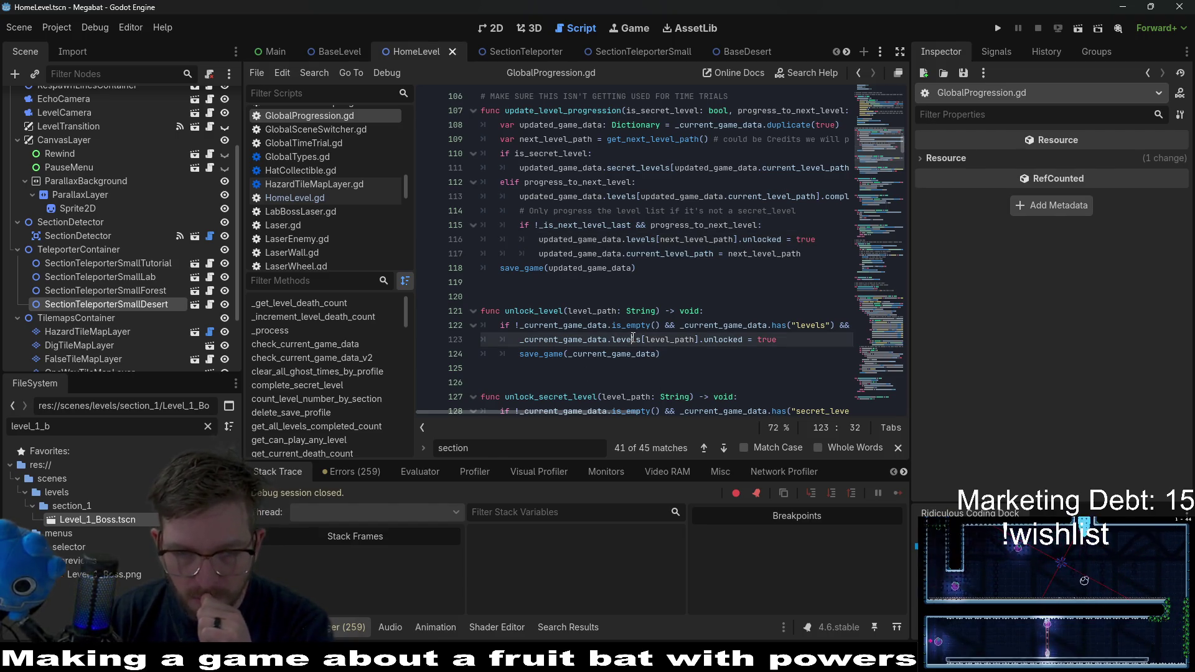
{"action": "left_click", "coordinate": [728, 359]}
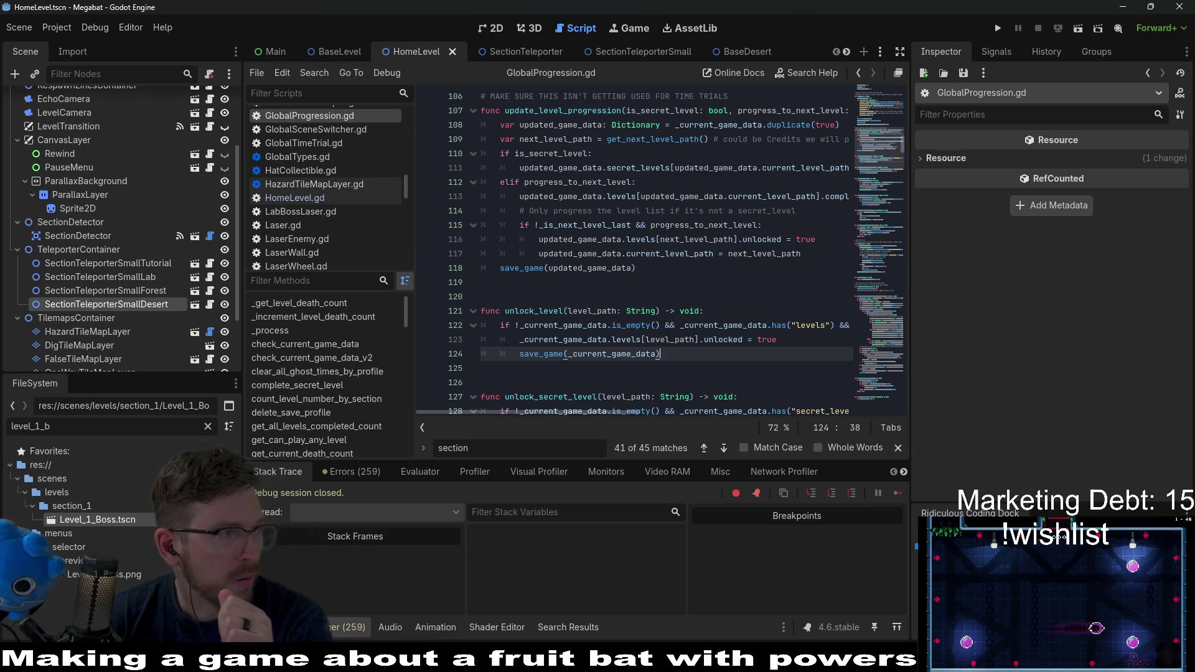